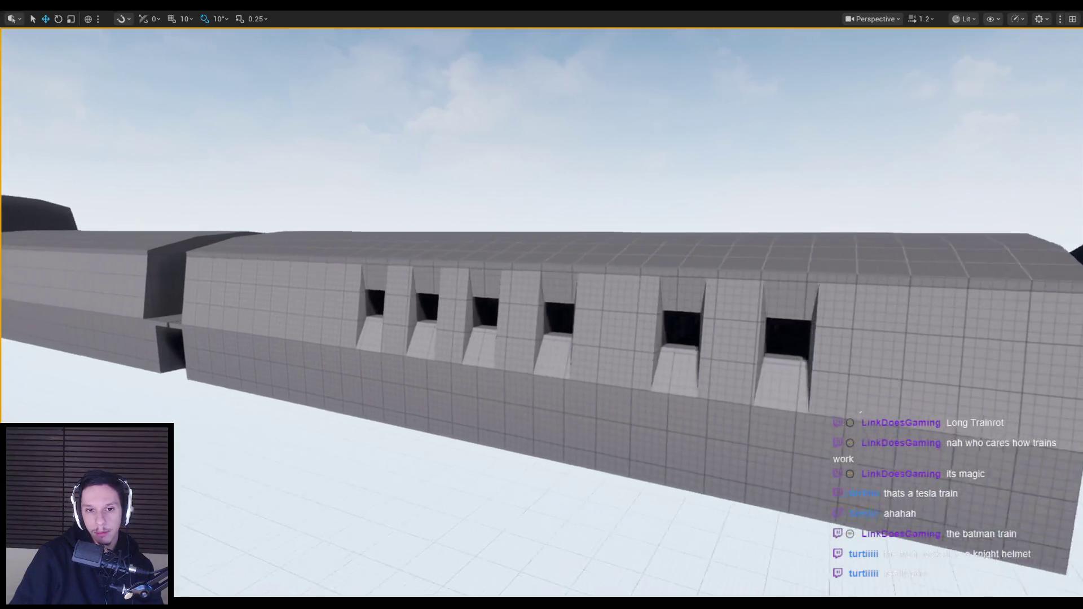
# Fly the camera back and up along the long train cars to overlook the green arena.
pyautogui.press('s')
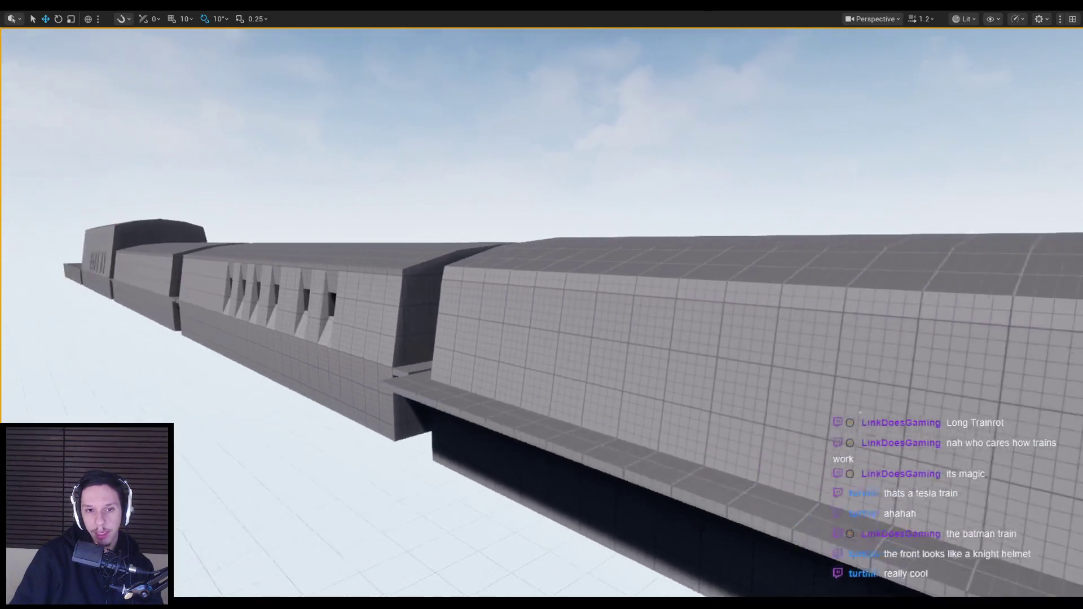
pyautogui.press('e')
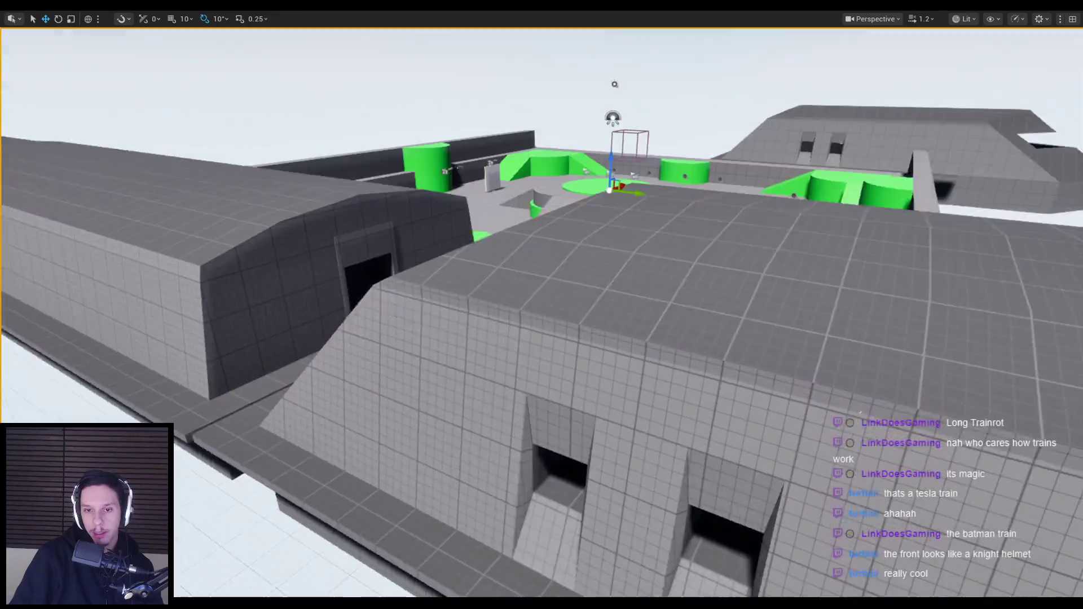
pyautogui.press('s')
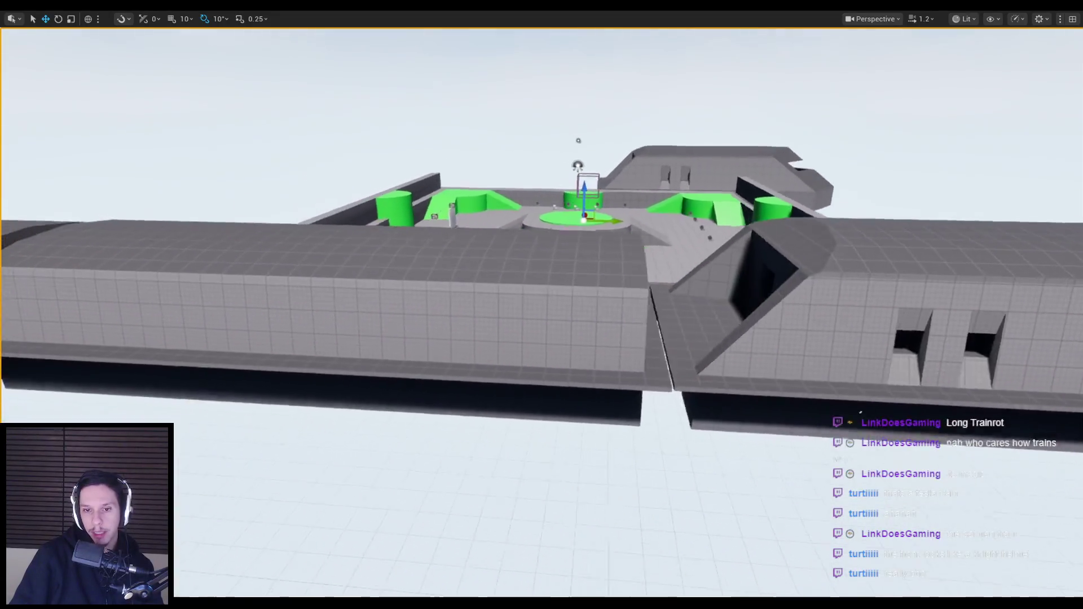
pyautogui.press('a')
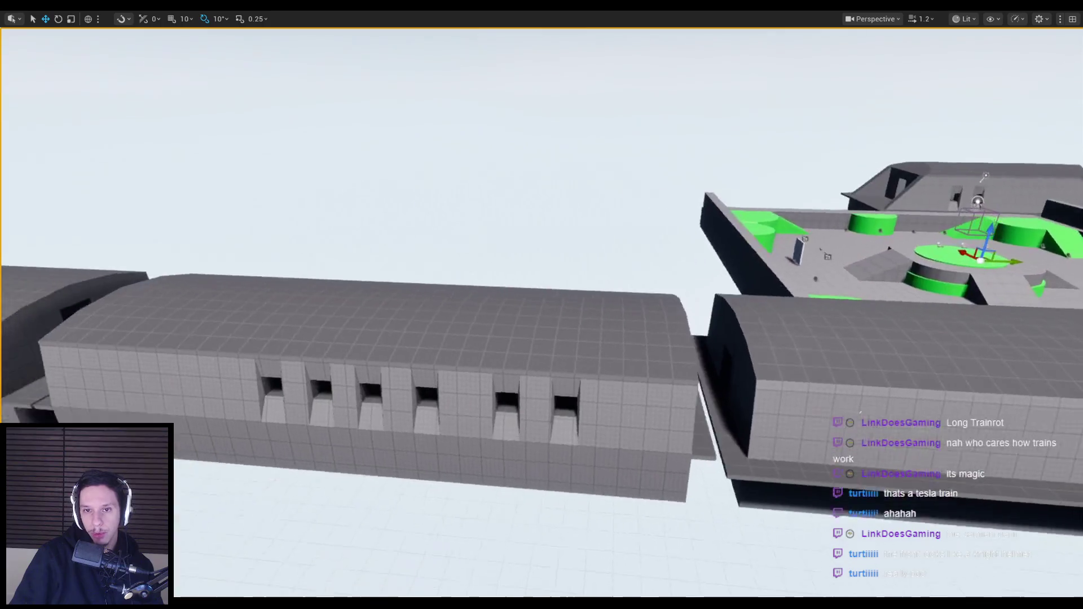
pyautogui.press('s')
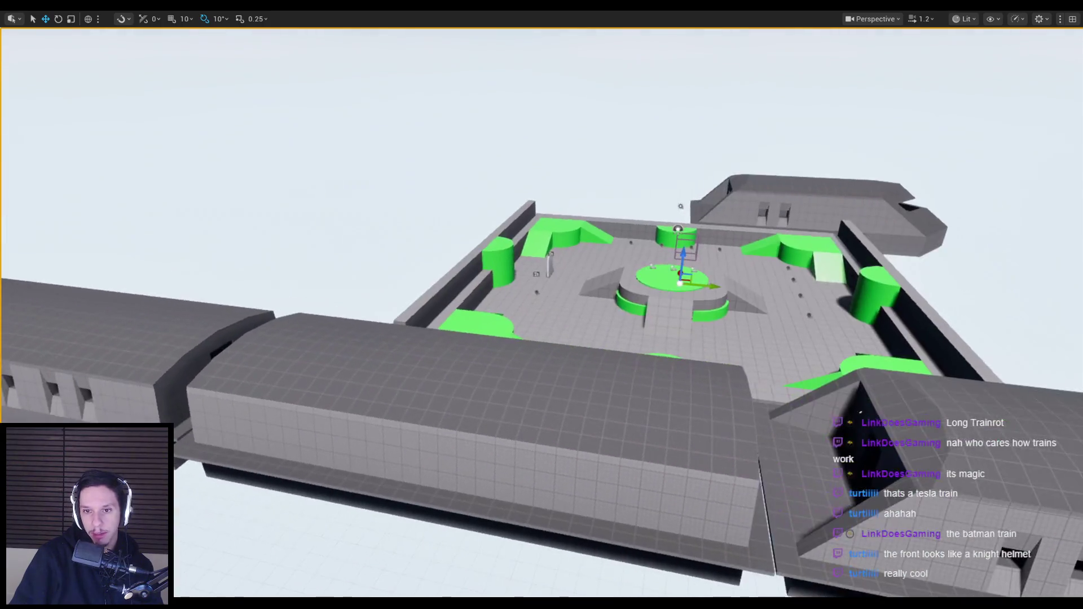
pyautogui.press('d')
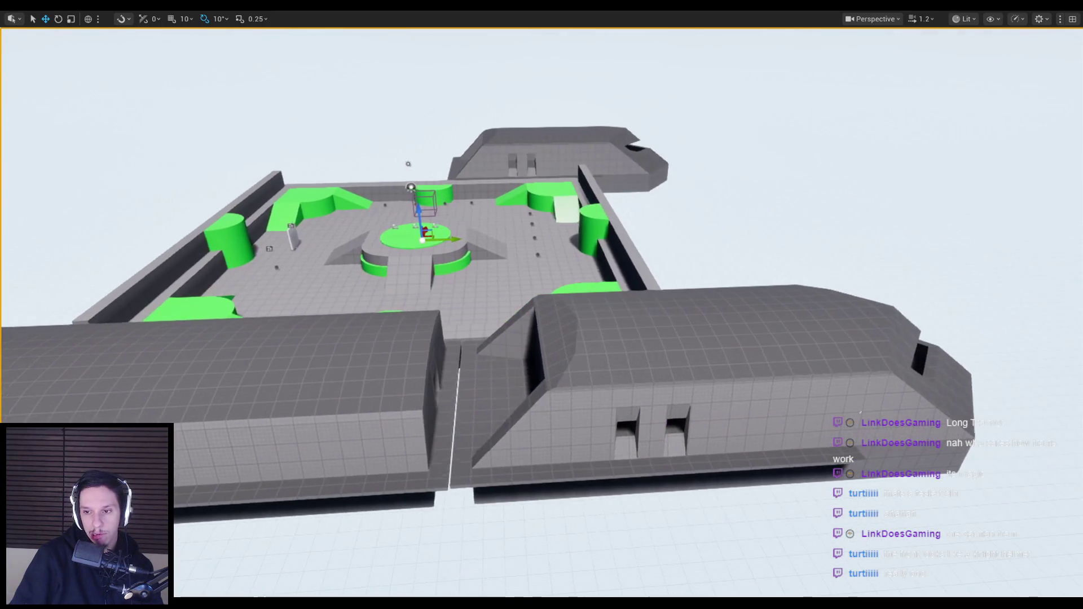
# Sweep across the train roof into the arena, then switch to the Trainrot checklist in Notion.
pyautogui.press('a')
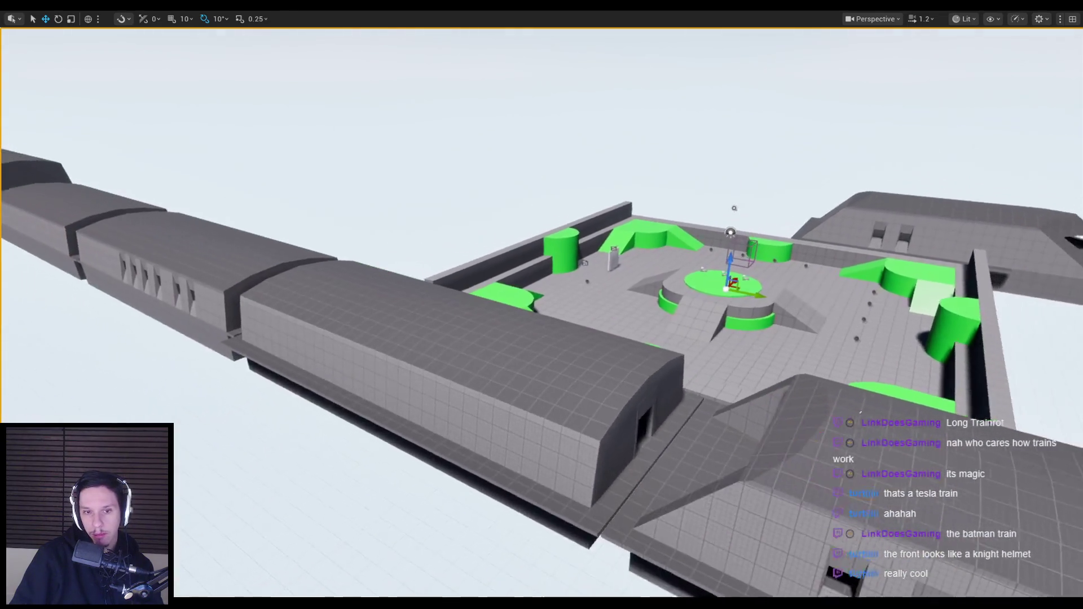
pyautogui.press('d')
pyautogui.press('q')
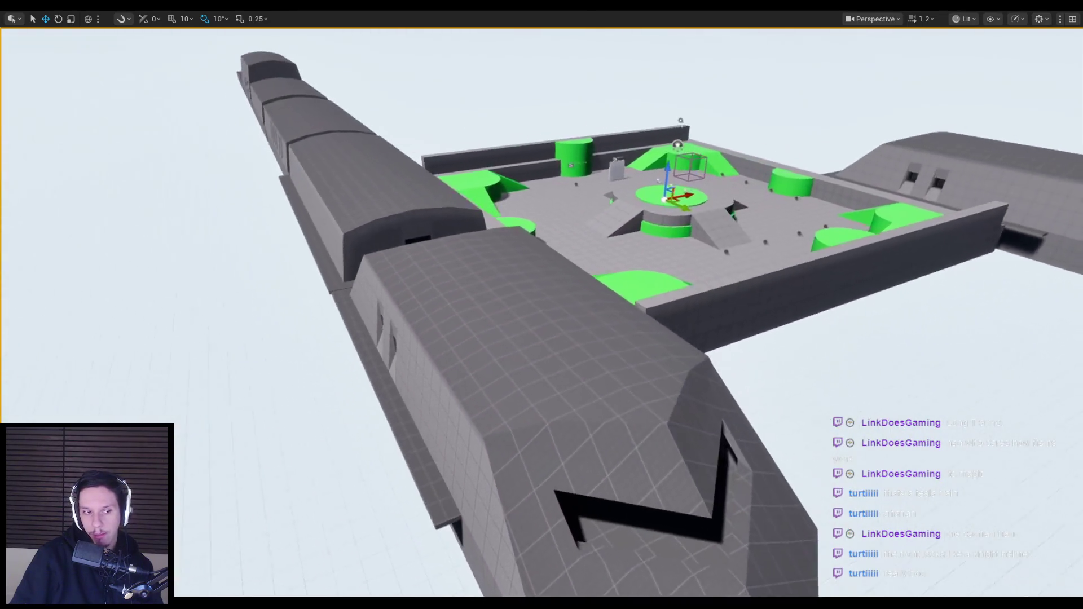
pyautogui.press('w')
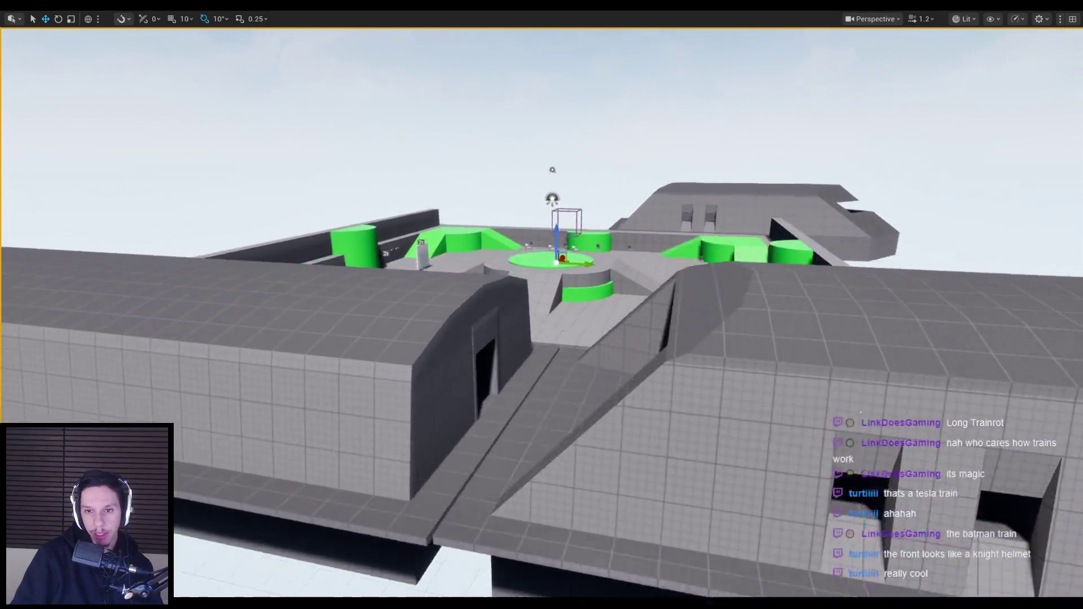
pyautogui.press('s')
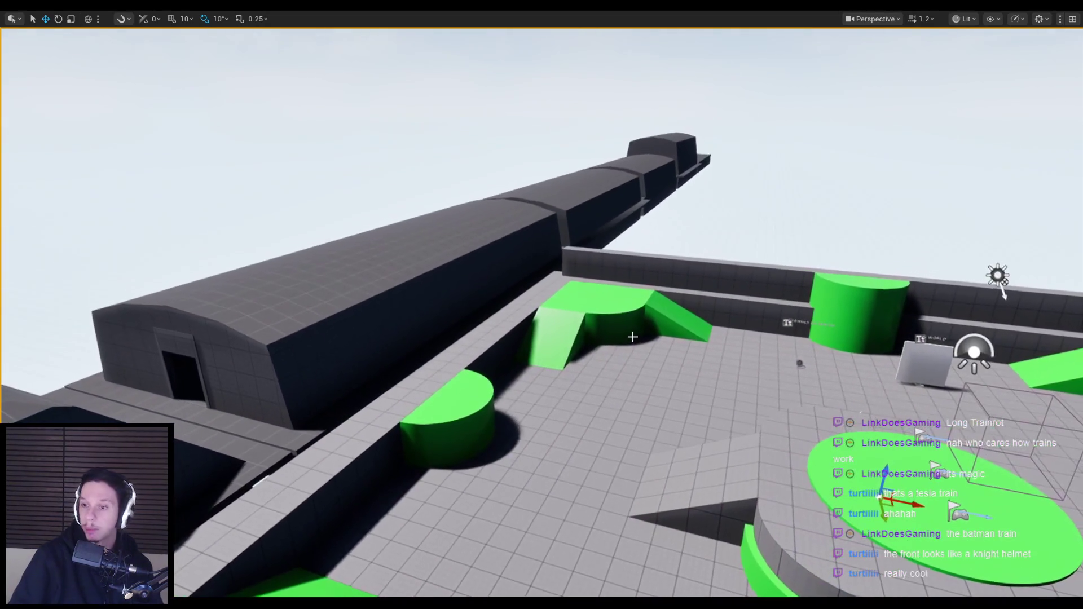
pyautogui.moveTo(632, 337); pyautogui.dragTo(773, 336)
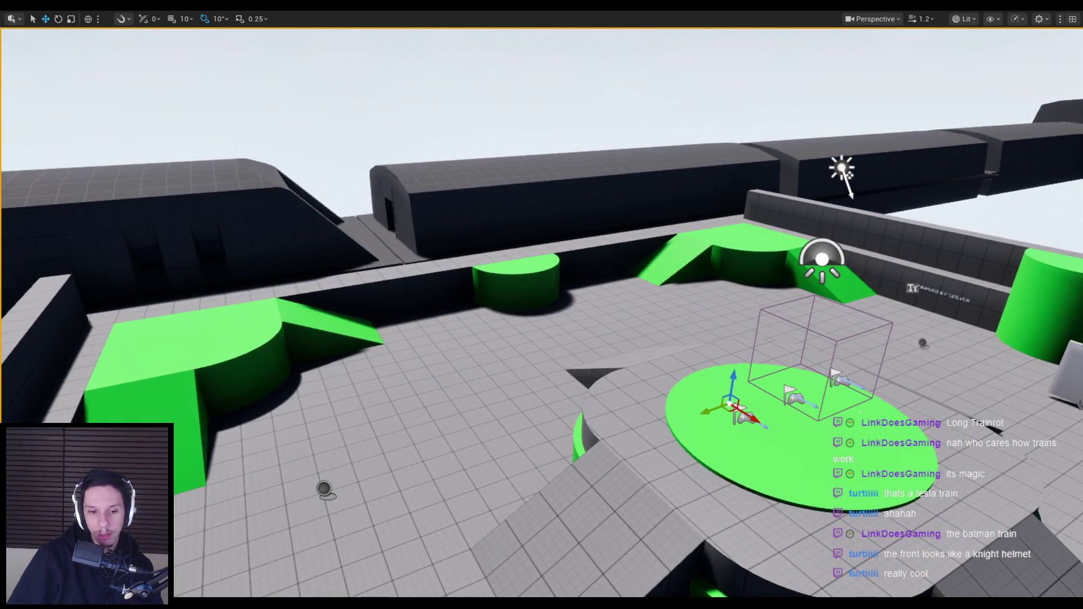
pyautogui.hotkey('alt', 'Tab')
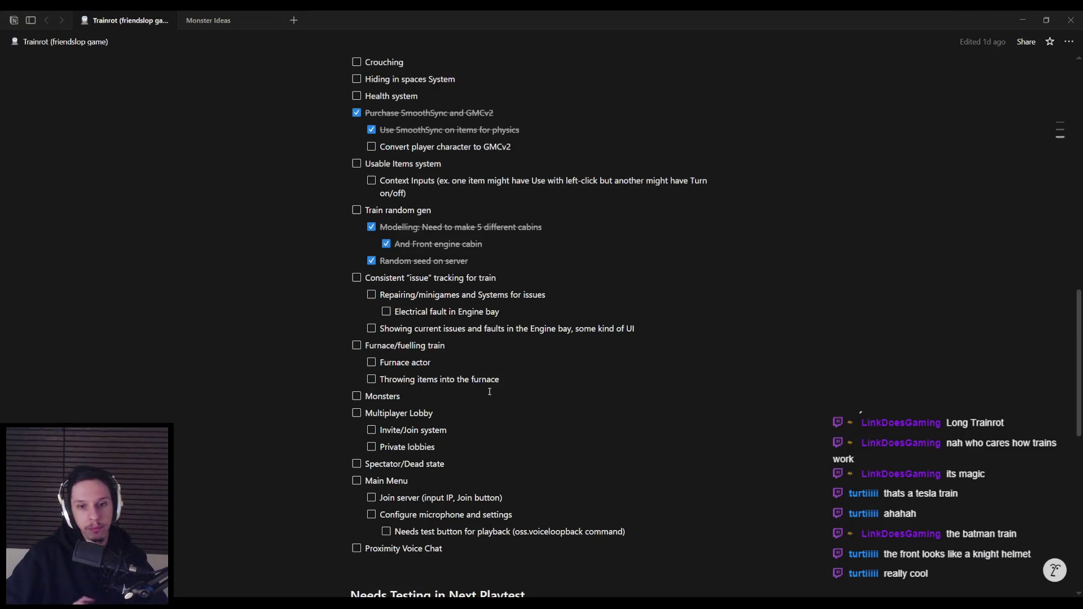
pyautogui.scroll(5, 490, 391)
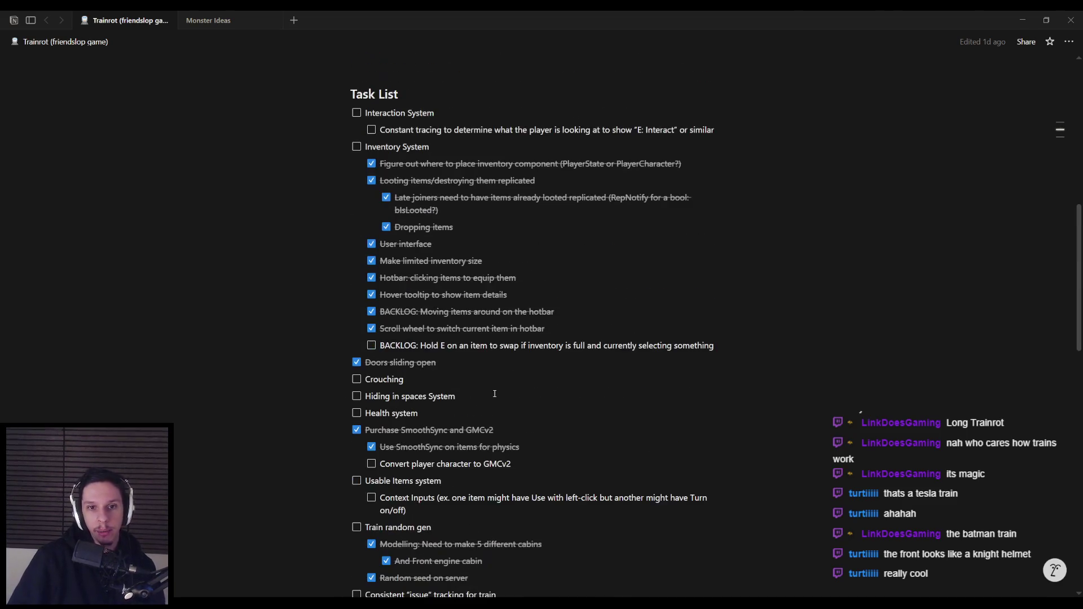
pyautogui.scroll(-5, 494, 394)
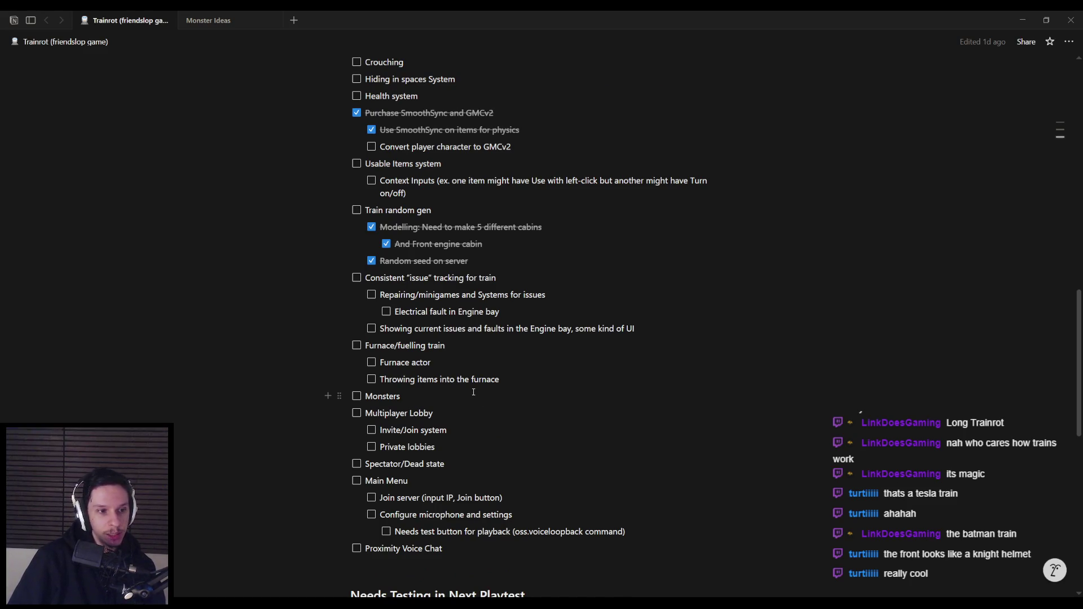
pyautogui.scroll(1, 473, 392)
pyautogui.scroll(-5, 473, 393)
pyautogui.scroll(5, 472, 393)
pyautogui.scroll(-1, 471, 393)
pyautogui.scroll(5, 471, 393)
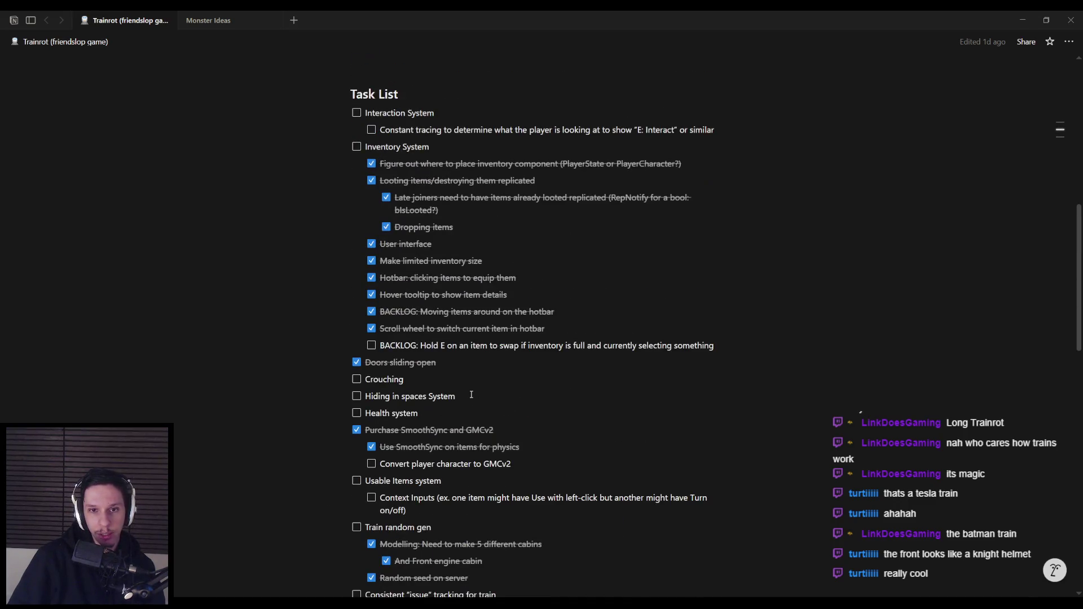
pyautogui.scroll(-1, 472, 394)
pyautogui.scroll(1, 472, 394)
pyautogui.scroll(-1, 471, 395)
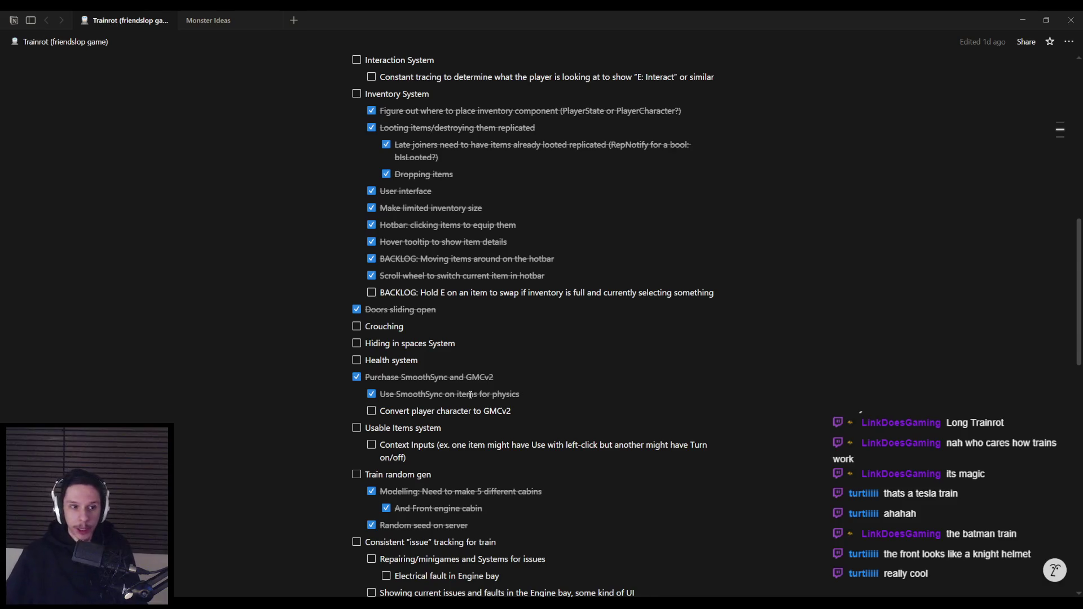
# Tick the Crouching task and rename it 'Basic Crouching'.
pyautogui.click(357, 326)
pyautogui.write('Basic')
pyautogui.click(502, 344)
# Scroll through the checklist, reviewing the Context Inputs, Repairing/minigames and issue tracking tasks.
pyautogui.scroll(-2, 502, 345)
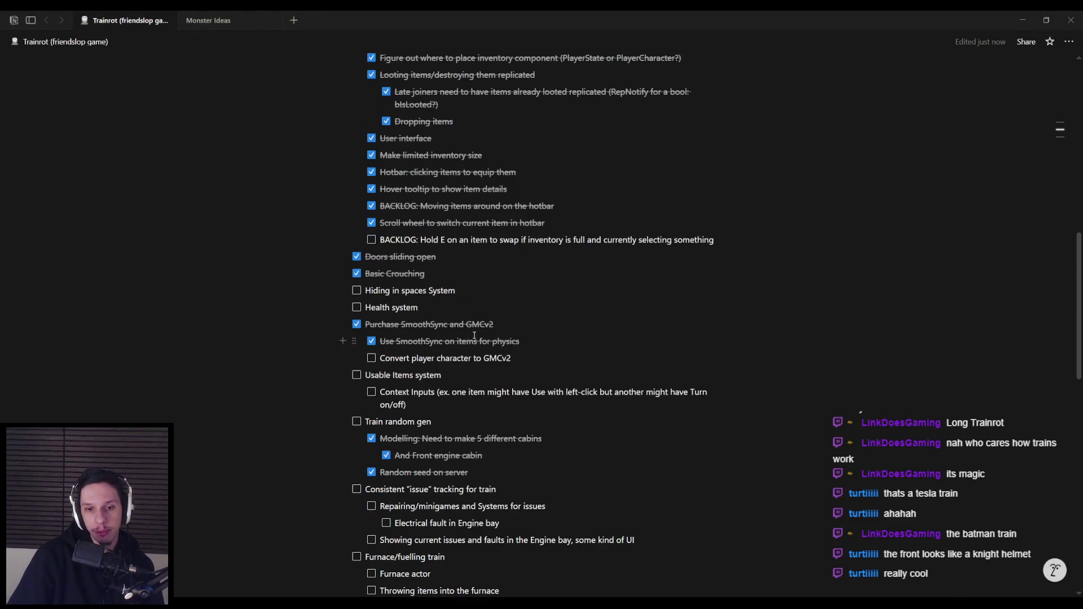
pyautogui.scroll(-2, 429, 354)
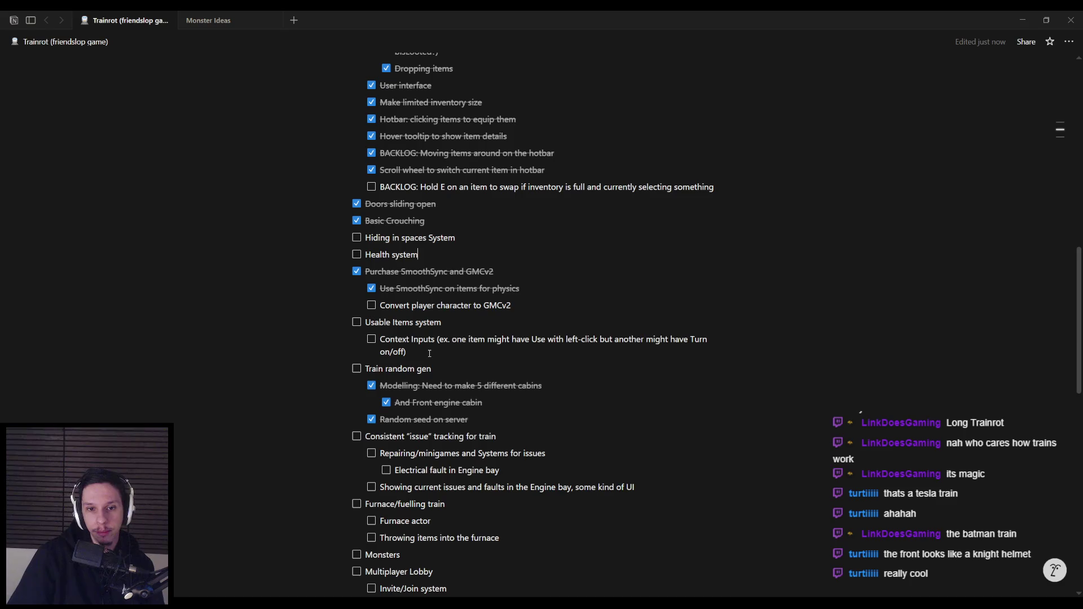
pyautogui.scroll(-2, 437, 339)
pyautogui.moveTo(421, 300); pyautogui.dragTo(434, 286)
pyautogui.click(421, 302)
pyautogui.click(445, 315)
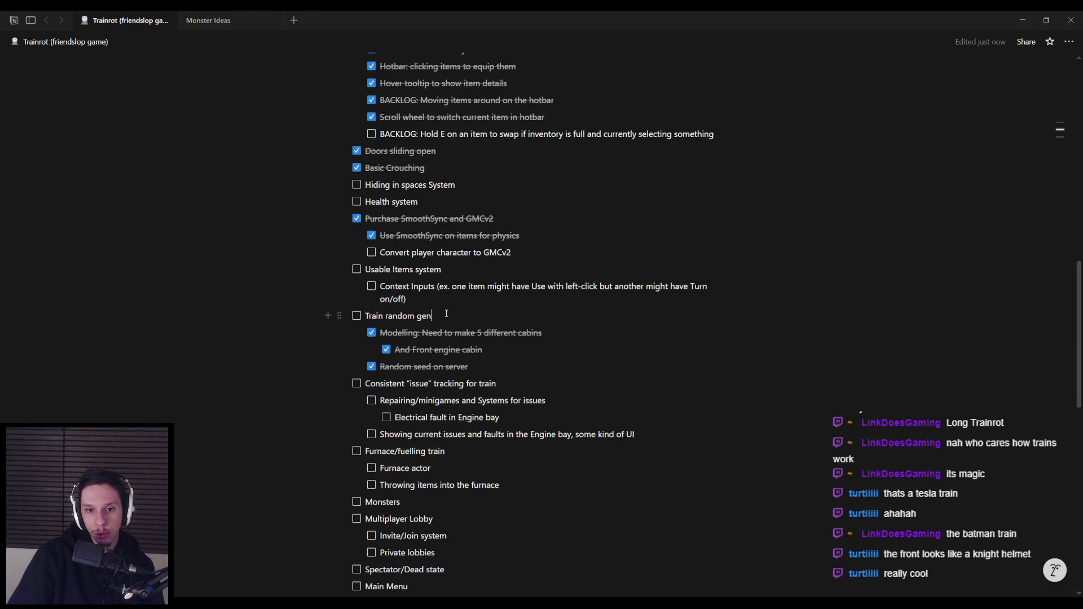
pyautogui.click(485, 366)
pyautogui.scroll(-4, 396, 280)
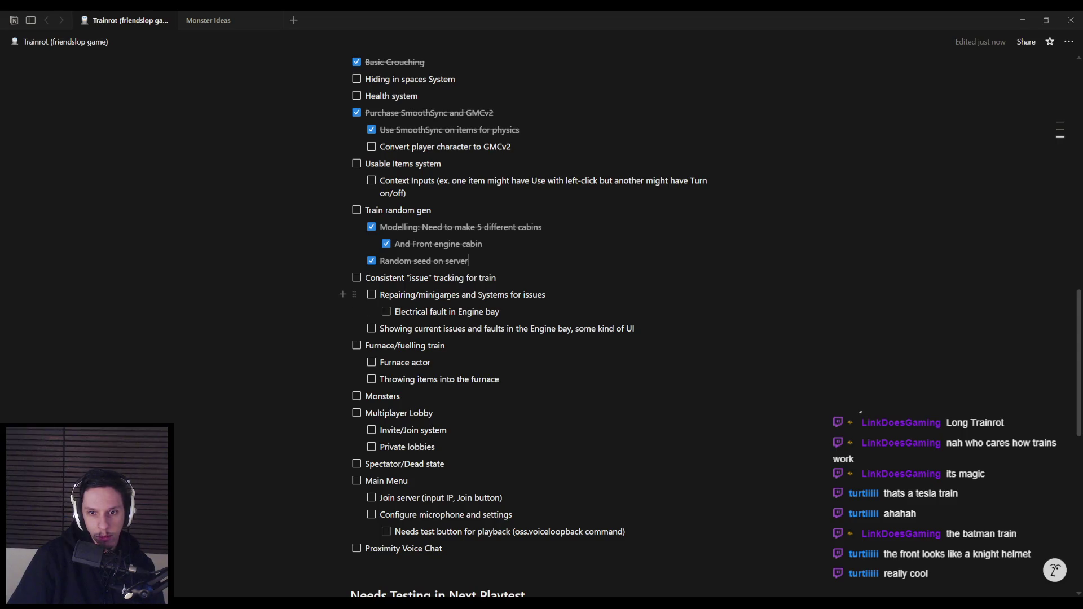
pyautogui.moveTo(381, 295); pyautogui.dragTo(550, 297)
pyautogui.click(508, 315)
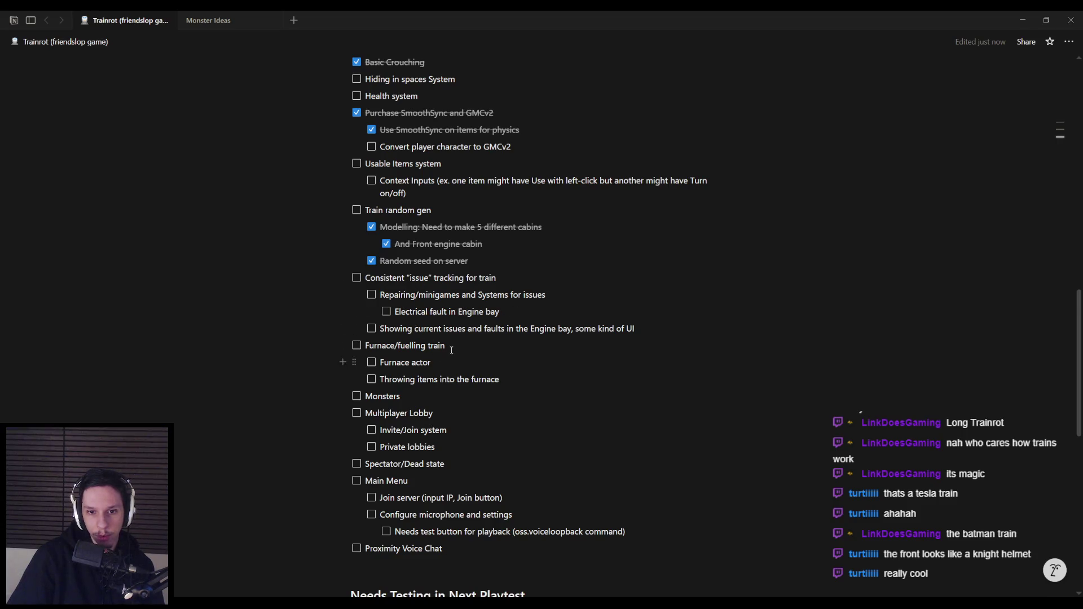
pyautogui.moveTo(516, 377)
pyautogui.mouseDown()
pyautogui.moveTo(370, 277)
pyautogui.moveTo(497, 278)
pyautogui.mouseUp()
pyautogui.click(372, 284)
pyautogui.click(499, 278)
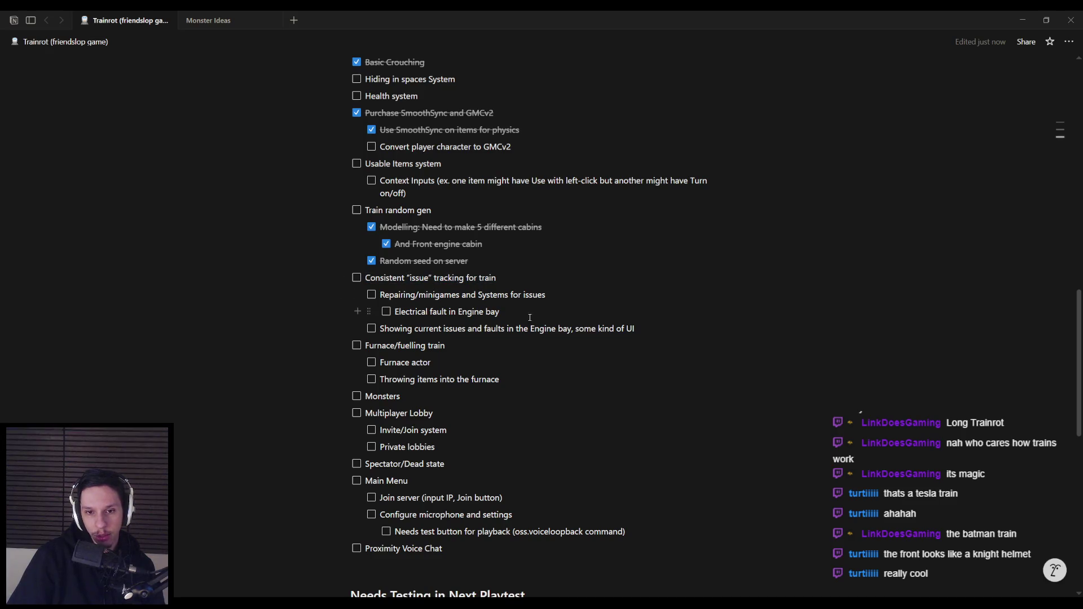
# Open the Monster Ideas sub-page, then go back to the Trainrot checklist.
pyautogui.scroll(-1, 423, 364)
pyautogui.scroll(4, 407, 350)
pyautogui.scroll(-1, 395, 337)
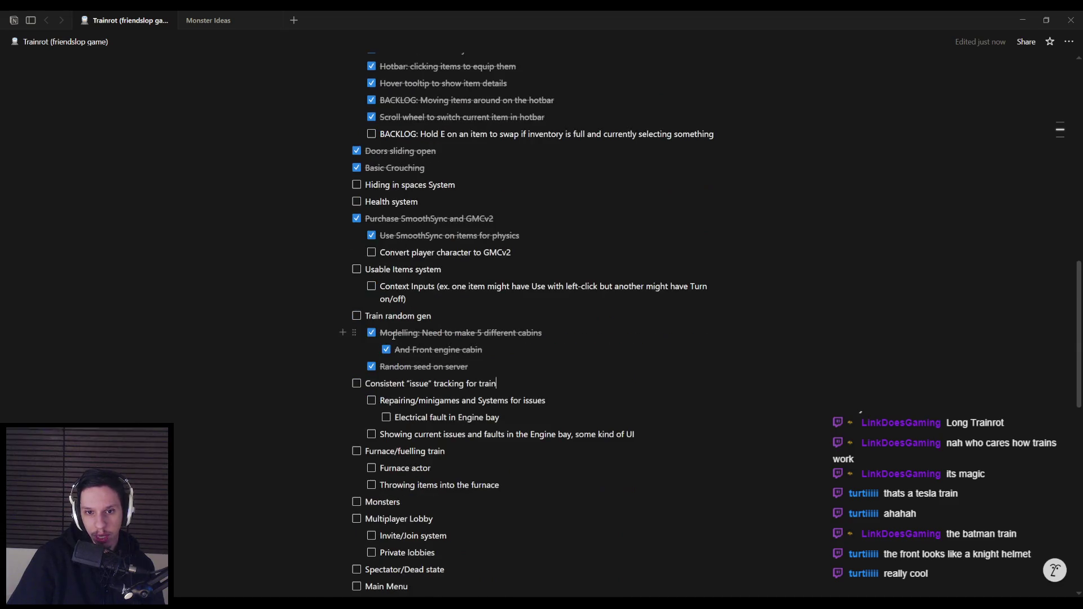
pyautogui.scroll(-2, 393, 337)
pyautogui.doubleClick(372, 400)
pyautogui.click(416, 396)
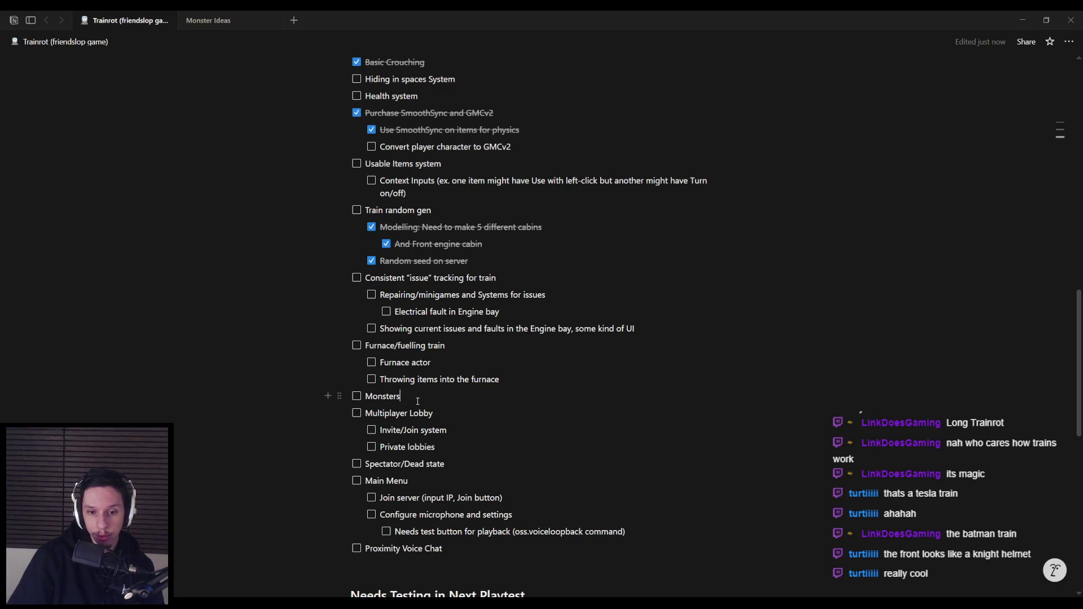
pyautogui.scroll(-4, 418, 398)
pyautogui.scroll(-4, 427, 403)
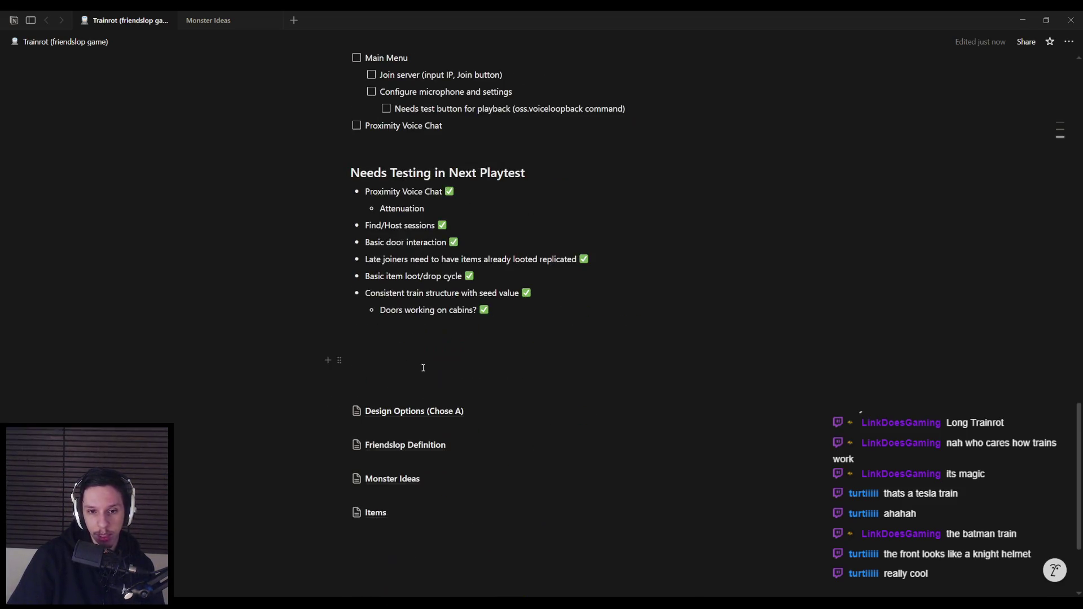
pyautogui.click(393, 479)
pyautogui.hotkey('alt', 'Left')
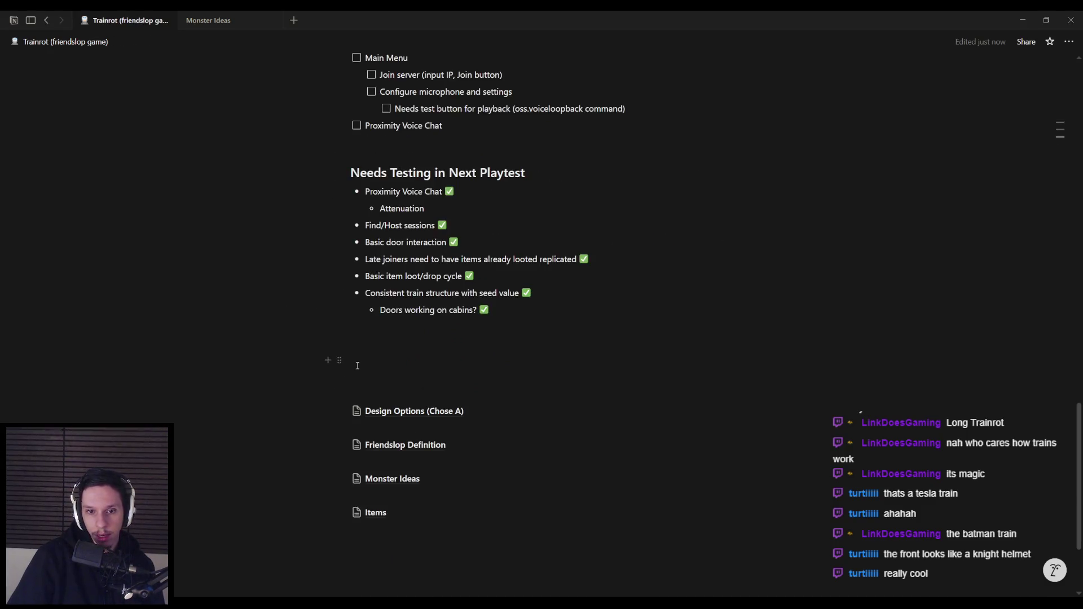
# Scroll back up the checklist and switch to the YouTube video tab.
pyautogui.scroll(3, 358, 366)
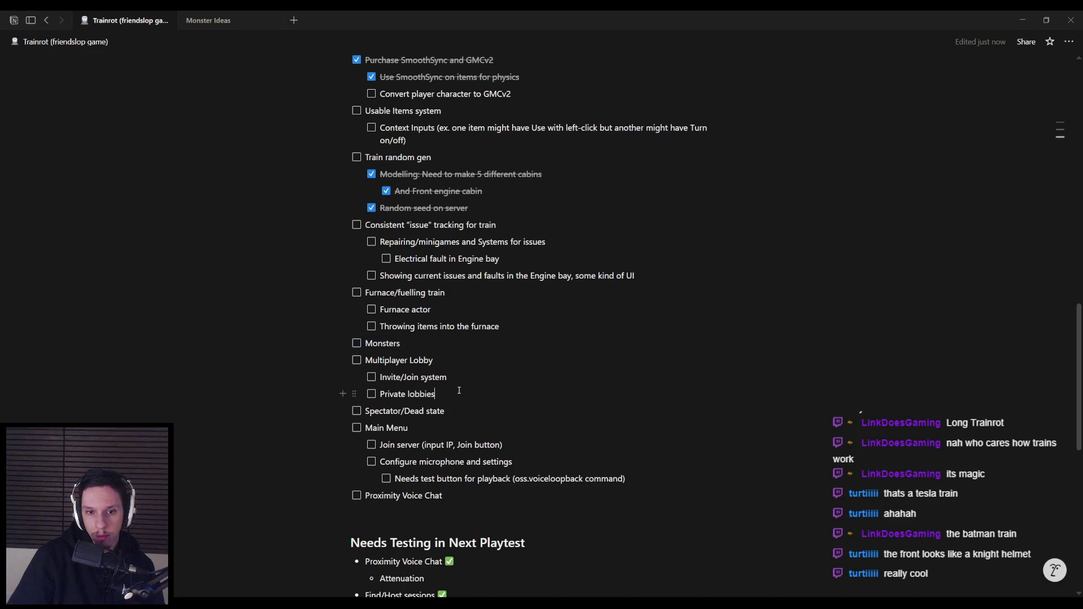
pyautogui.click(453, 427)
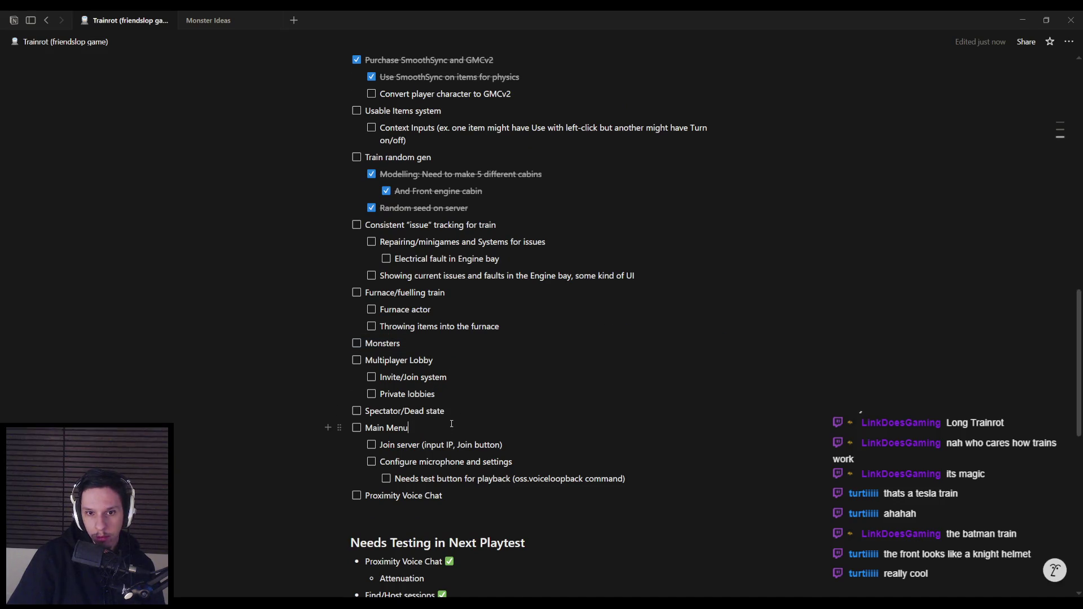
pyautogui.scroll(5, 452, 424)
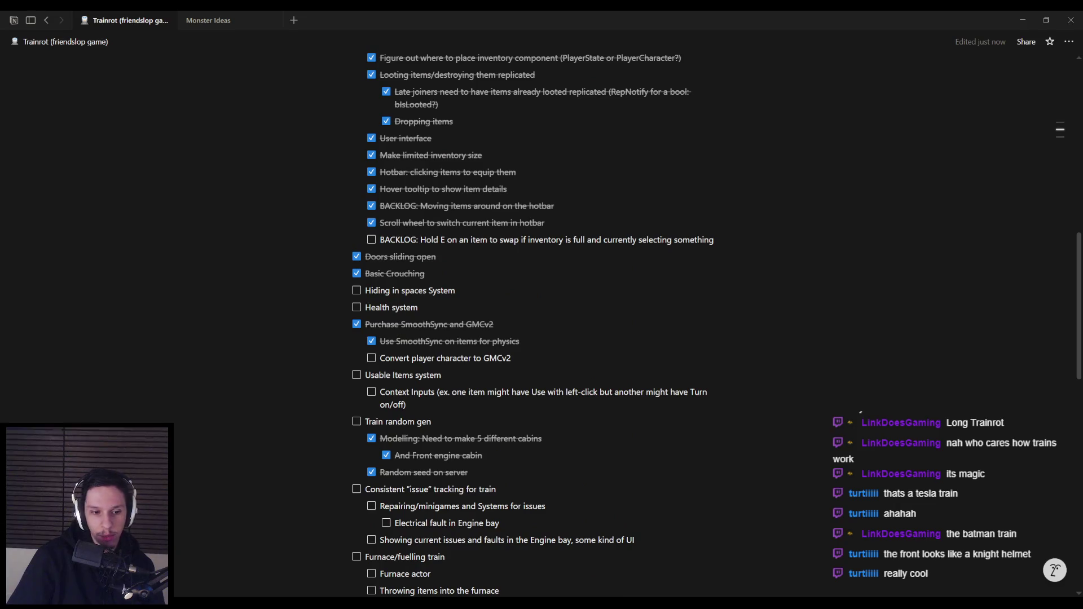
pyautogui.hotkey('alt', 'Tab')
pyautogui.hotkey('ctrl', '3')
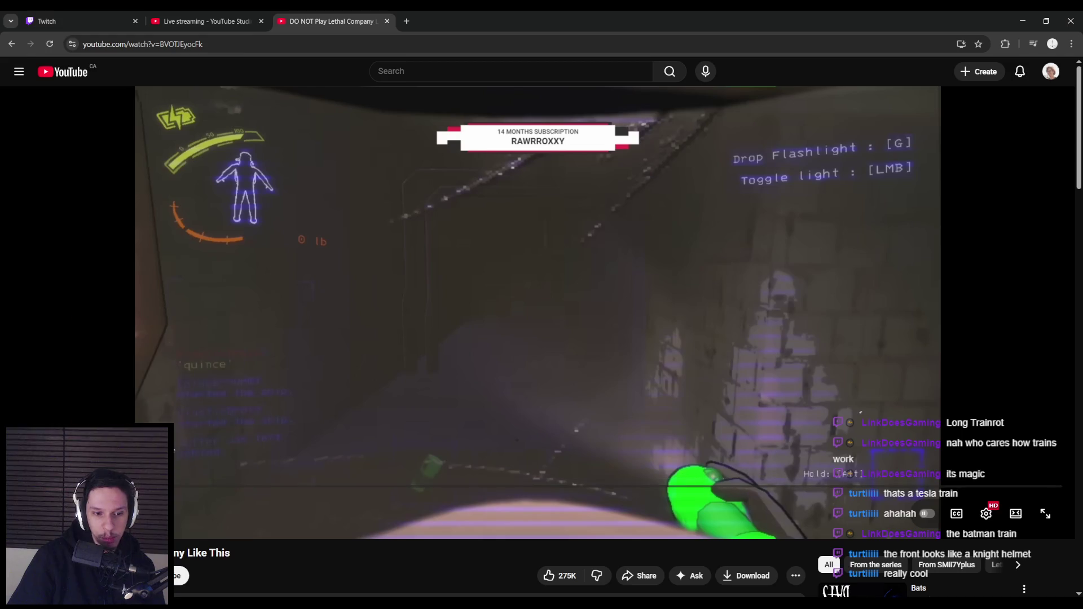
# Seek the Lethal Company video to about 01:10, then return to the Notion Trainrot page.
pyautogui.moveTo(177, 489); pyautogui.dragTo(150, 351)
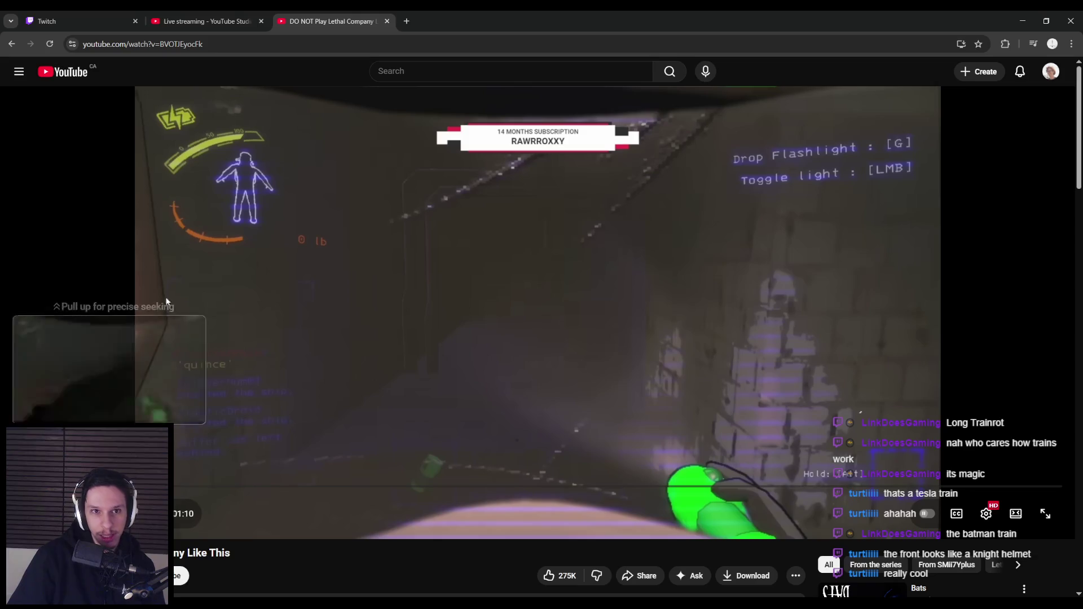
pyautogui.click(47, 21)
pyautogui.hotkey('alt', 'Tab')
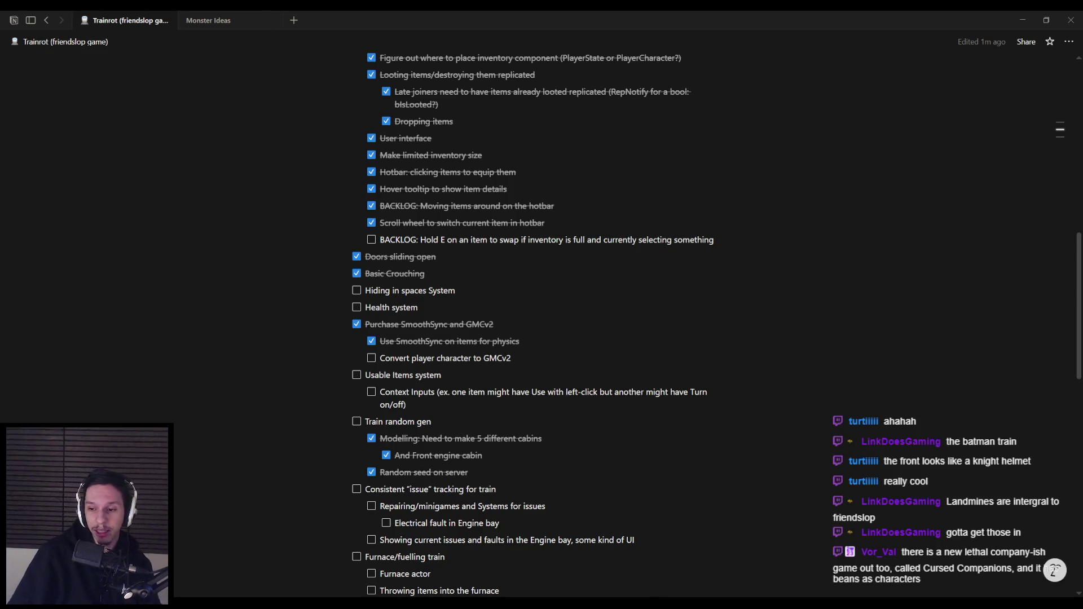
# Search the Steam store for 'cursed companions' and open its store page.
pyautogui.click(927, 525)
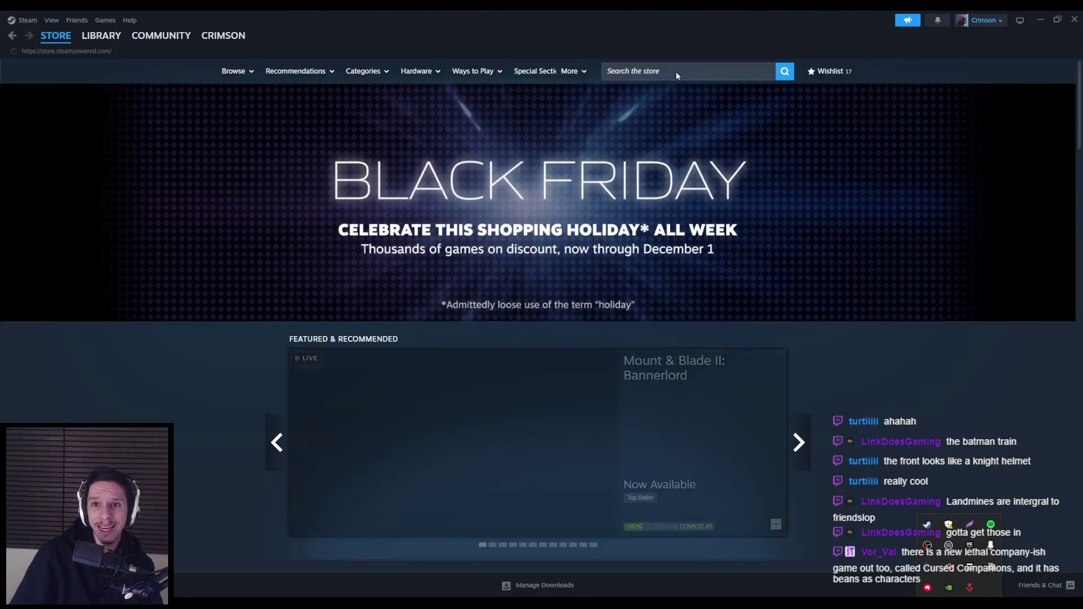
pyautogui.click(676, 71)
pyautogui.write('cursed compa')
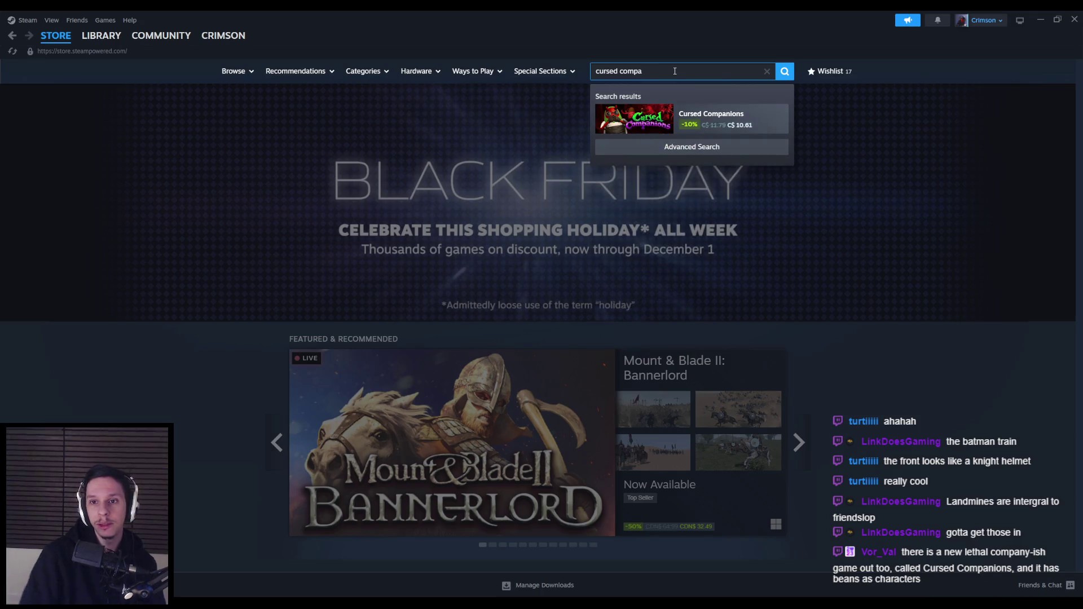
pyautogui.click(711, 119)
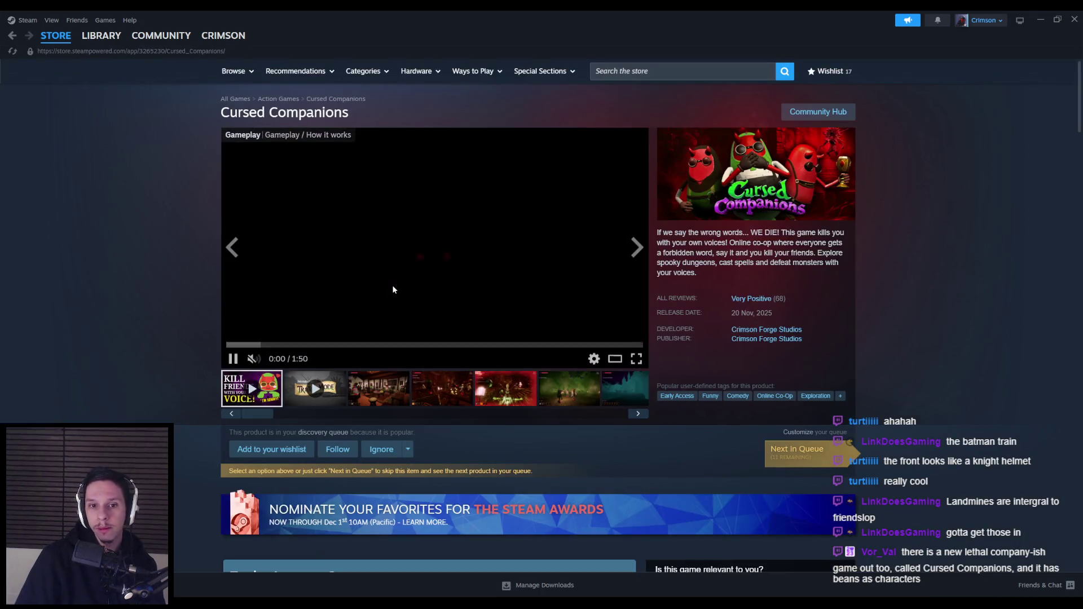
# View the media full size and step through screenshots past the campfire and forest to the portal.
pyautogui.click(430, 285)
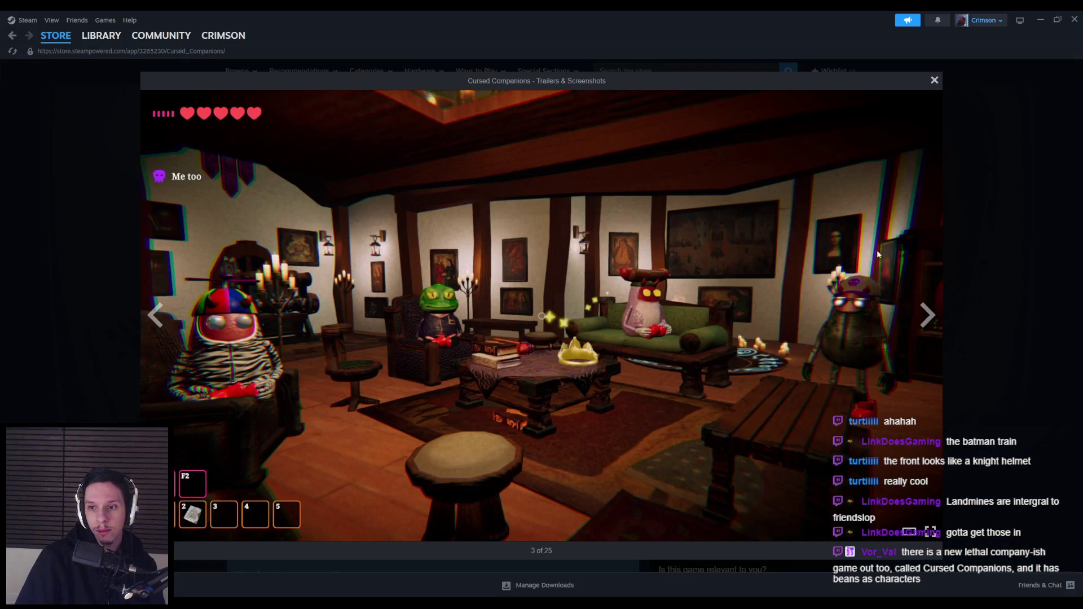
pyautogui.click(927, 309)
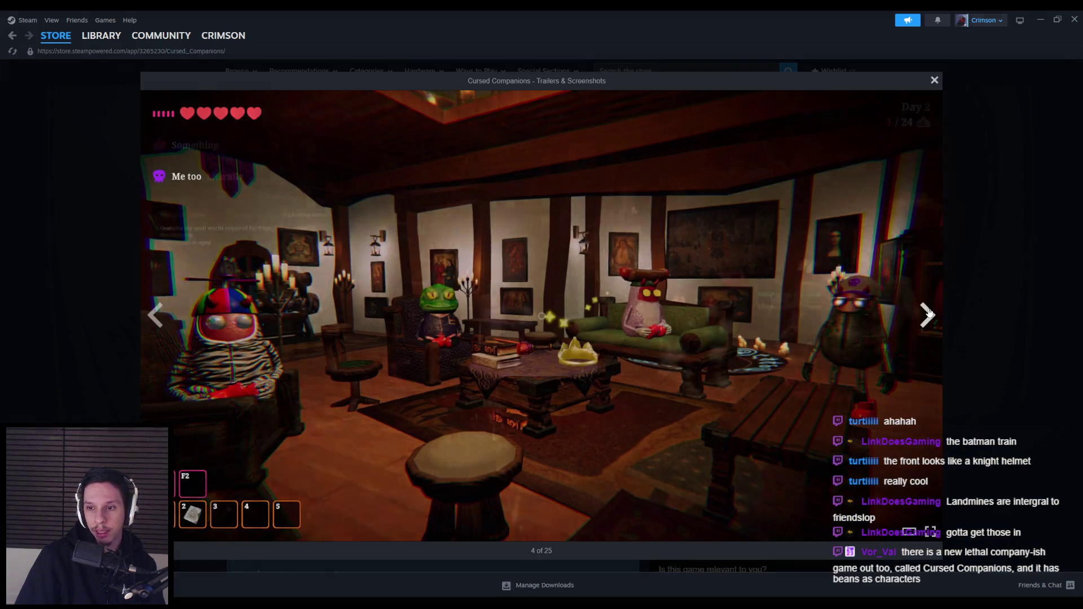
pyautogui.click(929, 312)
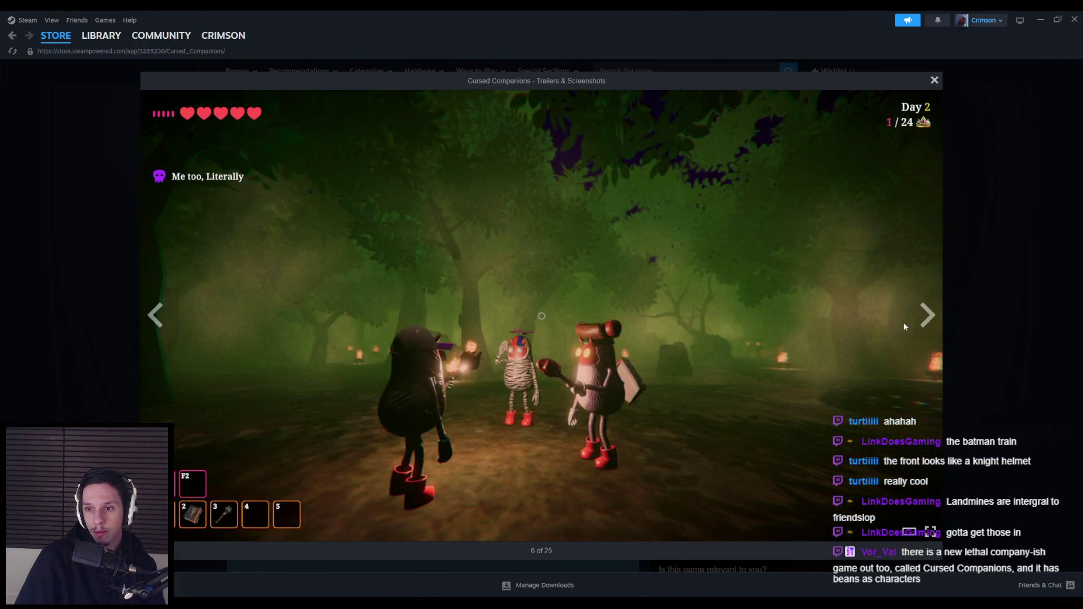
pyautogui.click(925, 316)
pyautogui.click(918, 321)
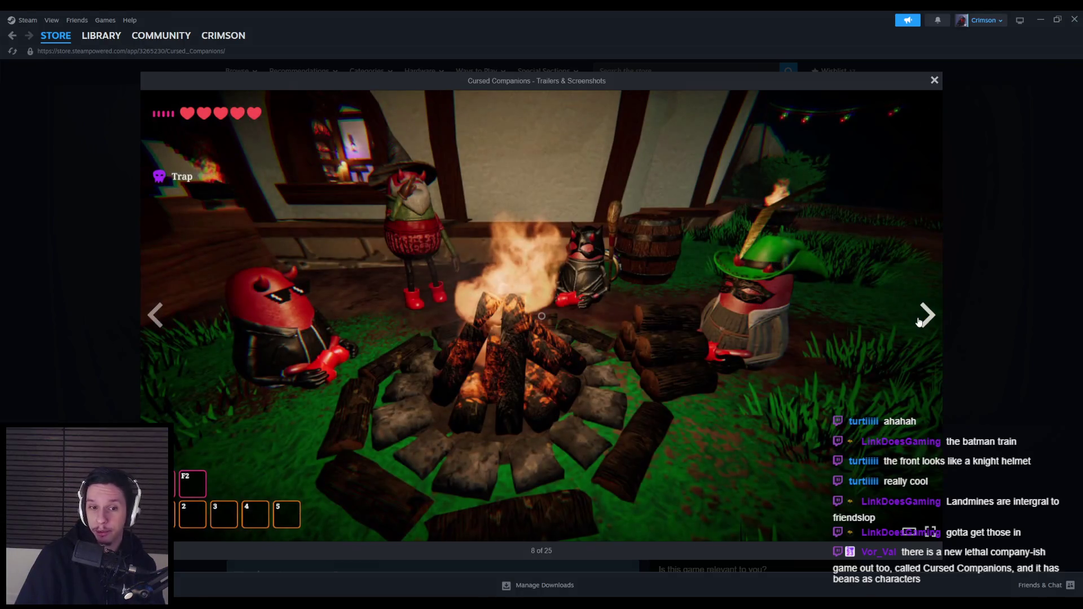
pyautogui.click(920, 322)
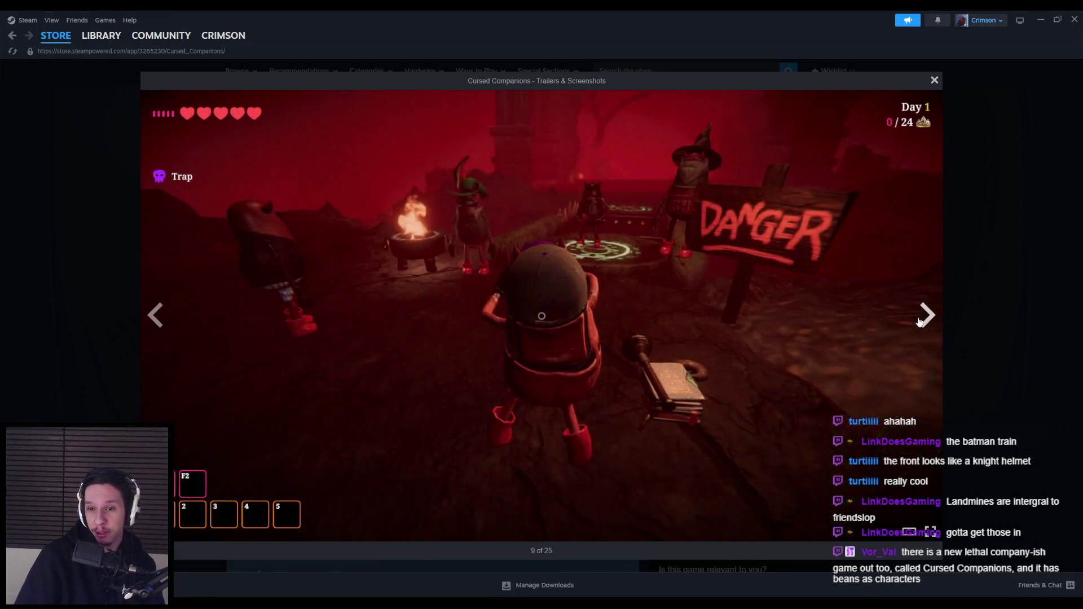
pyautogui.click(921, 322)
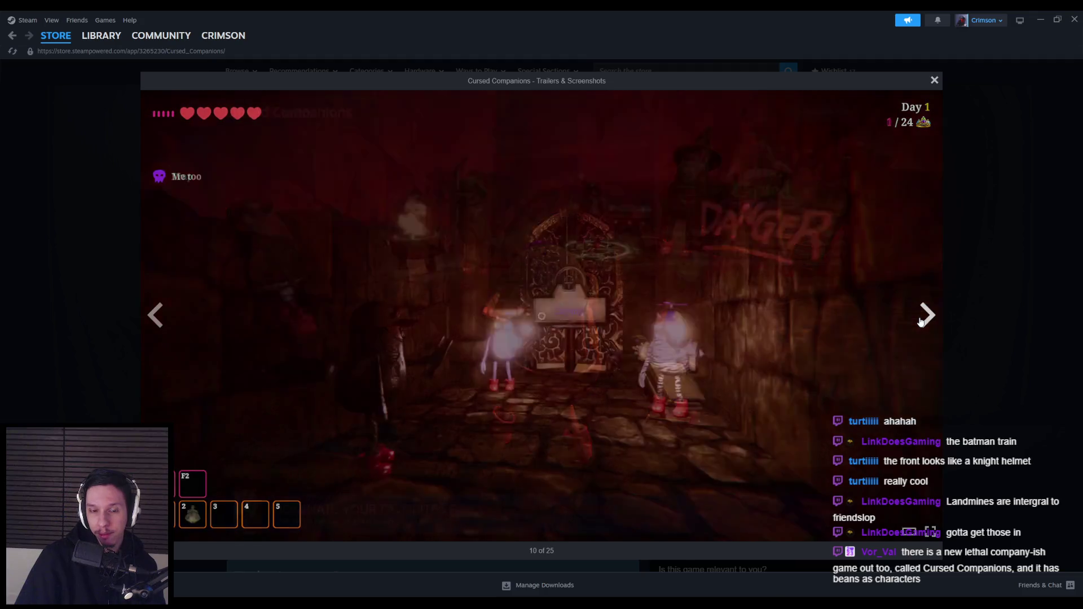
pyautogui.click(921, 322)
pyautogui.click(921, 322)
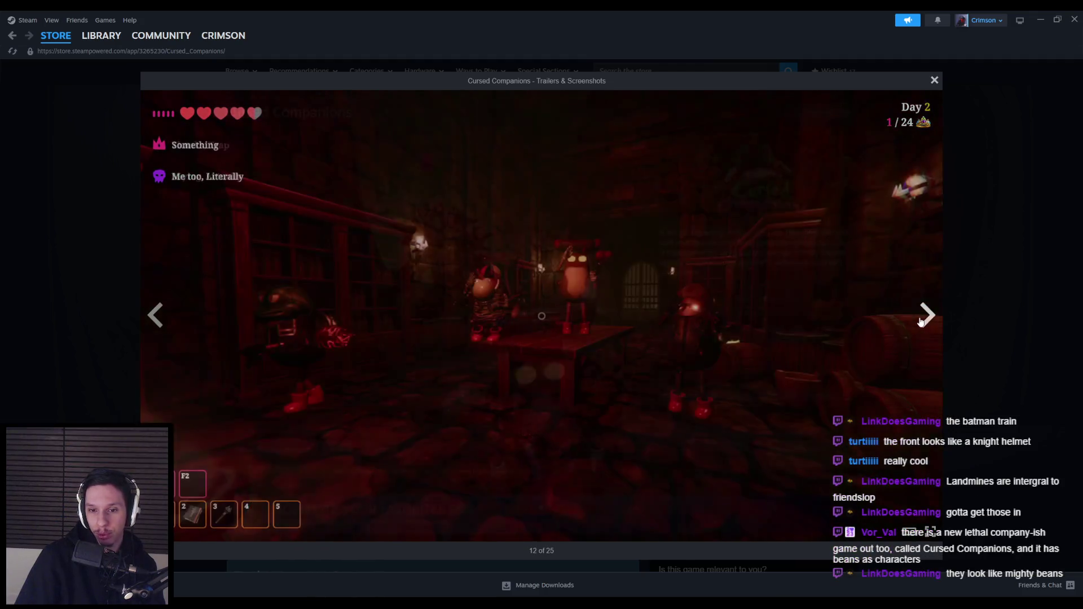
pyautogui.click(921, 322)
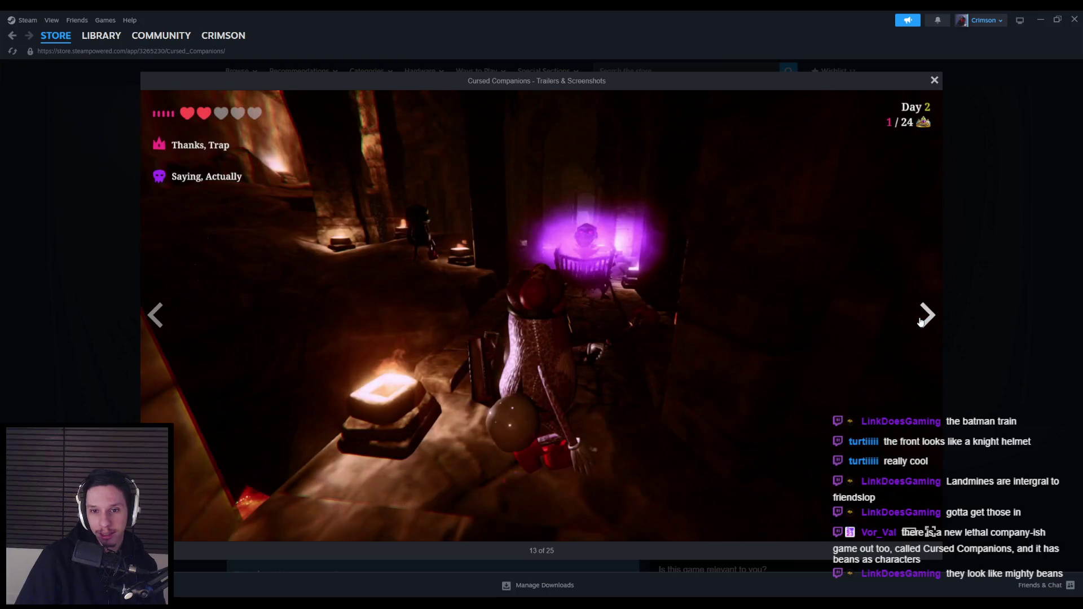
pyautogui.click(921, 322)
# Continue through the screenshots past the dungeon cart to the gameplay video.
pyautogui.press('Left')
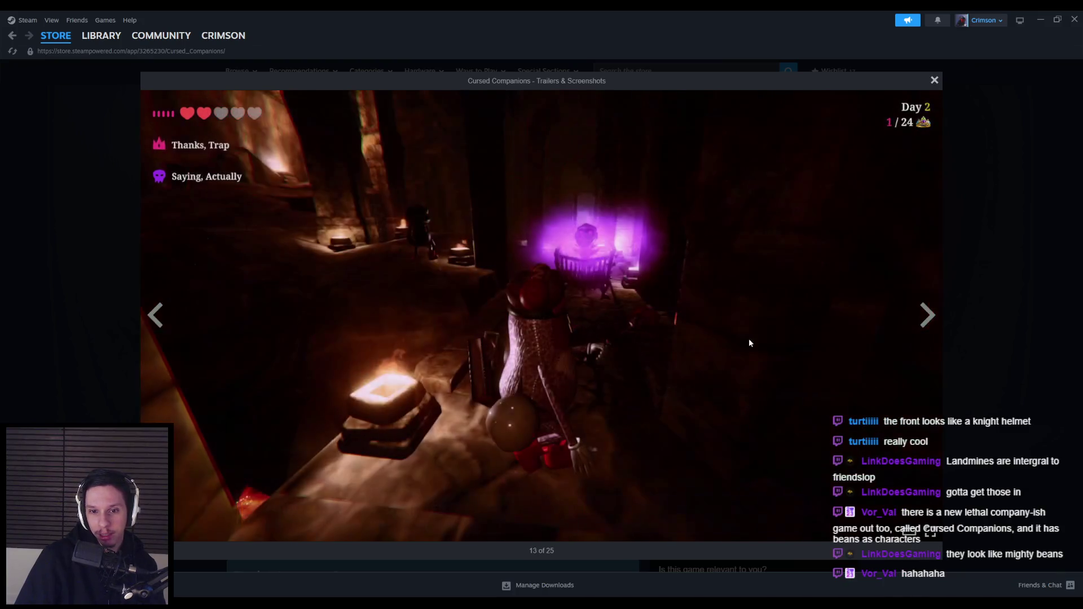
pyautogui.click(926, 322)
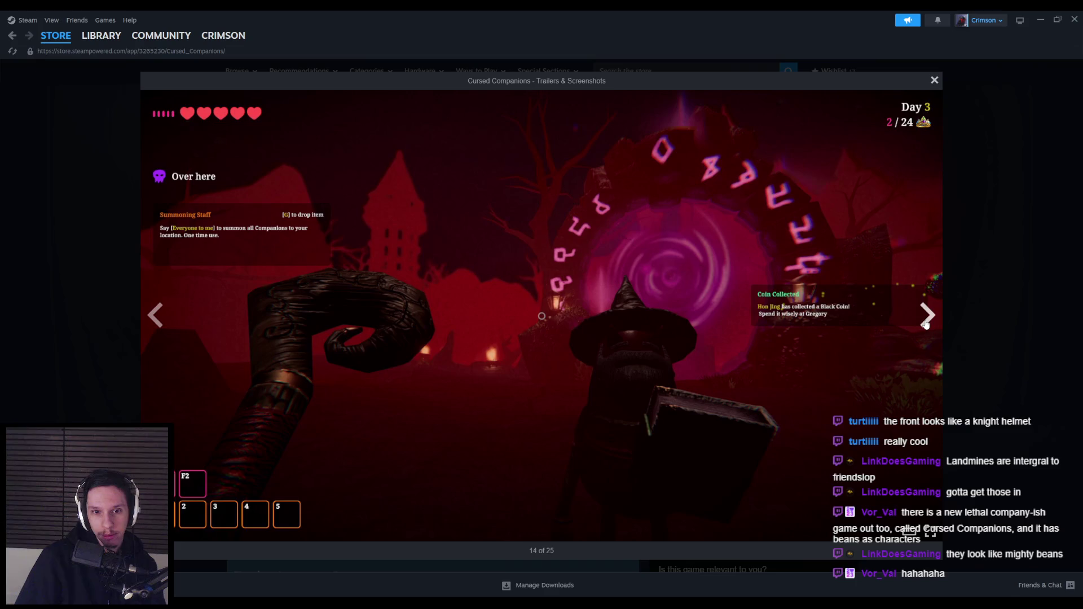
pyautogui.click(926, 323)
pyautogui.click(926, 322)
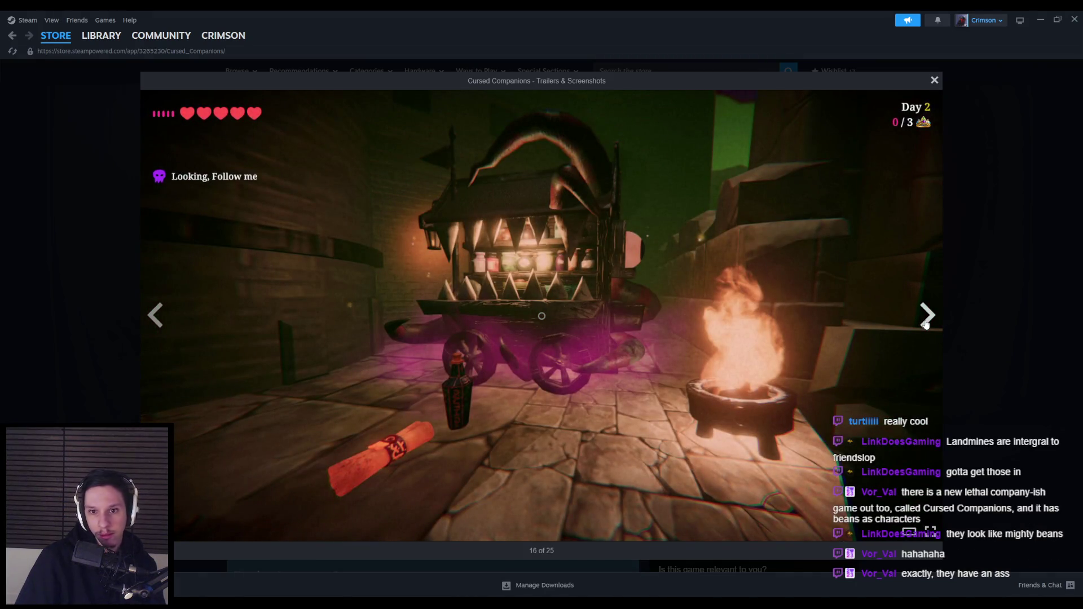
pyautogui.click(925, 322)
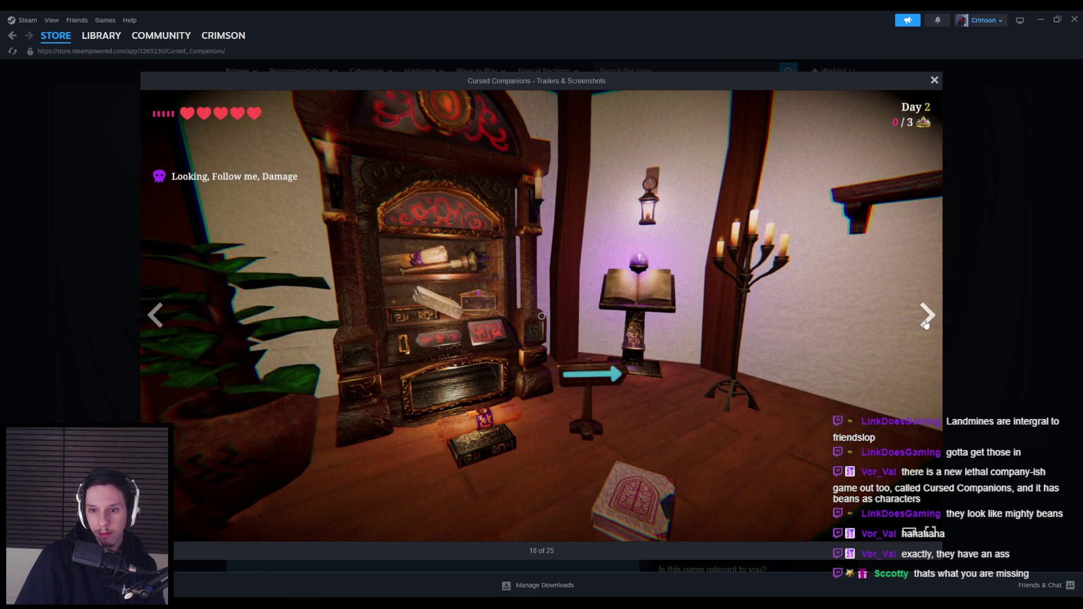
pyautogui.click(926, 324)
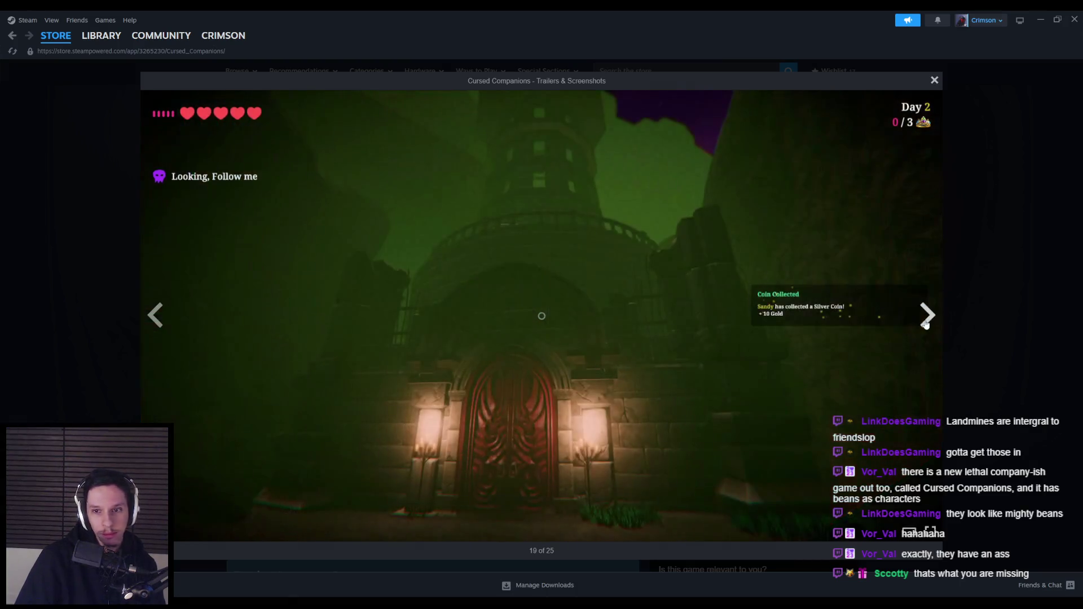
pyautogui.click(926, 324)
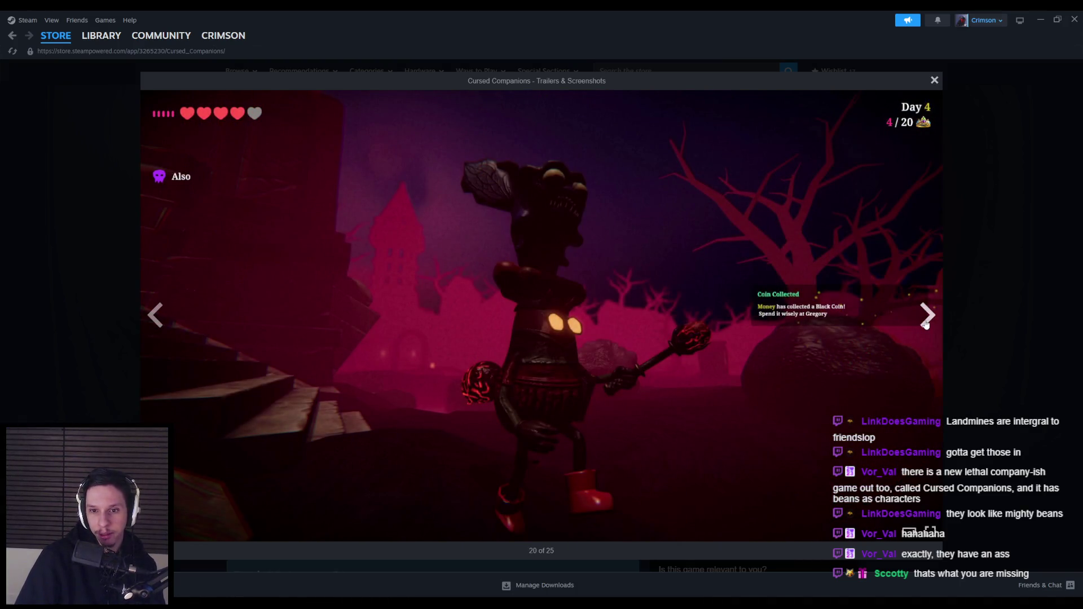
pyautogui.click(926, 324)
pyautogui.click(925, 324)
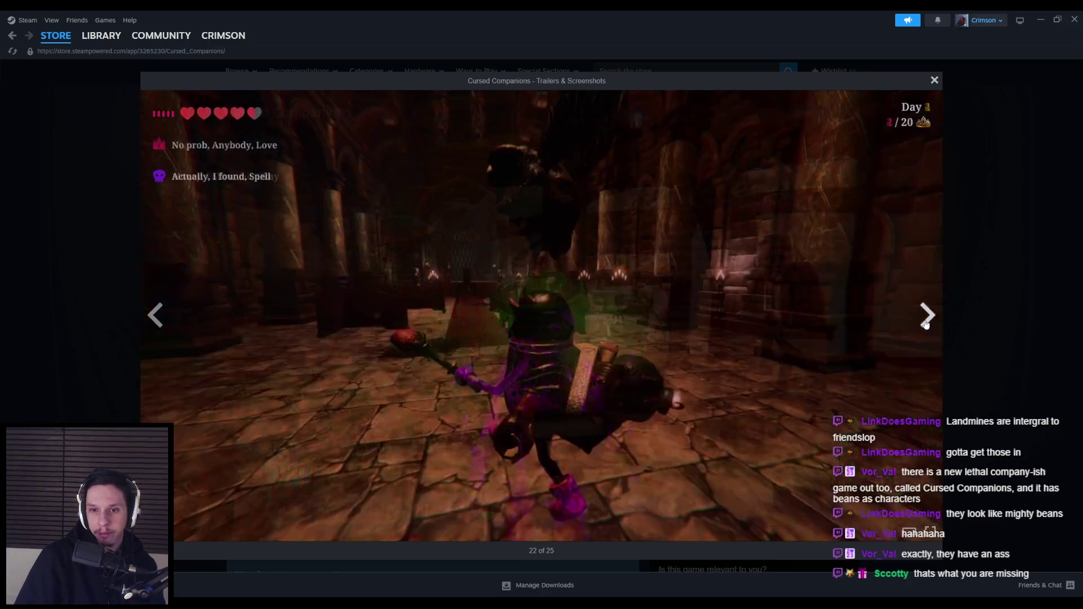
pyautogui.click(926, 324)
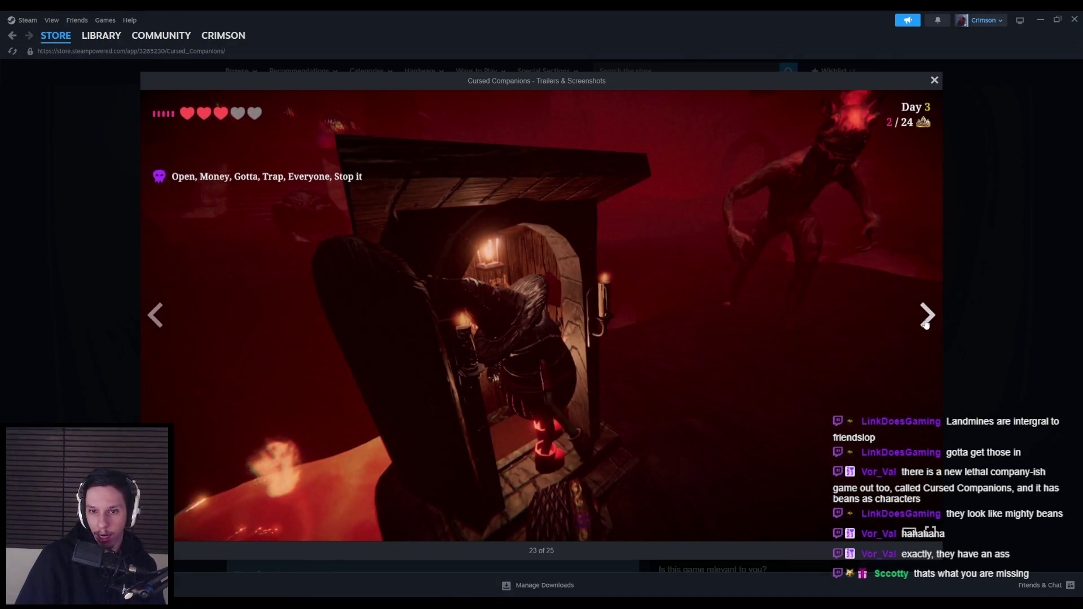
pyautogui.click(925, 324)
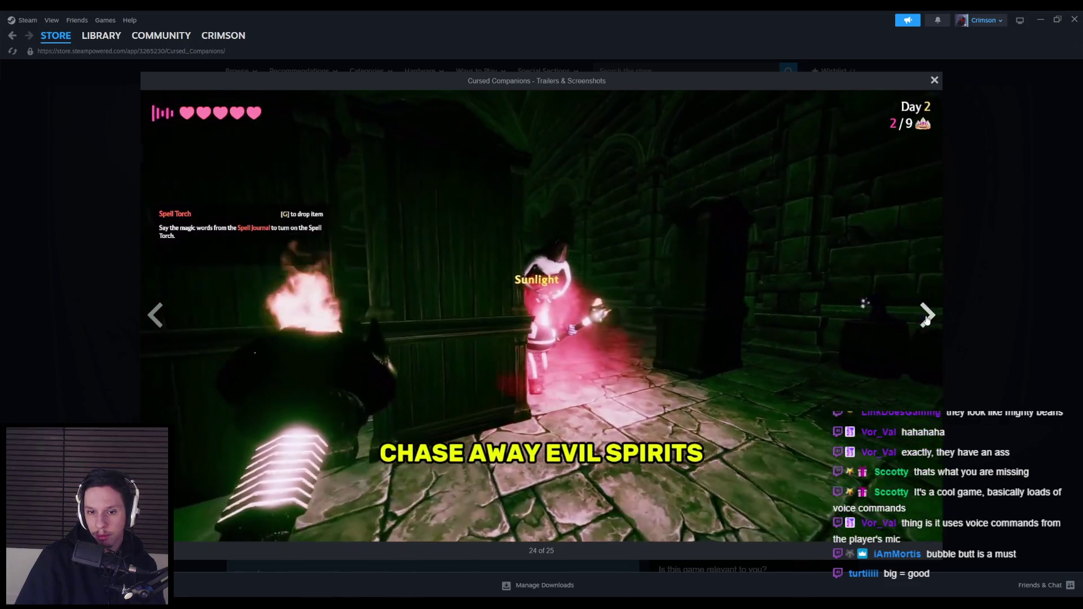
# Wrap around to the Traitor Mode trailer, skip past it and close the media viewer.
pyautogui.rightClick(926, 316)
pyautogui.click(925, 315)
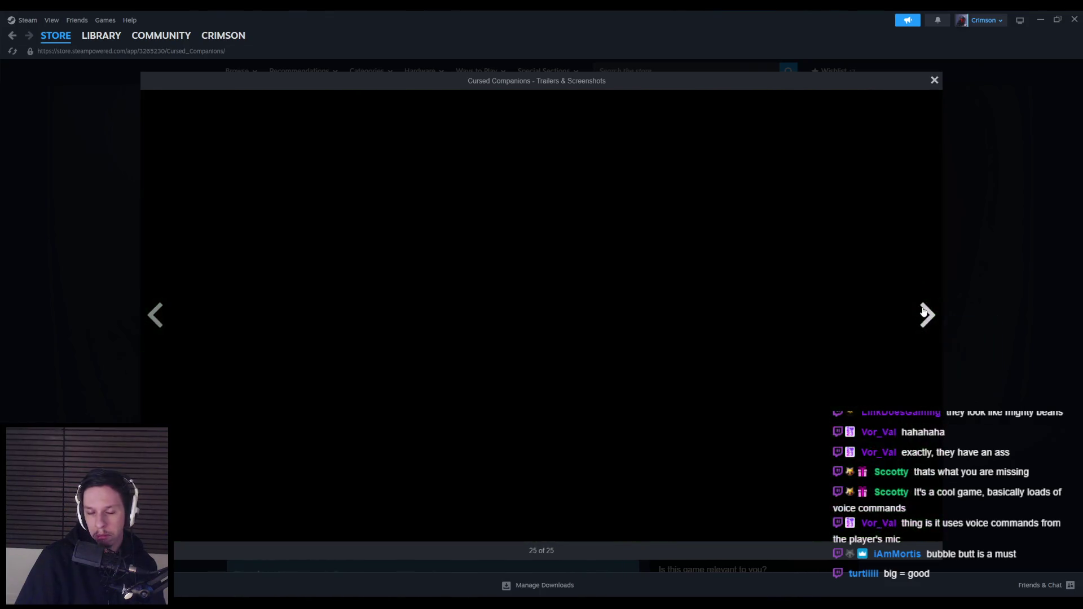
pyautogui.click(926, 313)
pyautogui.click(927, 313)
pyautogui.click(927, 314)
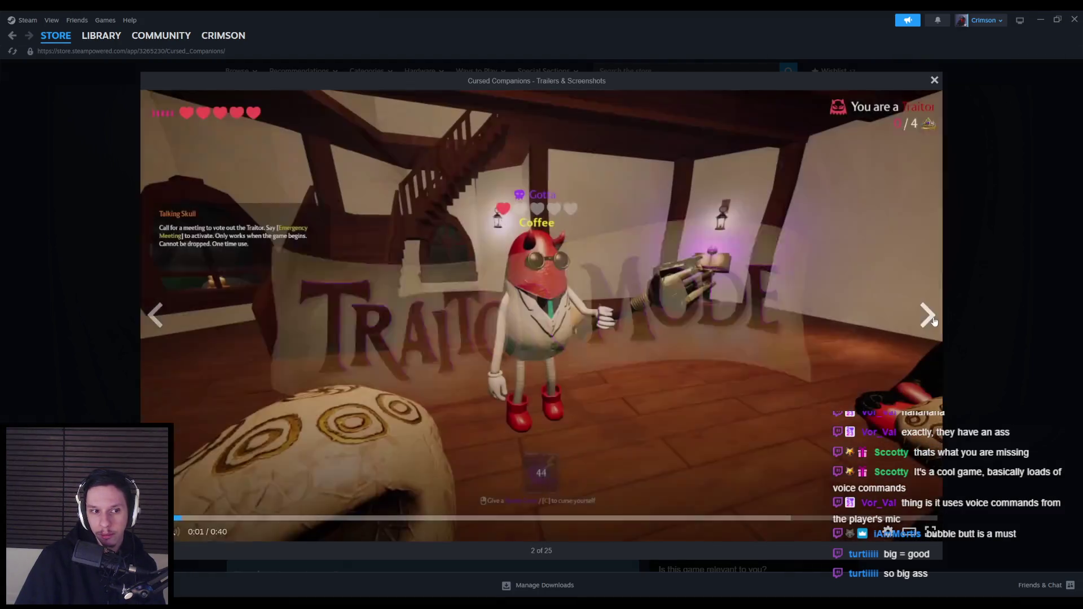
pyautogui.click(934, 320)
pyautogui.click(992, 303)
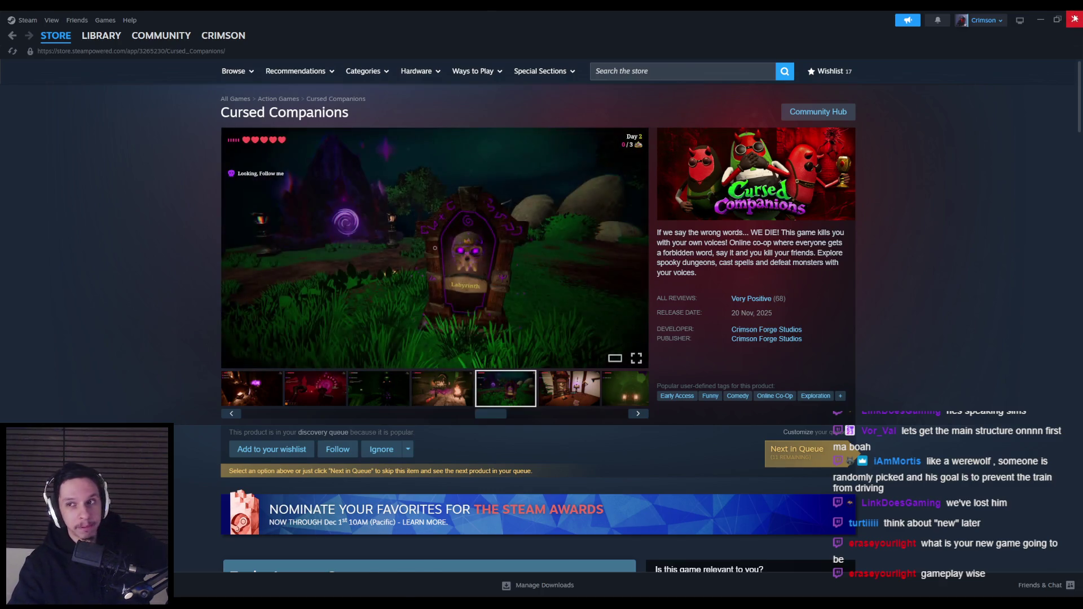
# Switch from Steam back to the Trainrot task checklist.
pyautogui.hotkey('alt', 'Tab')
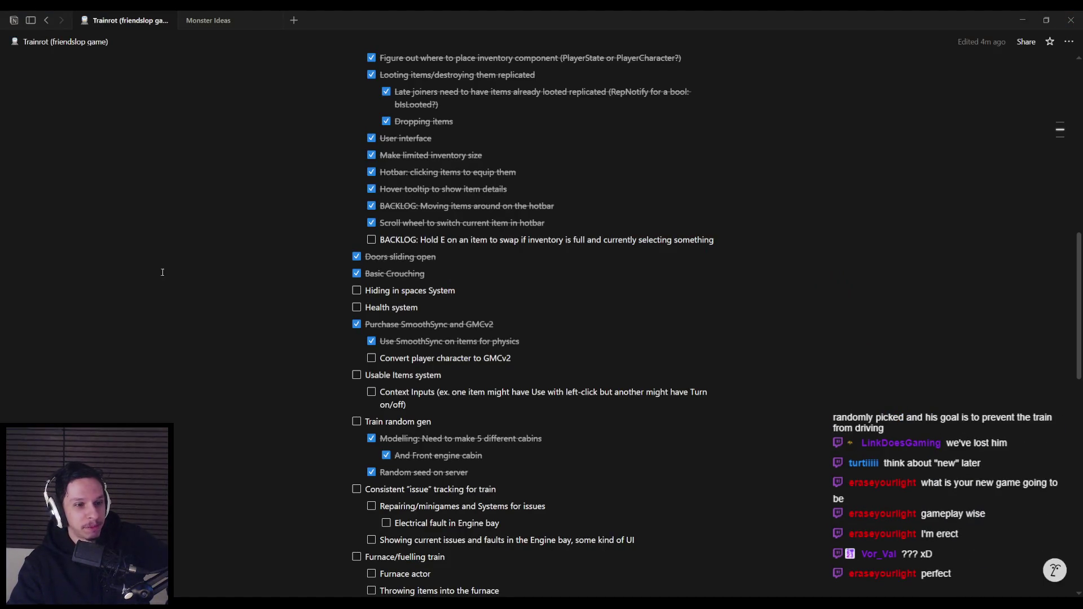
# Back in the Unreal level, frame the actor on the green platform and circle the grey cabin.
pyautogui.hotkey('alt', 'Tab')
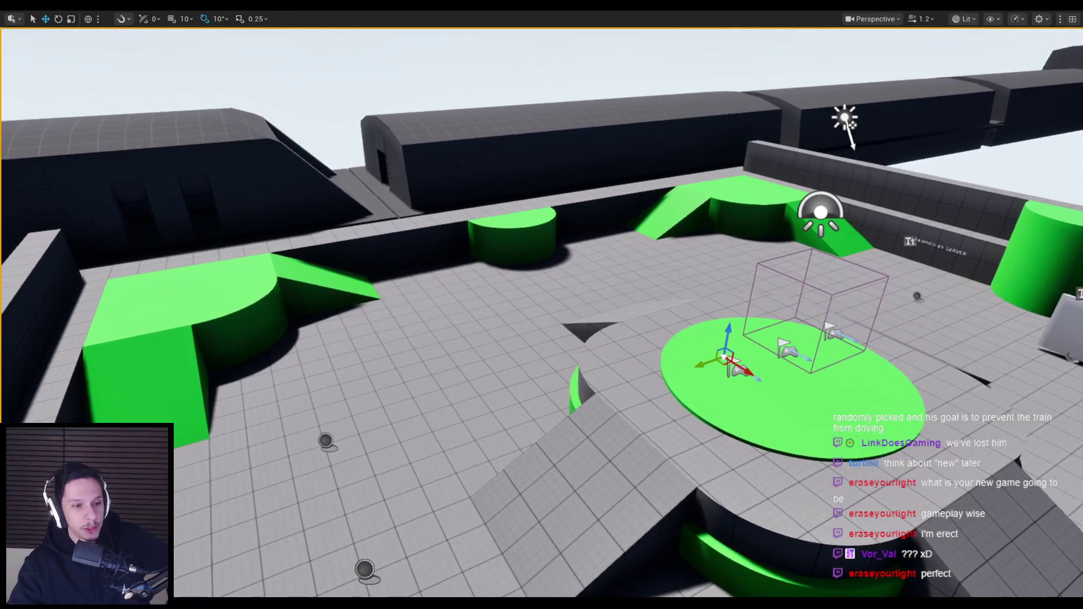
pyautogui.moveTo(541, 305); pyautogui.dragTo(541, 226)
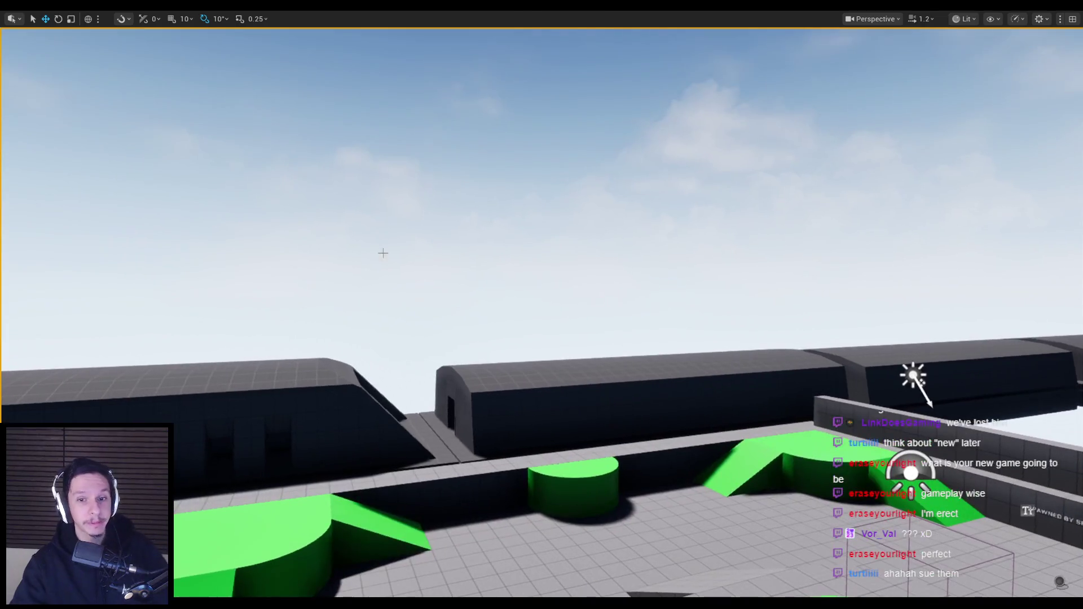
pyautogui.press('f')
pyautogui.moveTo(542, 304)
pyautogui.mouseDown()
pyautogui.moveTo(541, 254)
pyautogui.moveTo(542, 361)
pyautogui.mouseUp()
pyautogui.moveTo(542, 305)
pyautogui.mouseDown()
pyautogui.moveTo(542, 406)
pyautogui.moveTo(564, 305)
pyautogui.moveTo(677, 304)
pyautogui.moveTo(564, 293)
pyautogui.moveTo(462, 302)
pyautogui.moveTo(508, 294)
pyautogui.moveTo(507, 271)
pyautogui.moveTo(531, 327)
pyautogui.mouseUp()
pyautogui.moveTo(435, 374)
pyautogui.mouseDown()
pyautogui.moveTo(384, 373)
pyautogui.moveTo(435, 374)
pyautogui.mouseUp()
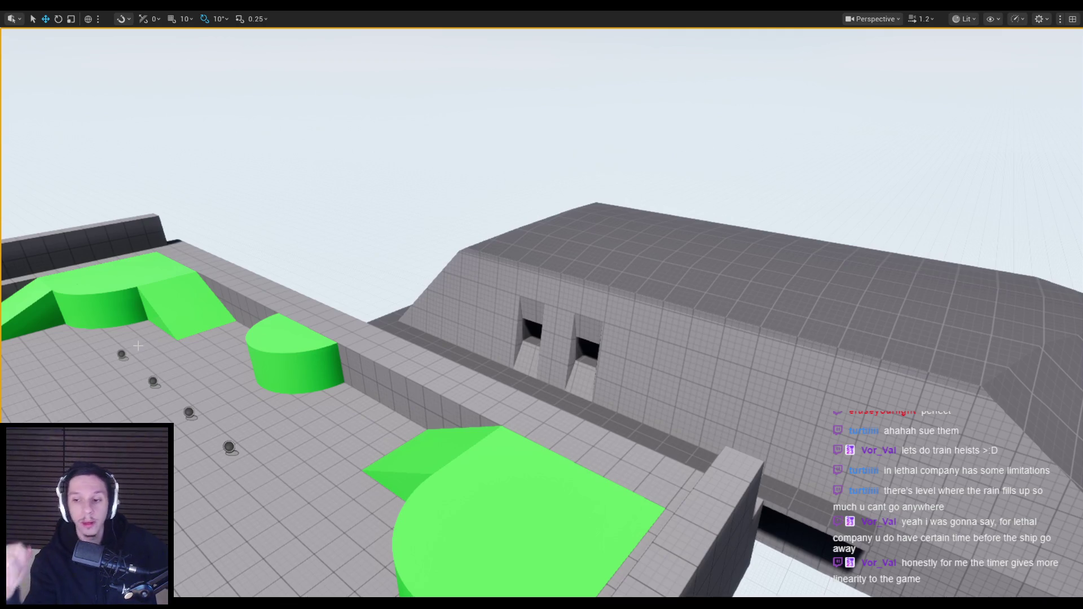
# Fly closer to the grey cabin front, briefly checking the Twitch Stream Manager and returning.
pyautogui.moveTo(295, 371)
pyautogui.mouseDown()
pyautogui.moveTo(304, 344)
pyautogui.moveTo(322, 378)
pyautogui.moveTo(339, 372)
pyautogui.moveTo(364, 344)
pyautogui.moveTo(389, 339)
pyautogui.moveTo(395, 322)
pyautogui.moveTo(372, 355)
pyautogui.moveTo(372, 344)
pyautogui.moveTo(292, 371)
pyautogui.moveTo(204, 378)
pyautogui.moveTo(248, 395)
pyautogui.moveTo(251, 387)
pyautogui.moveTo(178, 544)
pyautogui.moveTo(191, 505)
pyautogui.moveTo(254, 480)
pyautogui.moveTo(305, 366)
pyautogui.moveTo(339, 349)
pyautogui.moveTo(409, 388)
pyautogui.mouseUp()
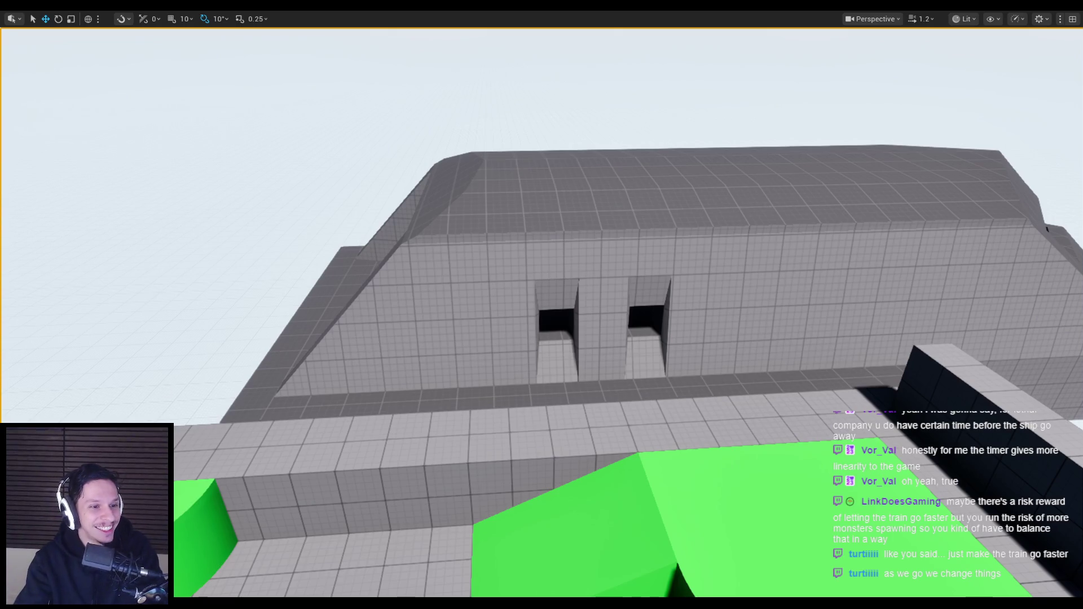
pyautogui.hotkey('alt', 'Tab')
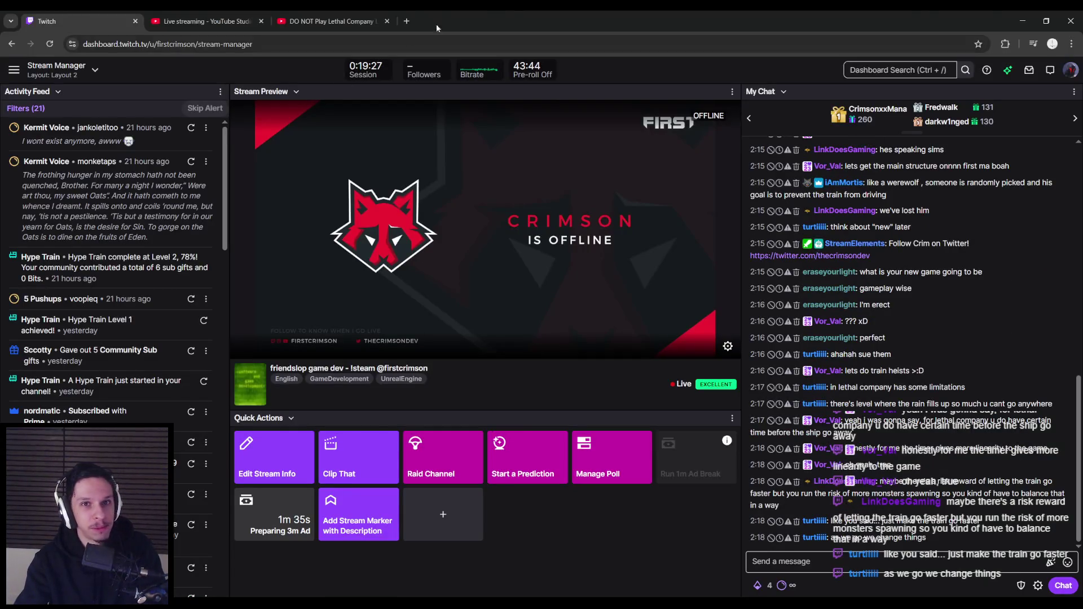
pyautogui.hotkey('alt', 'Tab')
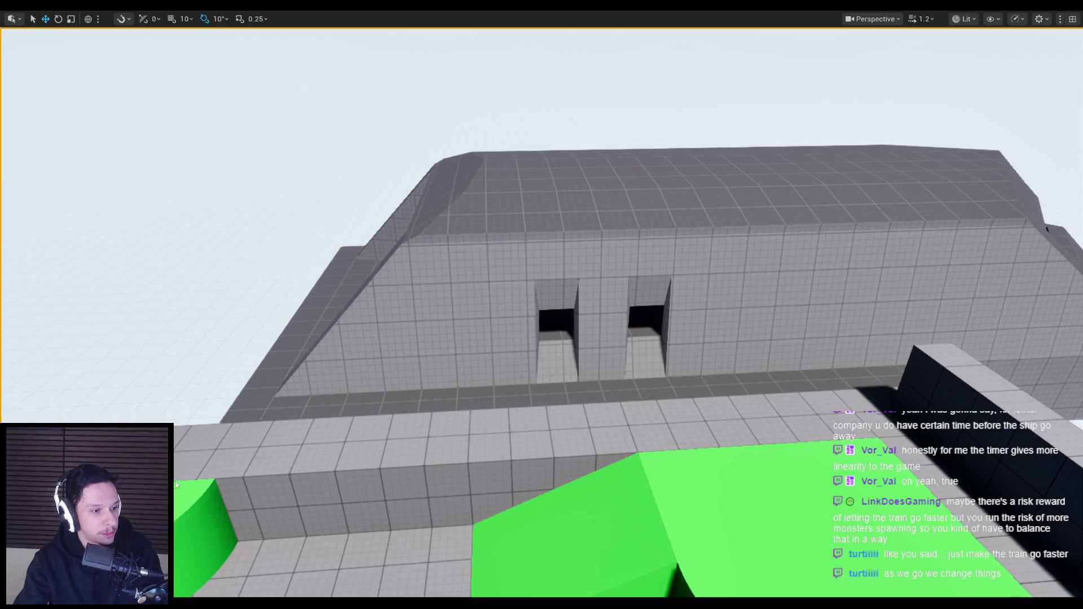
# Reframe on the cabin front and openings from several angles, then pull back to see more level.
pyautogui.moveTo(196, 369); pyautogui.dragTo(271, 381)
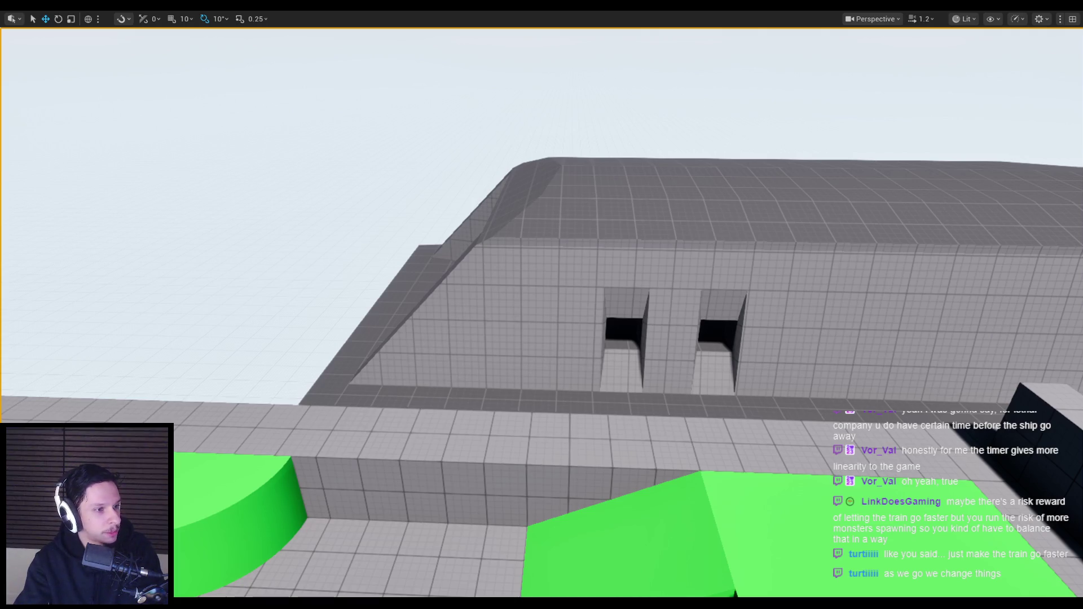
pyautogui.moveTo(212, 246)
pyautogui.mouseDown()
pyautogui.moveTo(217, 266)
pyautogui.moveTo(213, 247)
pyautogui.mouseUp()
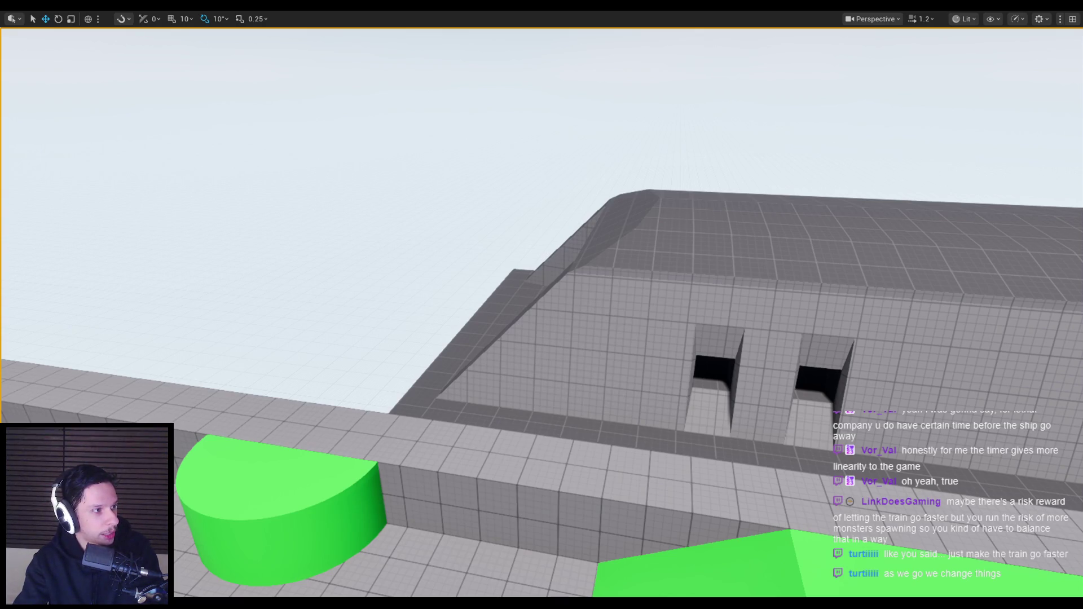
pyautogui.moveTo(344, 289)
pyautogui.mouseDown()
pyautogui.moveTo(333, 299)
pyautogui.moveTo(359, 290)
pyautogui.mouseUp()
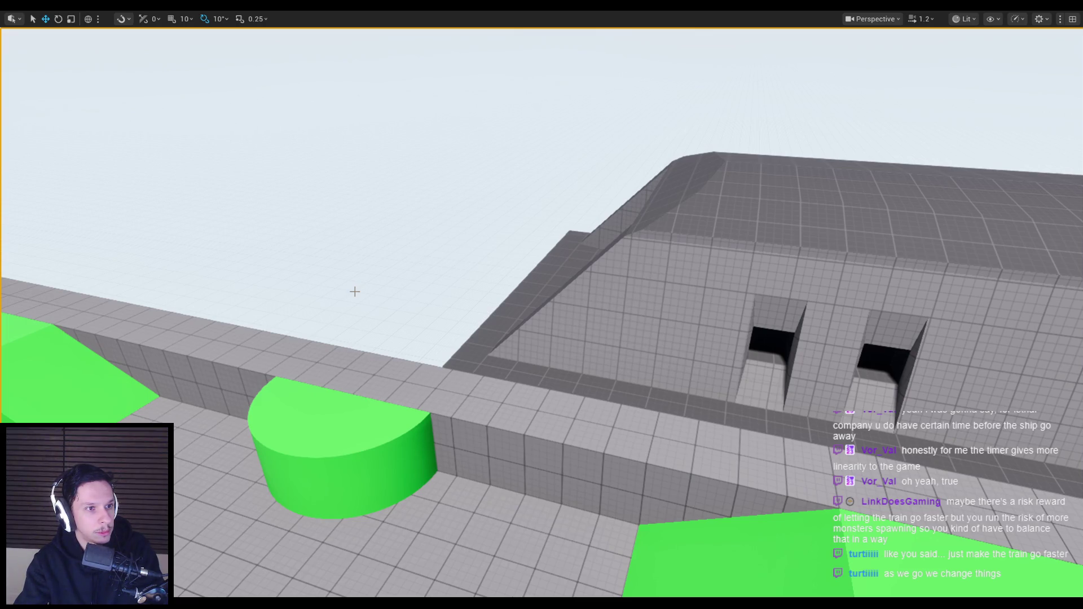
pyautogui.moveTo(355, 291)
pyautogui.mouseDown()
pyautogui.moveTo(373, 290)
pyautogui.moveTo(355, 291)
pyautogui.mouseUp()
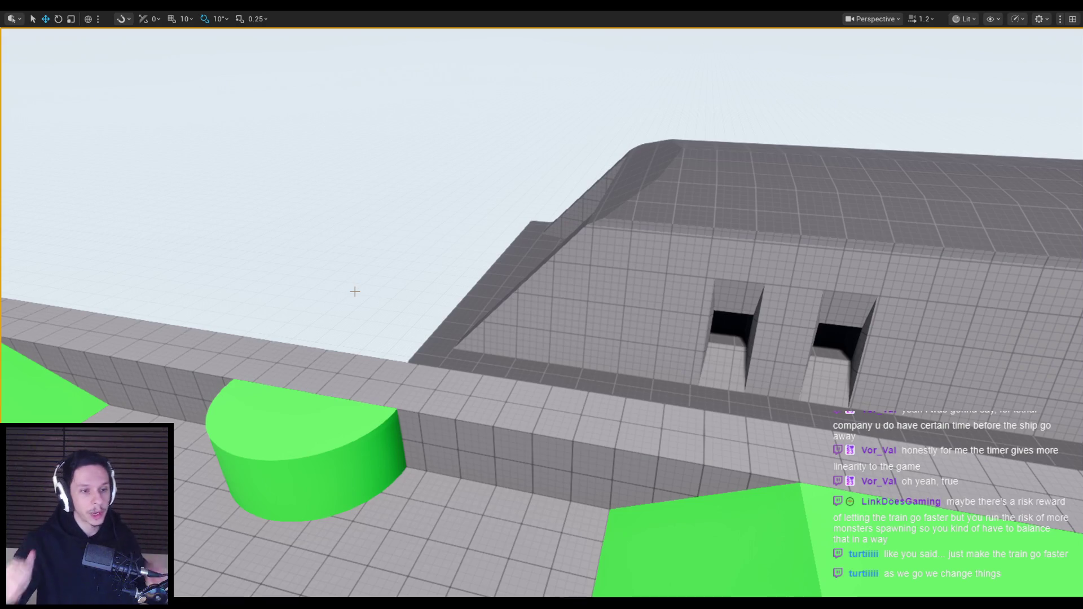
pyautogui.moveTo(355, 292)
pyautogui.mouseDown()
pyautogui.moveTo(431, 322)
pyautogui.moveTo(440, 339)
pyautogui.moveTo(412, 342)
pyautogui.mouseUp()
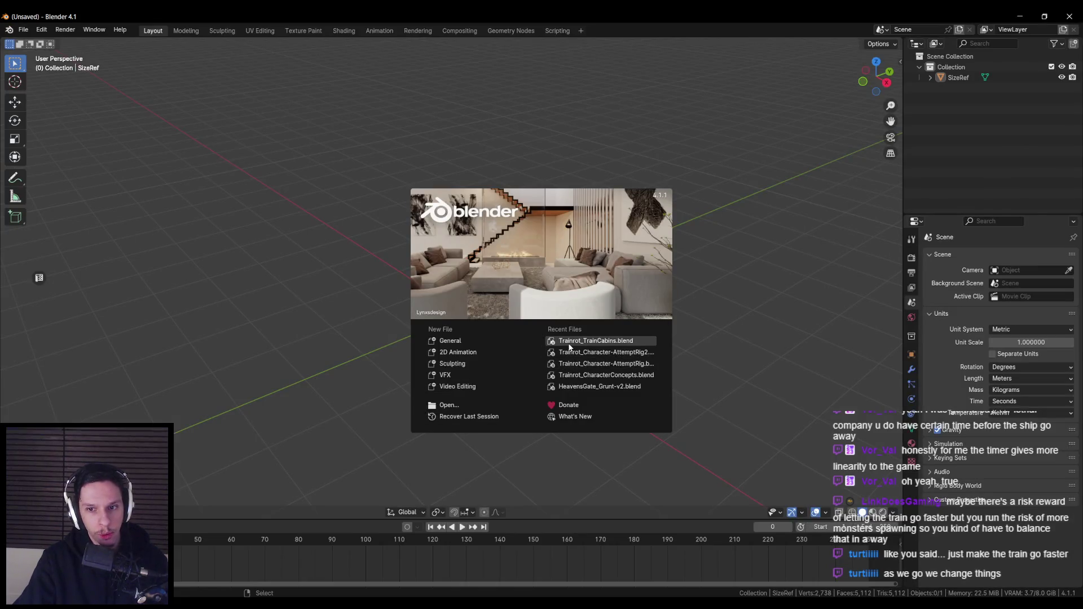
# Open Trainrot_TrainCabins.blend from Recent Files, orbit the loaded cabins and save.
pyautogui.click(569, 345)
pyautogui.moveTo(569, 346)
pyautogui.mouseDown()
pyautogui.moveTo(547, 323)
pyautogui.moveTo(448, 333)
pyautogui.moveTo(623, 335)
pyautogui.moveTo(508, 320)
pyautogui.moveTo(425, 336)
pyautogui.moveTo(484, 327)
pyautogui.moveTo(526, 303)
pyautogui.moveTo(309, 316)
pyautogui.moveTo(462, 320)
pyautogui.moveTo(418, 328)
pyautogui.moveTo(336, 328)
pyautogui.moveTo(495, 292)
pyautogui.mouseUp()
pyautogui.hotkey('ctrl', 's')
pyautogui.press('n')
pyautogui.scroll(-5, 366, 316)
# Select the middle cabin, Cabin-1.001, and save the train cabins file.
pyautogui.moveTo(432, 306)
pyautogui.mouseDown()
pyautogui.moveTo(405, 321)
pyautogui.moveTo(337, 278)
pyautogui.moveTo(611, 331)
pyautogui.moveTo(405, 304)
pyautogui.moveTo(421, 286)
pyautogui.mouseUp()
pyautogui.scroll(2, 421, 286)
pyautogui.click(416, 309)
pyautogui.scroll(-3, 422, 334)
pyautogui.scroll(4, 523, 351)
pyautogui.scroll(1, 468, 307)
pyautogui.scroll(1, 381, 331)
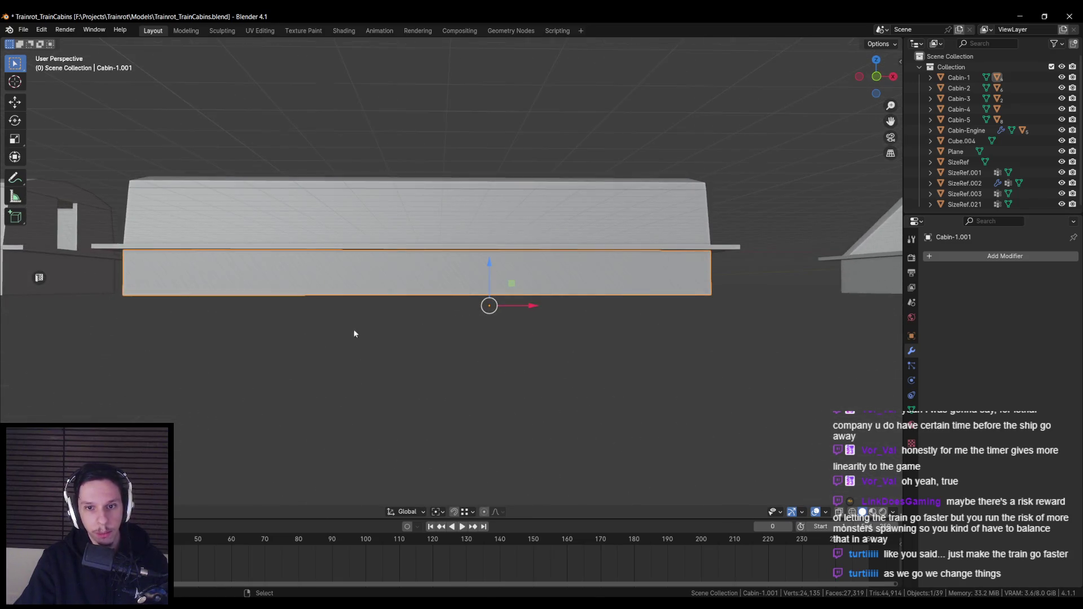
pyautogui.hotkey('ctrl', 's')
# Zoom in and out over the cabin blockouts and bring up Open Recent.
pyautogui.scroll(-3, 472, 305)
pyautogui.scroll(2, 356, 296)
pyautogui.scroll(-3, 426, 307)
pyautogui.scroll(1, 520, 307)
pyautogui.scroll(1, 519, 304)
pyautogui.scroll(2, 517, 305)
pyautogui.scroll(1, 447, 327)
pyautogui.scroll(2, 391, 310)
pyautogui.scroll(-2, 406, 323)
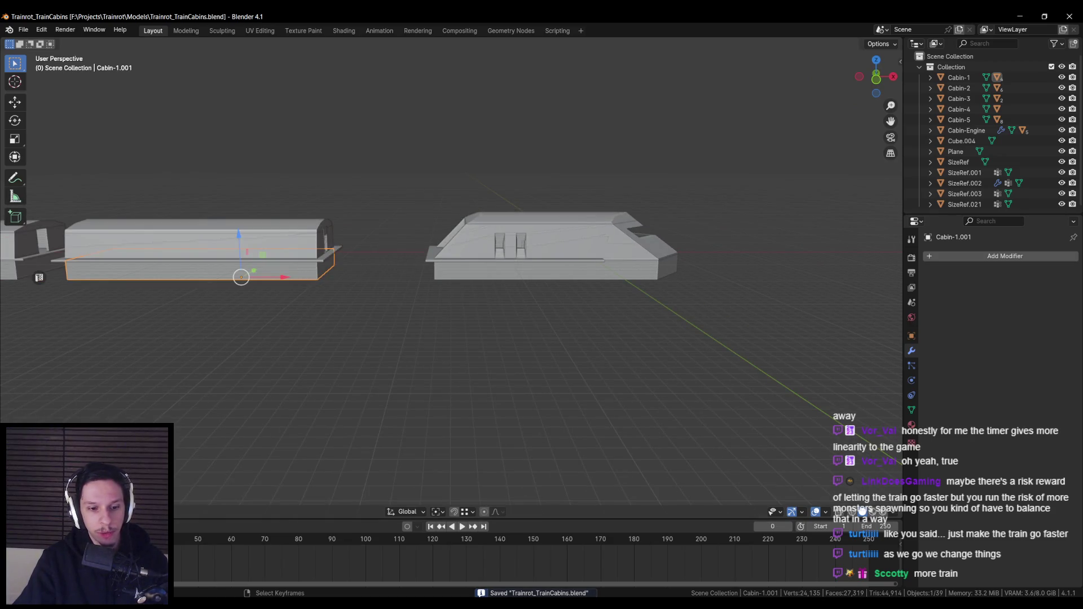
pyautogui.hotkey('shift', 'ctrl', 'o')
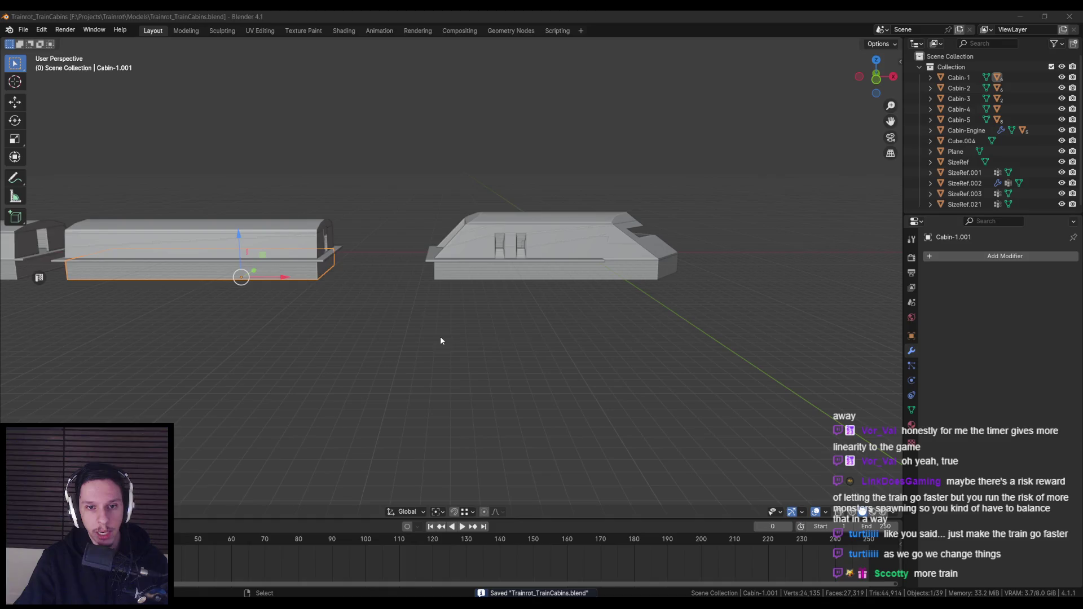
# On the train reference board, enlarge the city rail screenshot, then return to the board.
pyautogui.hotkey('alt', 'Tab')
pyautogui.hotkey('ctrl', 'f')
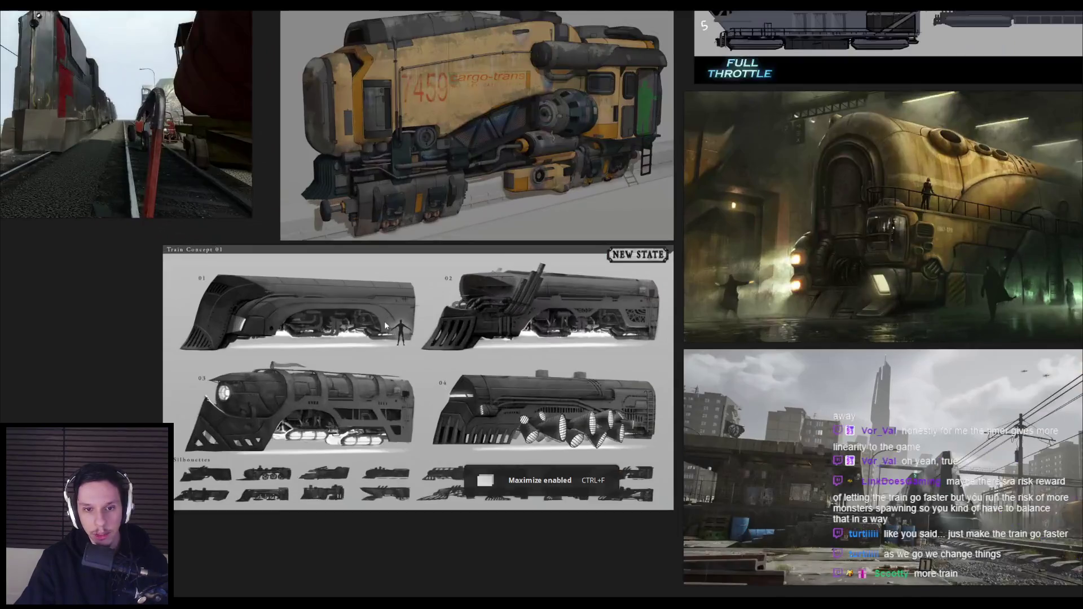
pyautogui.scroll(3, 270, 331)
pyautogui.scroll(-3, 416, 307)
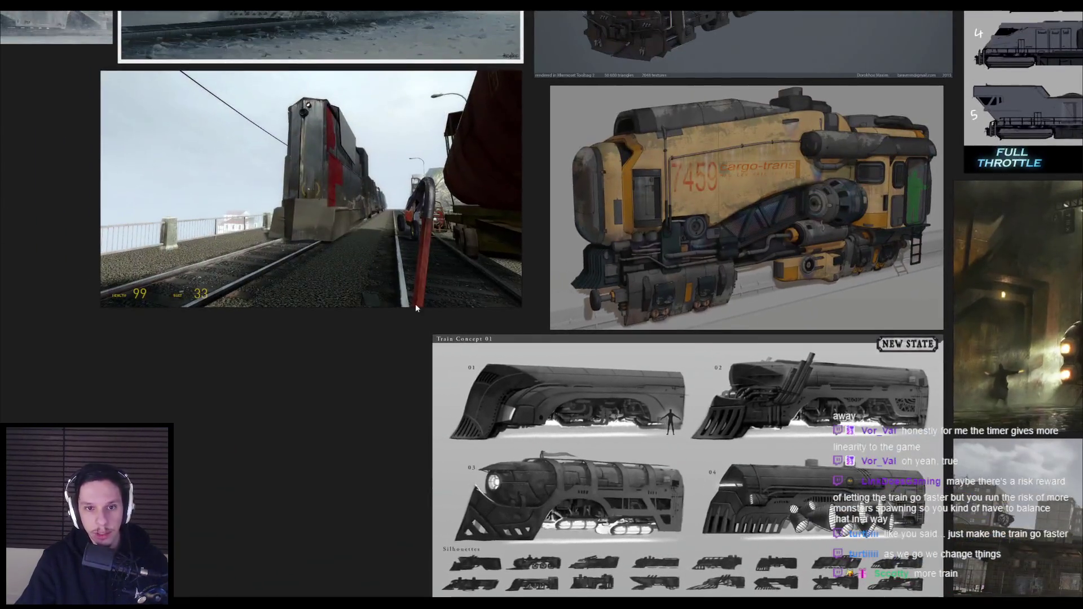
pyautogui.scroll(-3, 416, 307)
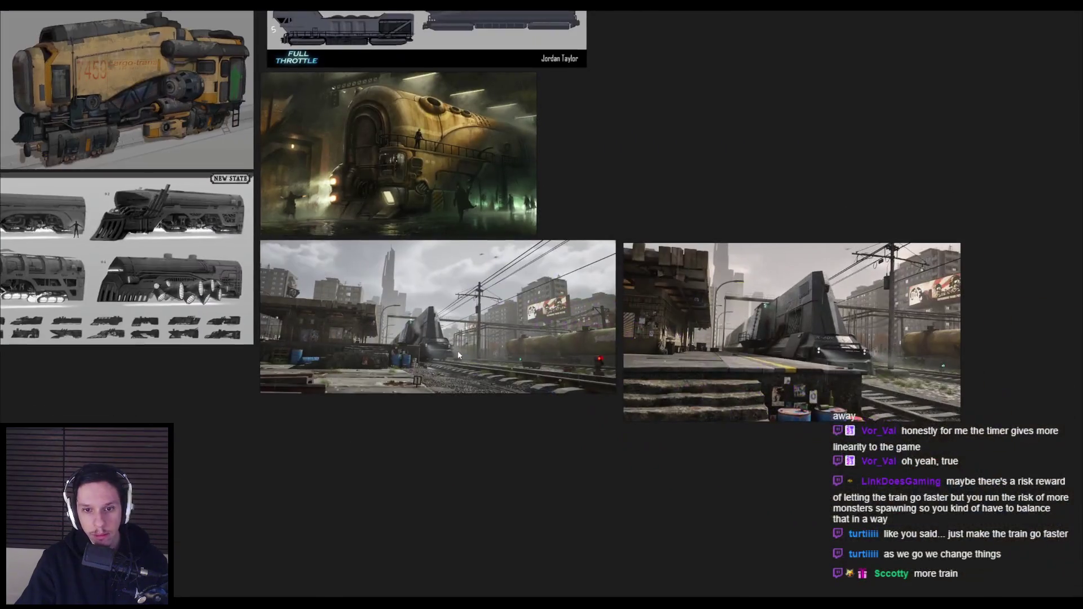
pyautogui.doubleClick(458, 351)
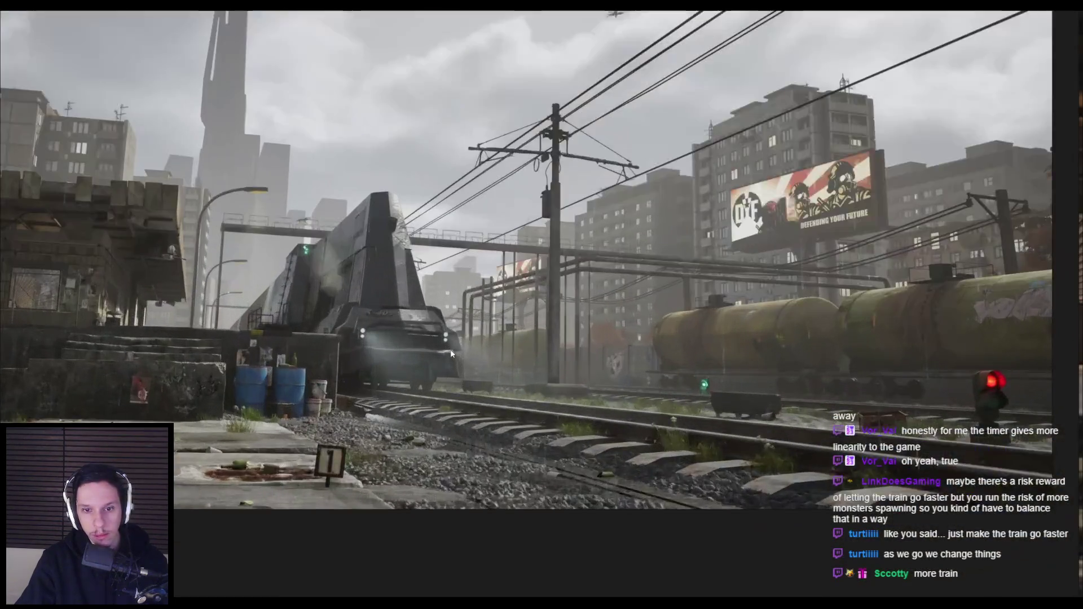
pyautogui.doubleClick(452, 354)
pyautogui.hotkey('alt', 'Tab')
# Orbit and zoom around Cabin-1.001 from above, below and the side, then return to the train reference board.
pyautogui.moveTo(261, 262)
pyautogui.mouseDown()
pyautogui.moveTo(330, 316)
pyautogui.moveTo(395, 410)
pyautogui.mouseUp()
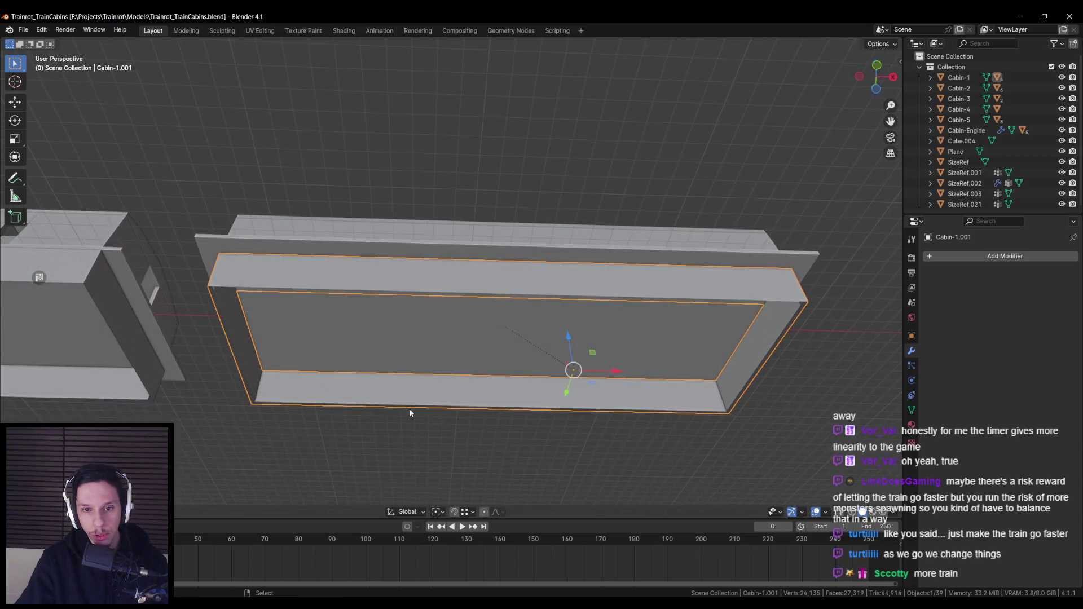
pyautogui.scroll(-4, 585, 361)
pyautogui.moveTo(585, 361)
pyautogui.mouseDown()
pyautogui.moveTo(551, 340)
pyautogui.moveTo(520, 365)
pyautogui.moveTo(474, 362)
pyautogui.mouseUp()
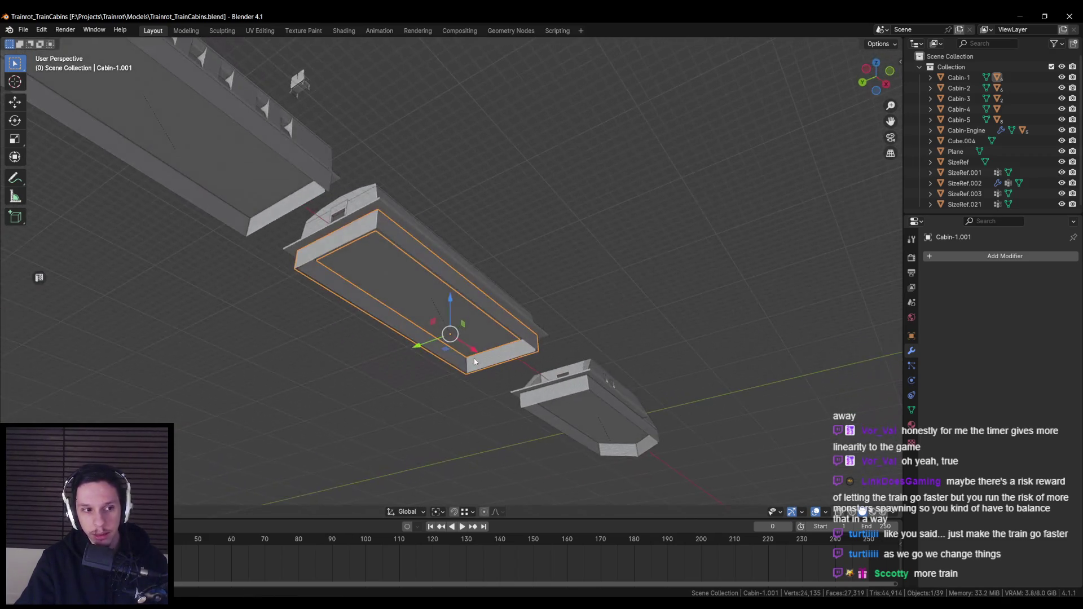
pyautogui.moveTo(339, 305)
pyautogui.mouseDown()
pyautogui.moveTo(414, 317)
pyautogui.moveTo(324, 370)
pyautogui.moveTo(317, 352)
pyautogui.moveTo(447, 325)
pyautogui.moveTo(428, 344)
pyautogui.moveTo(410, 314)
pyautogui.moveTo(502, 319)
pyautogui.moveTo(485, 328)
pyautogui.mouseUp()
pyautogui.scroll(3, 317, 351)
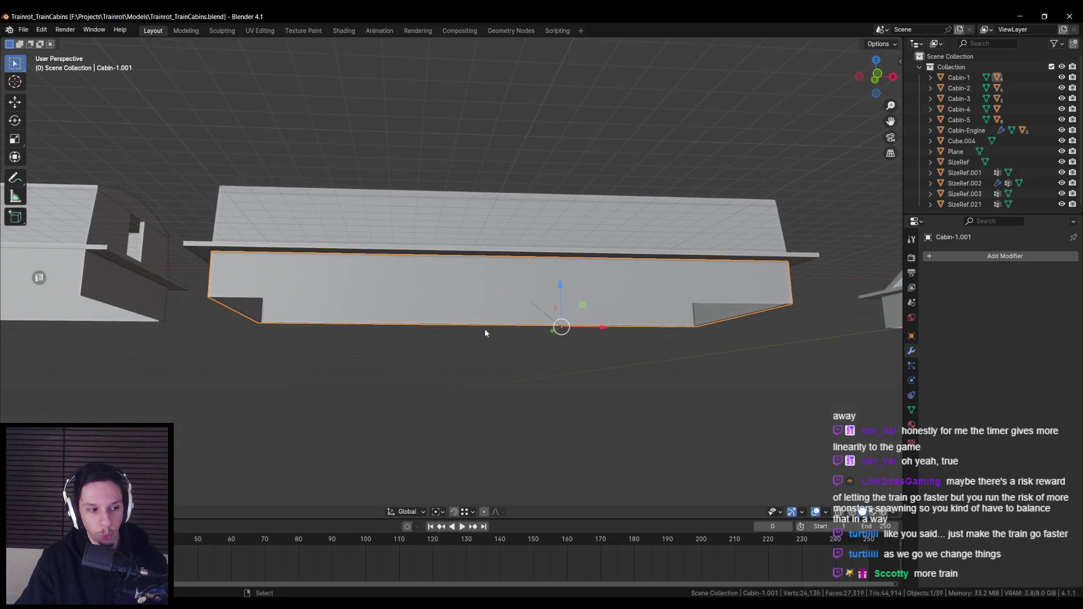
pyautogui.moveTo(368, 345)
pyautogui.mouseDown()
pyautogui.moveTo(340, 355)
pyautogui.moveTo(442, 272)
pyautogui.moveTo(469, 296)
pyautogui.moveTo(292, 295)
pyautogui.mouseUp()
pyautogui.scroll(-3, 456, 316)
pyautogui.moveTo(442, 323)
pyautogui.mouseDown()
pyautogui.moveTo(382, 338)
pyautogui.moveTo(310, 328)
pyautogui.moveTo(402, 337)
pyautogui.mouseUp()
pyautogui.hotkey('alt', 'Tab')
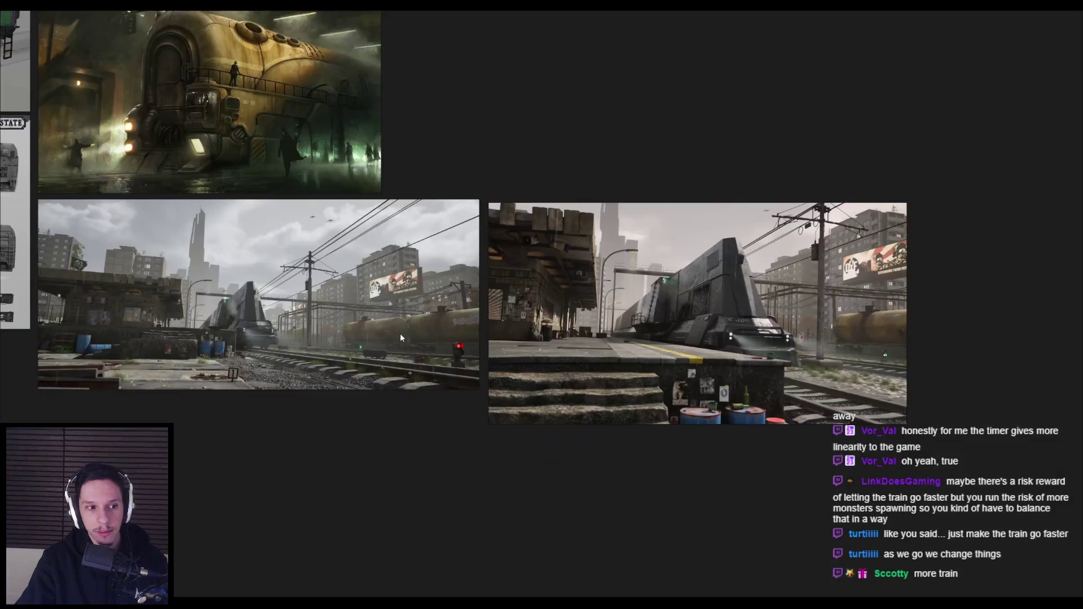
# Pan and zoom the reference board to examine the top-left train images.
pyautogui.scroll(-3, 326, 360)
pyautogui.scroll(5, 326, 360)
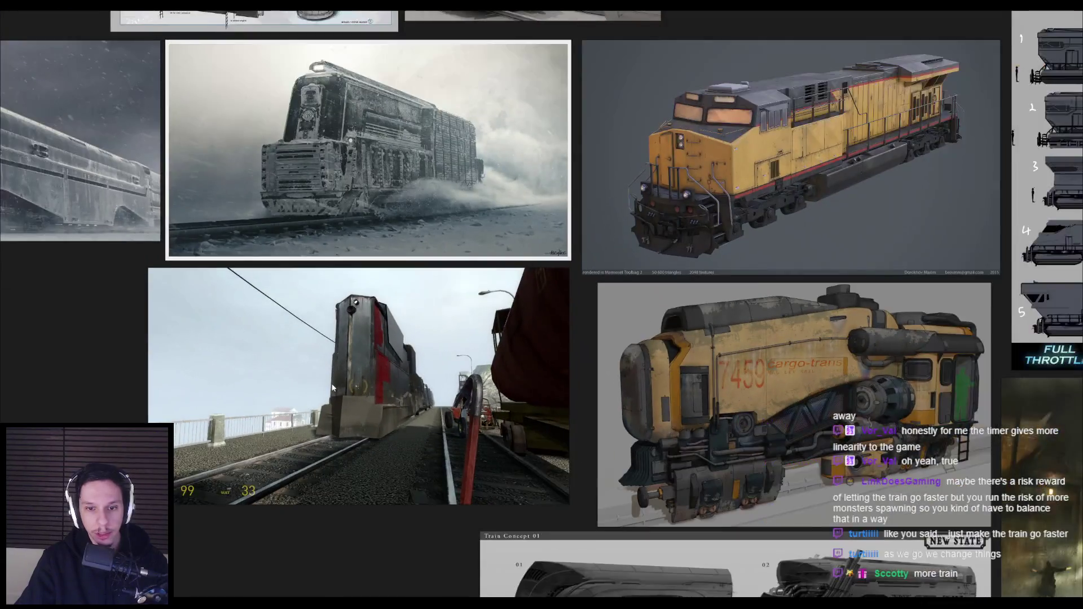
pyautogui.moveTo(333, 388); pyautogui.dragTo(429, 394)
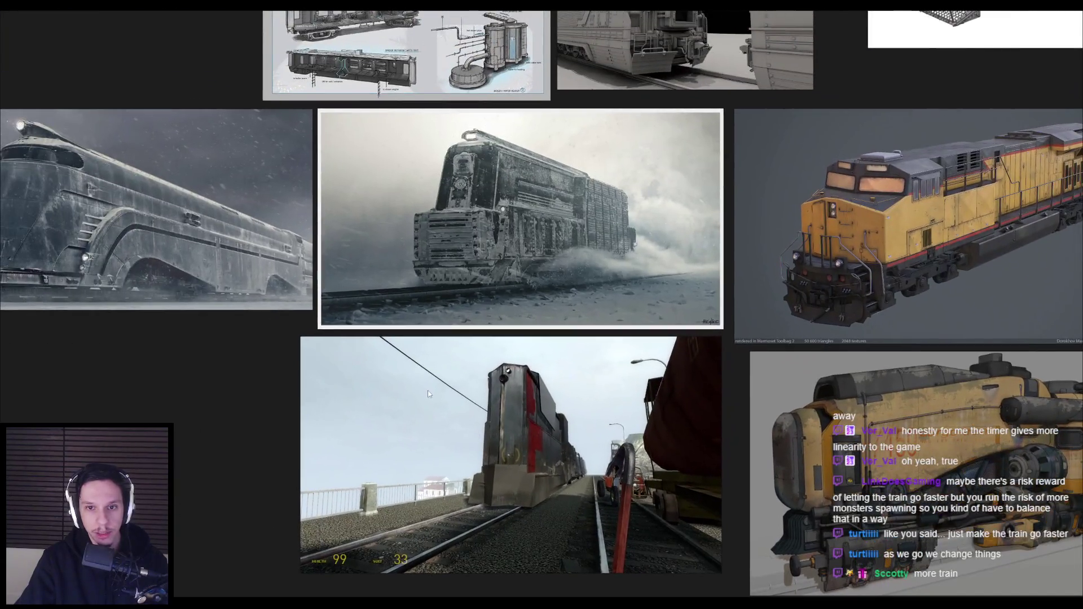
pyautogui.scroll(-3, 491, 349)
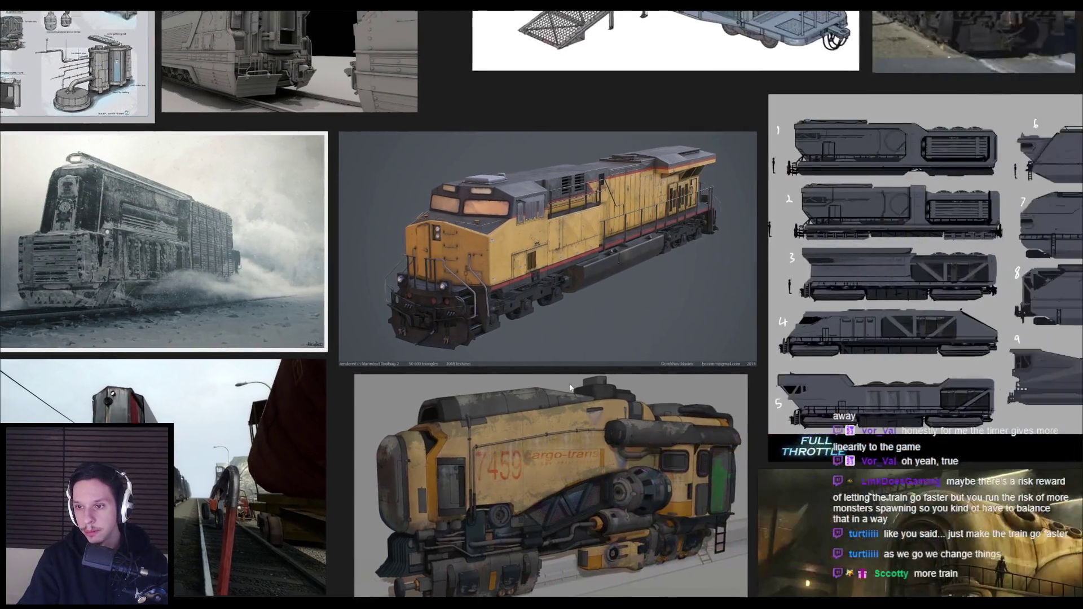
pyautogui.scroll(3, 558, 303)
pyautogui.scroll(-3, 558, 303)
pyautogui.scroll(3, 683, 414)
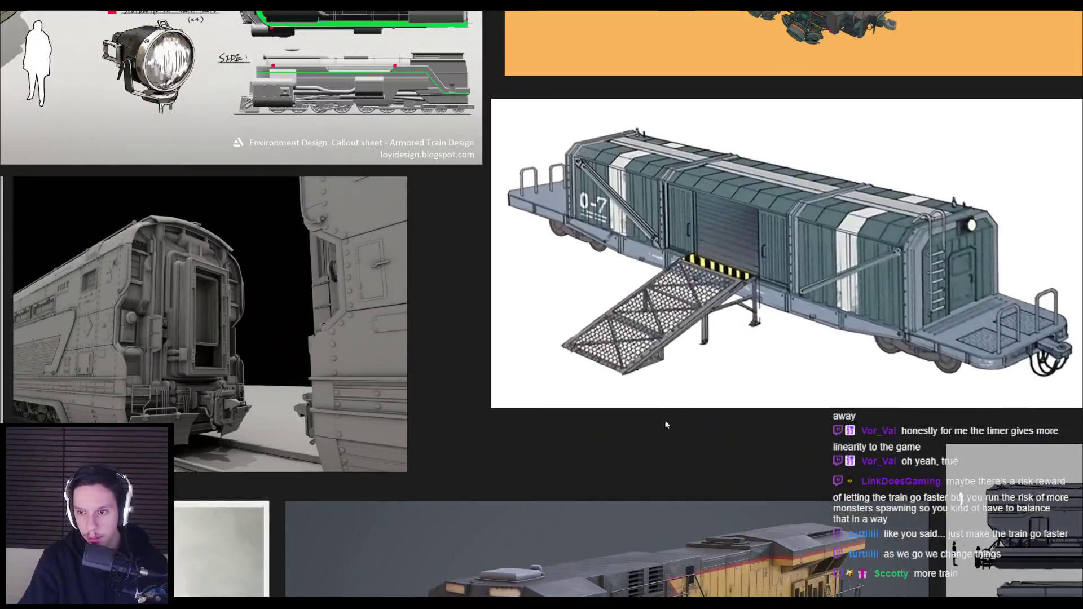
pyautogui.scroll(-2, 675, 419)
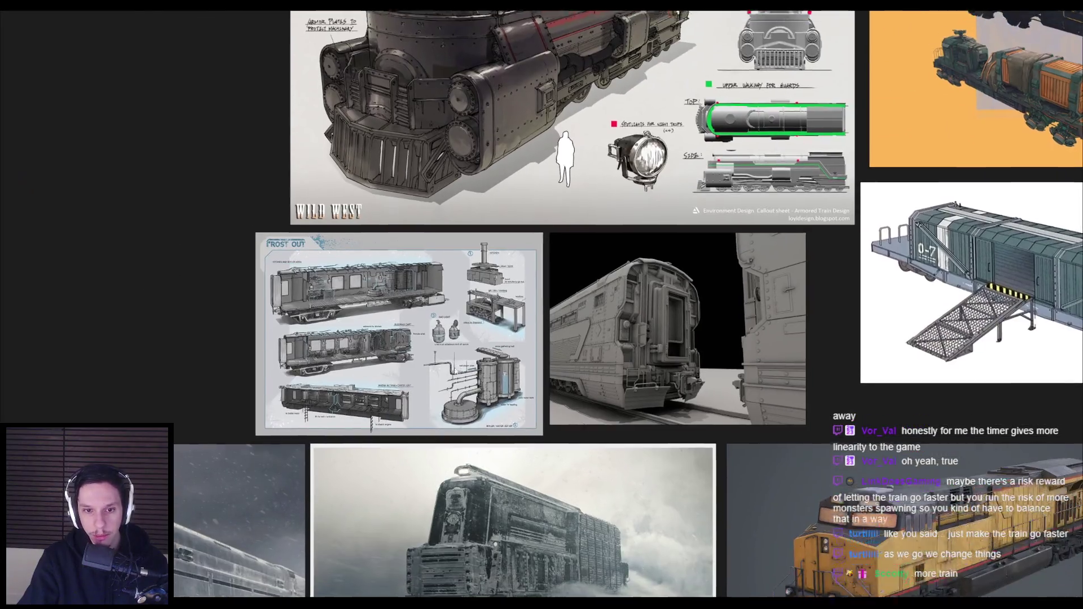
pyautogui.scroll(3, 462, 412)
pyautogui.scroll(-3, 456, 363)
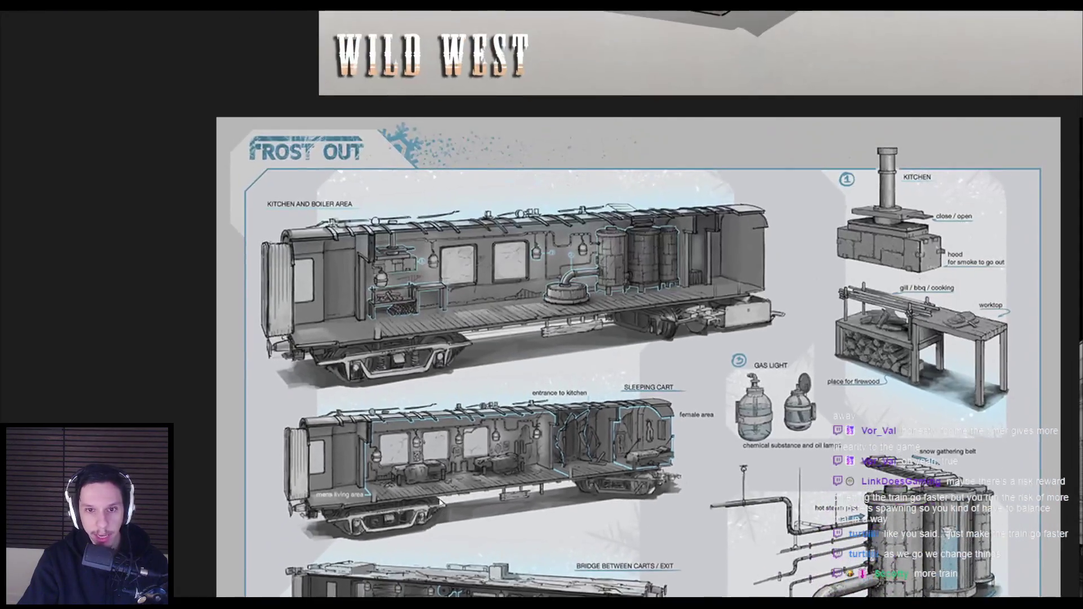
pyautogui.scroll(2, 695, 413)
# Move over to the orange train image and zoom around to study it.
pyautogui.moveTo(695, 413); pyautogui.dragTo(313, 463)
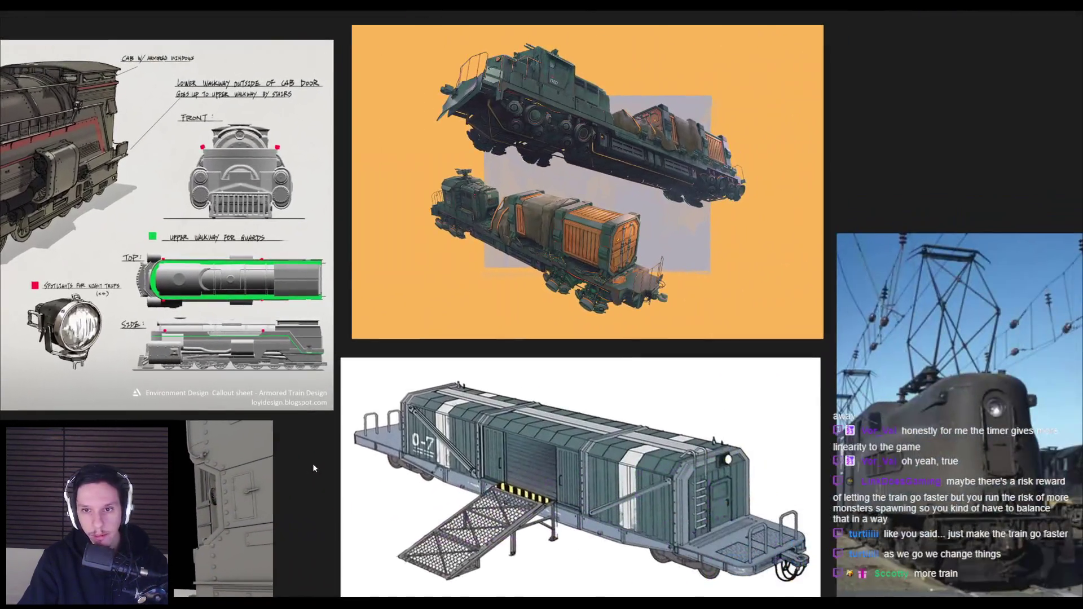
pyautogui.scroll(-2, 563, 330)
pyautogui.scroll(4, 563, 330)
pyautogui.scroll(-3, 435, 300)
pyautogui.scroll(4, 563, 374)
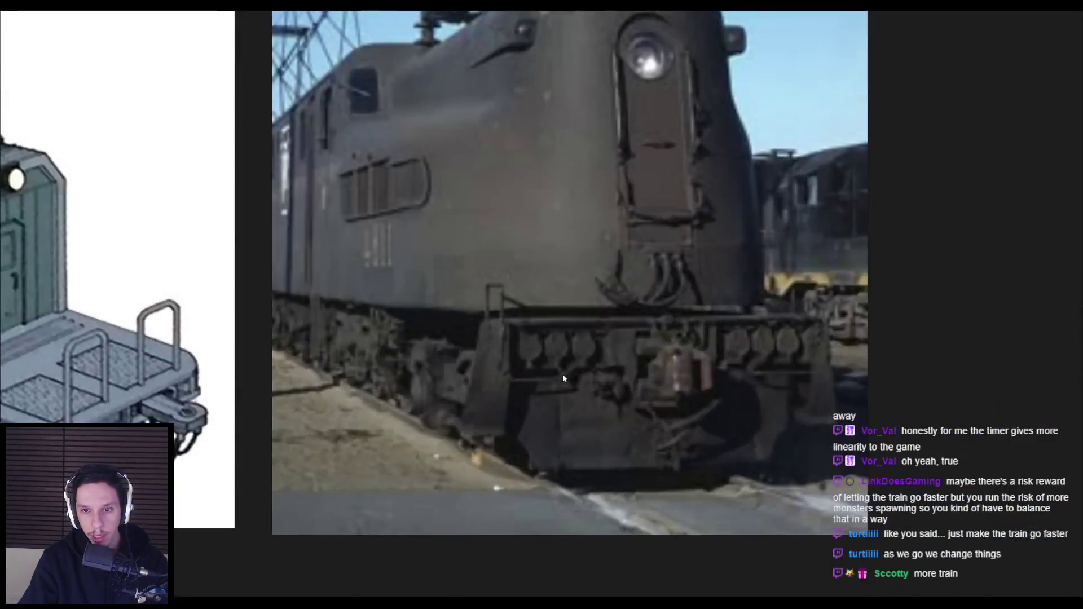
pyautogui.scroll(-6, 561, 376)
pyautogui.scroll(4, 563, 487)
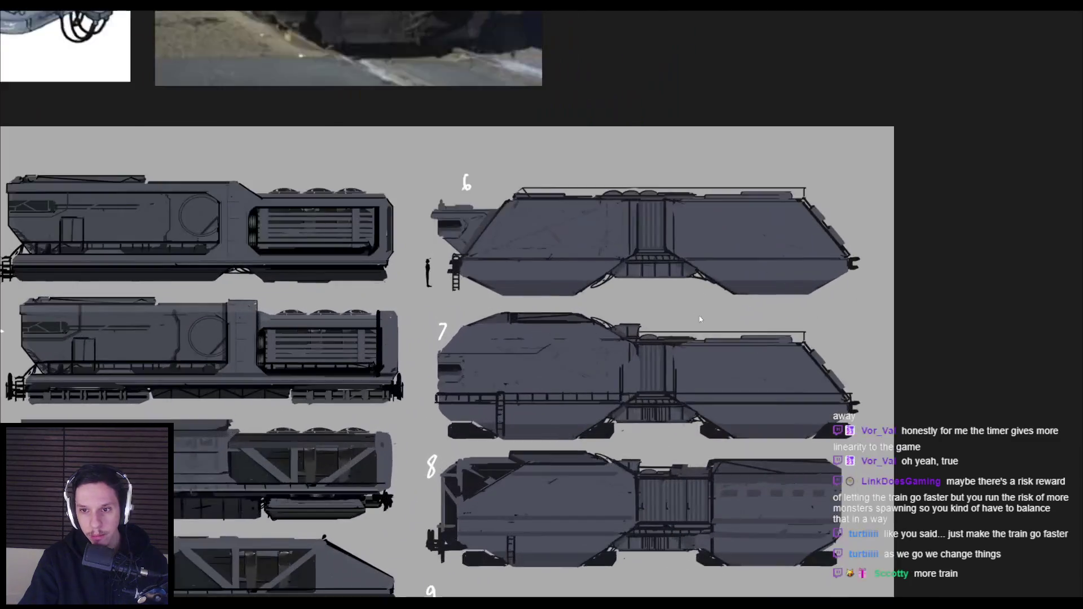
pyautogui.scroll(-2, 649, 379)
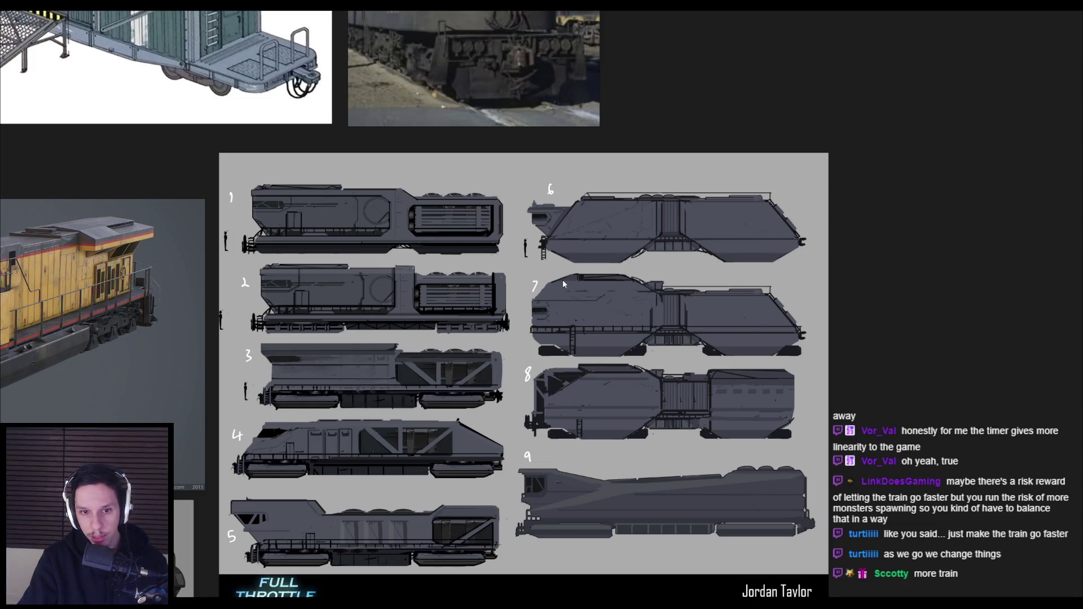
pyautogui.scroll(3, 509, 279)
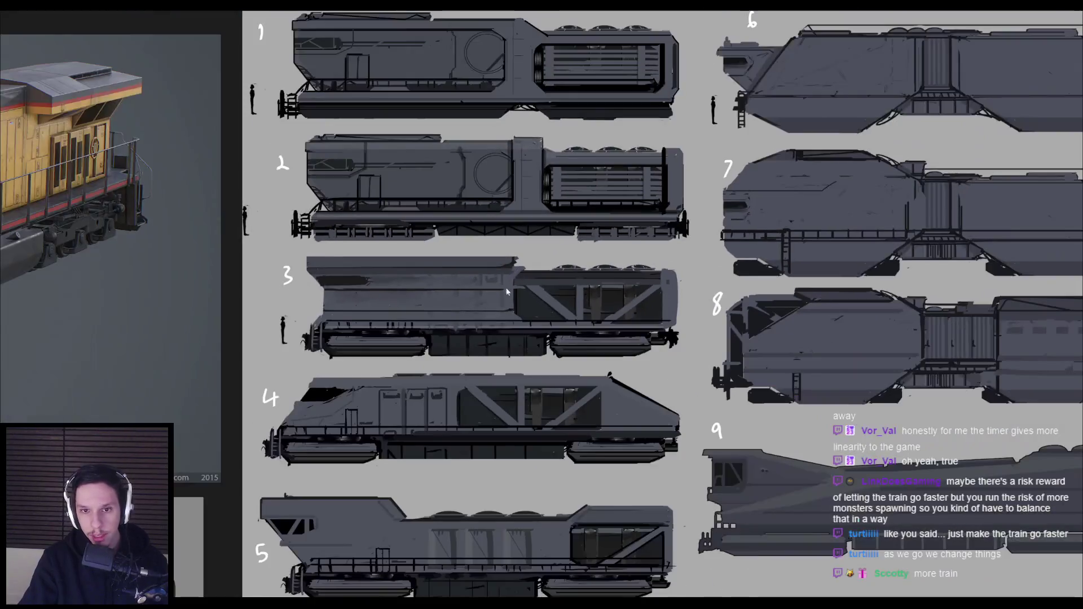
pyautogui.scroll(4, 433, 323)
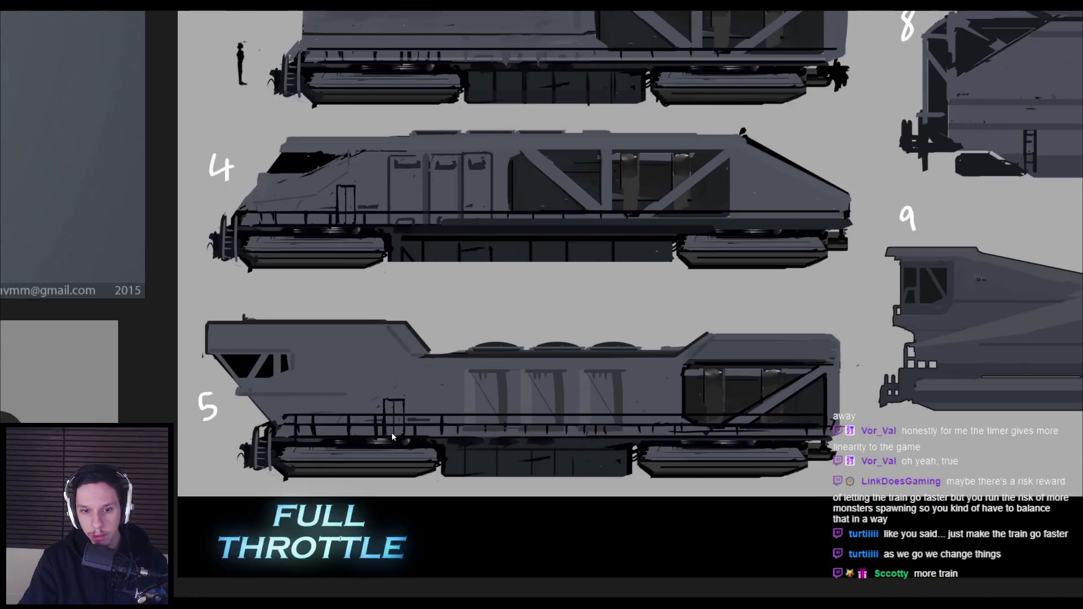
pyautogui.scroll(-3, 444, 459)
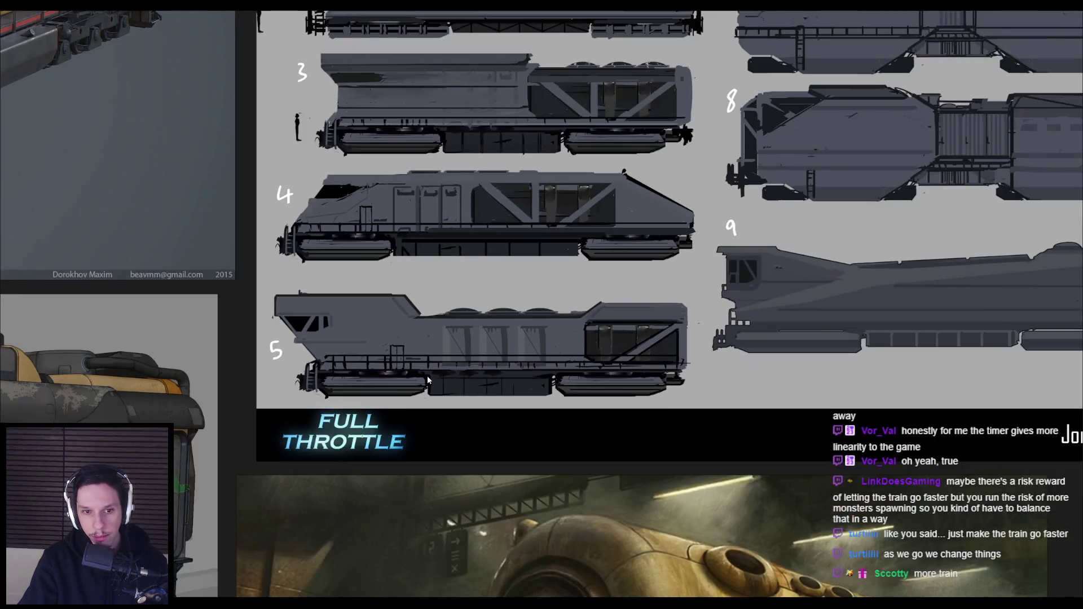
pyautogui.hscroll(5, 428, 375)
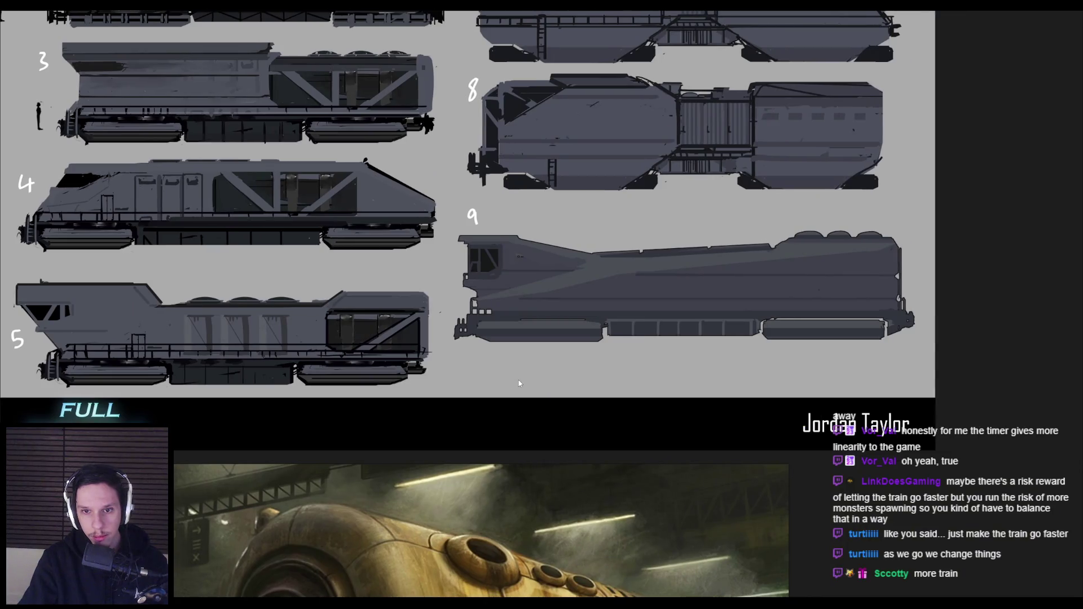
pyautogui.scroll(-3, 509, 380)
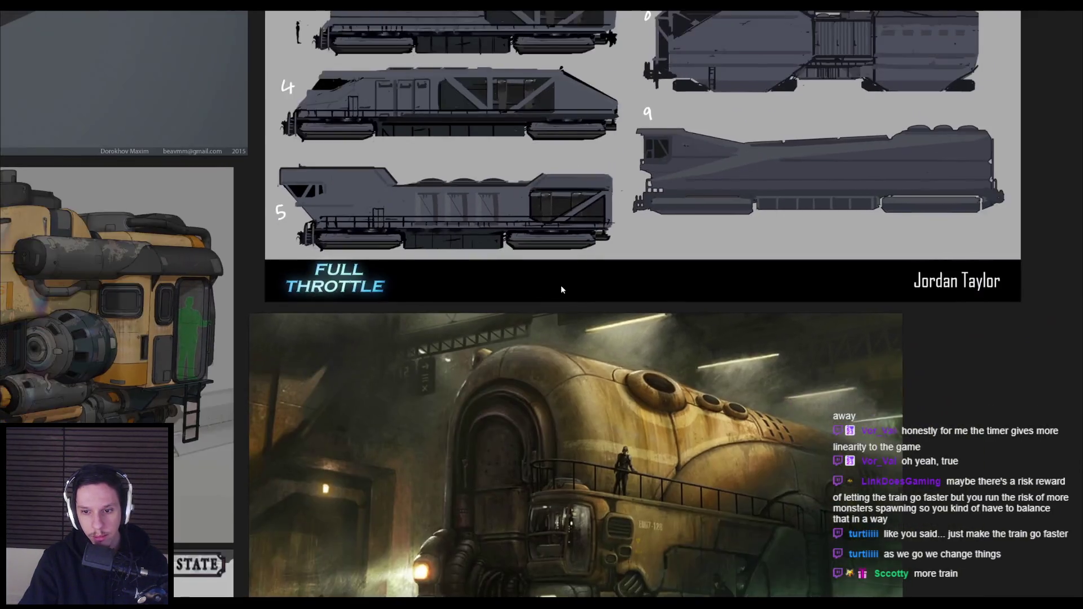
pyautogui.scroll(-5, 566, 286)
pyautogui.scroll(5, 463, 345)
pyautogui.hscroll(-1, 464, 345)
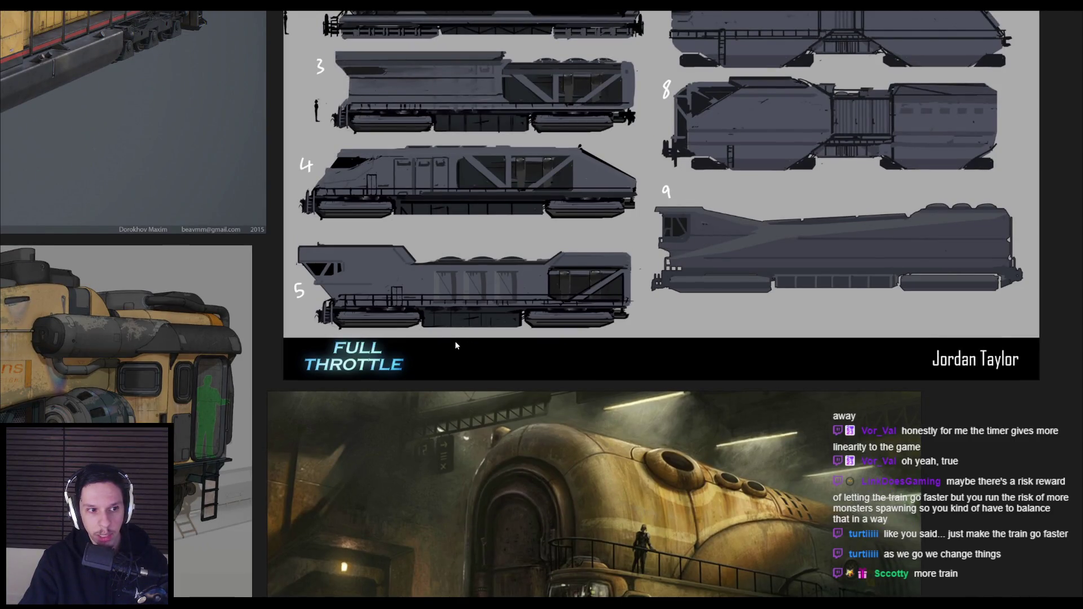
# Pan the board to concept sketches 1–9, then return to Blender framed on Cabin-1.001.
pyautogui.moveTo(455, 341); pyautogui.dragTo(441, 342)
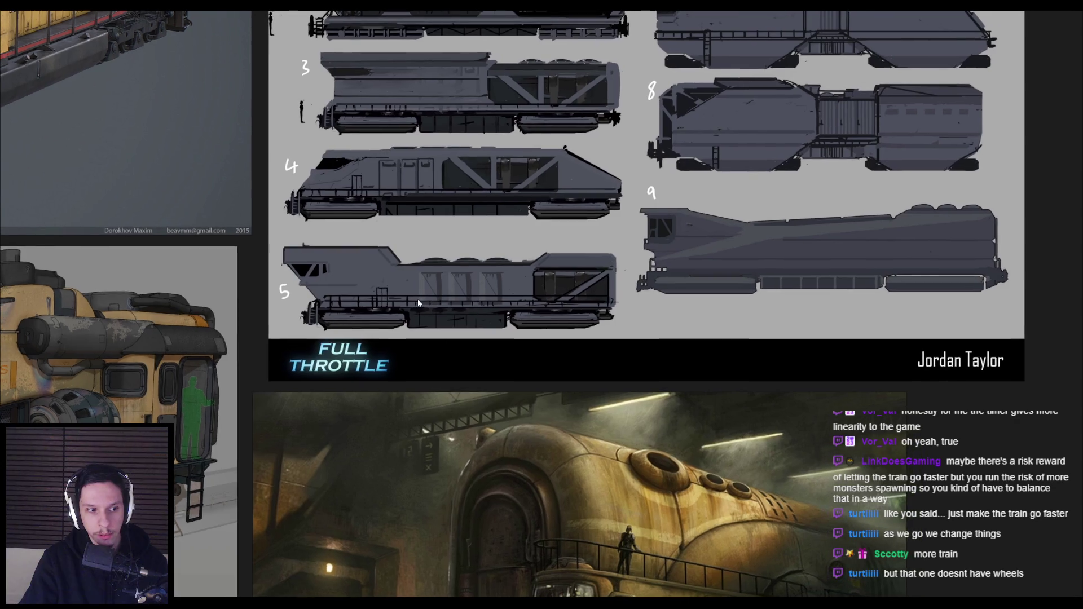
pyautogui.moveTo(418, 303); pyautogui.dragTo(368, 468)
pyautogui.scroll(5, 537, 415)
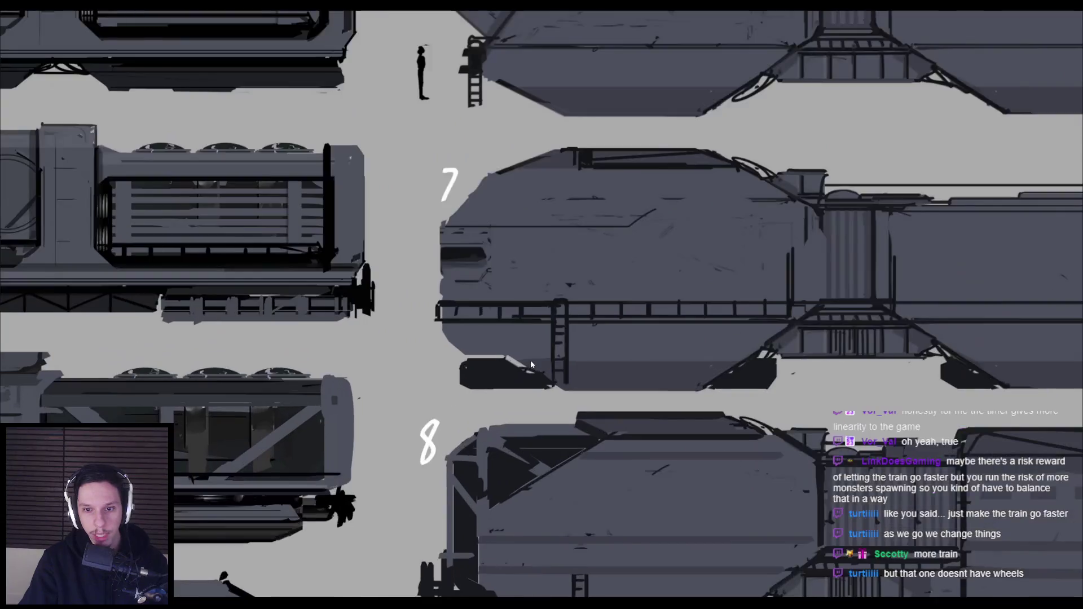
pyautogui.scroll(-2, 530, 359)
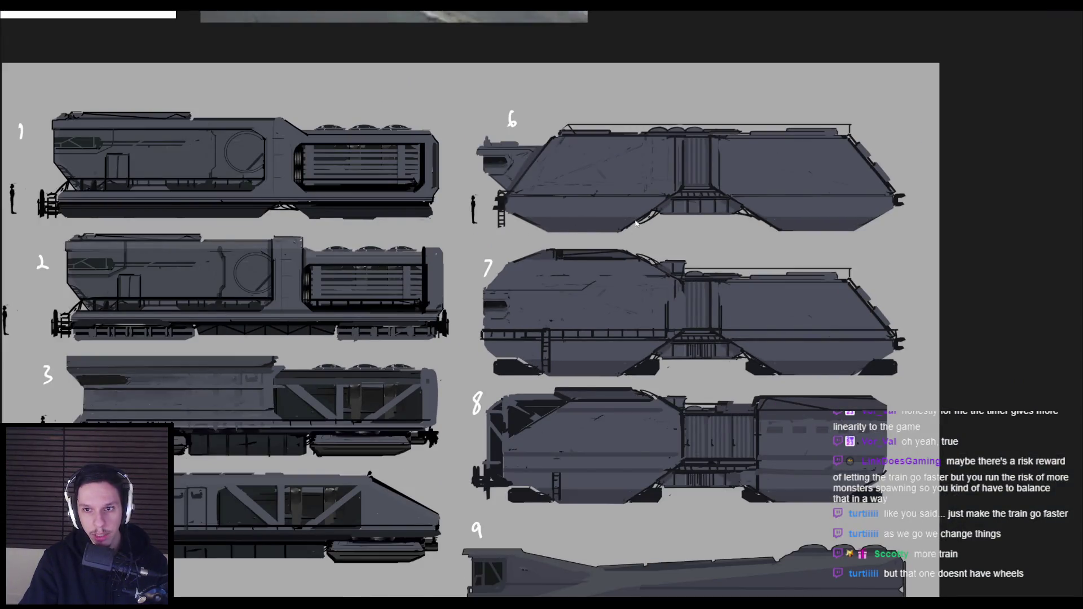
pyautogui.scroll(-3, 487, 196)
pyautogui.hotkey('alt', 'Tab')
pyautogui.press('KP_Decimal')
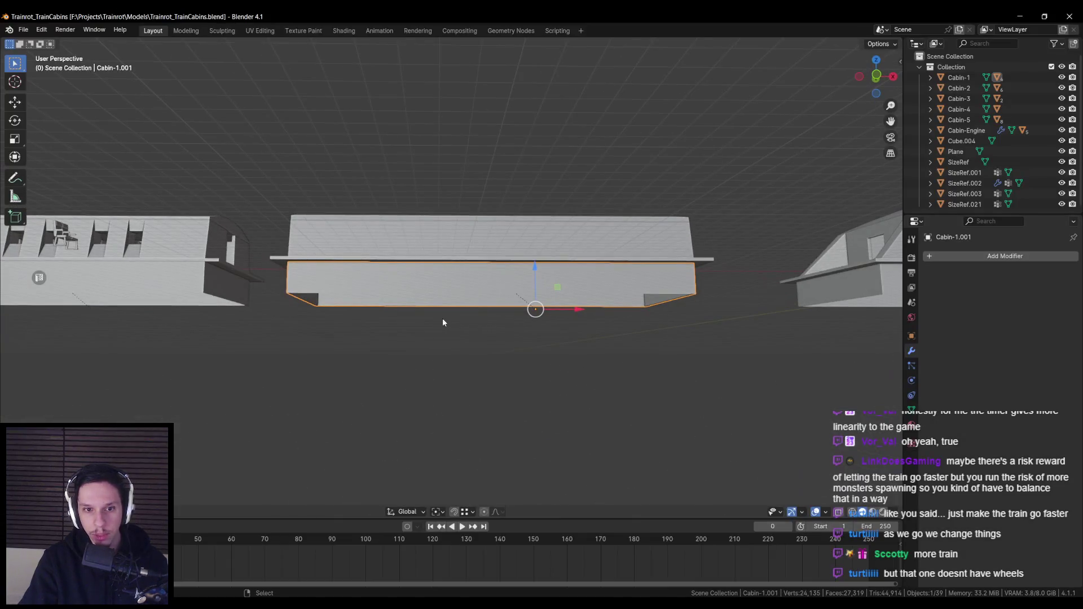
# Glance at the concept sketch board again and return to the Blender cabin scene.
pyautogui.hotkey('alt', 'Tab')
pyautogui.scroll(-1, 429, 296)
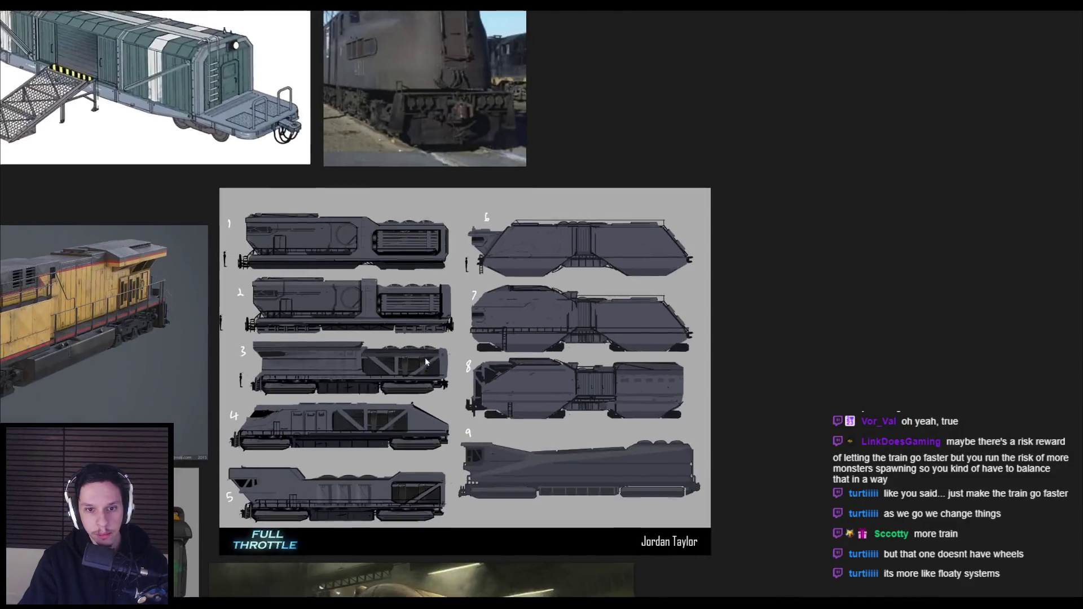
pyautogui.scroll(2, 428, 297)
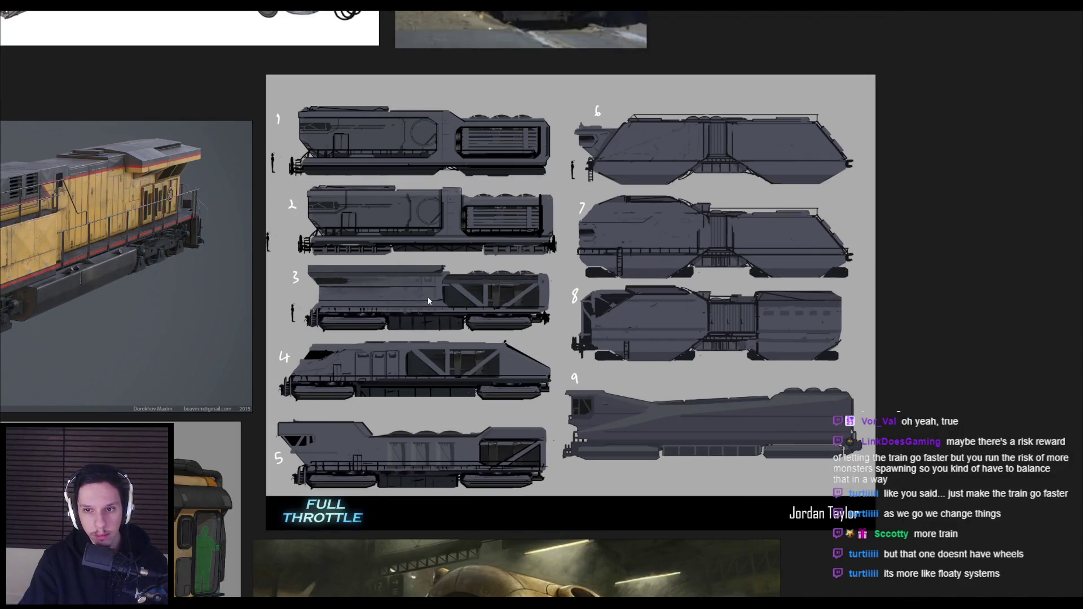
pyautogui.hotkey('alt', 'Tab')
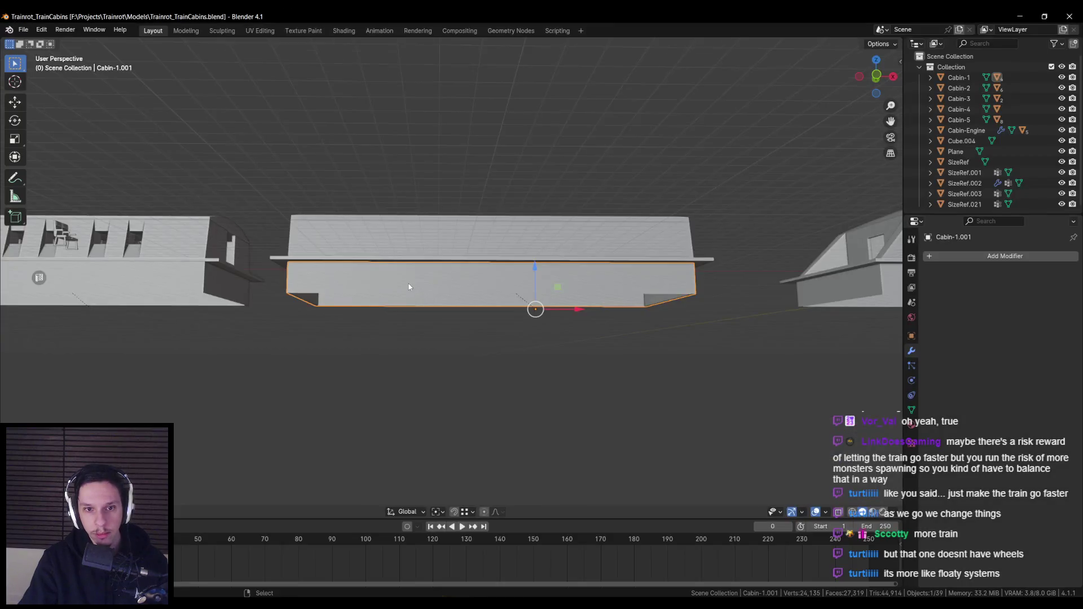
pyautogui.scroll(3, 406, 293)
# In Edit Mode, select the inner underside faces of Cabin-1.001 and delete them.
pyautogui.press('Tab')
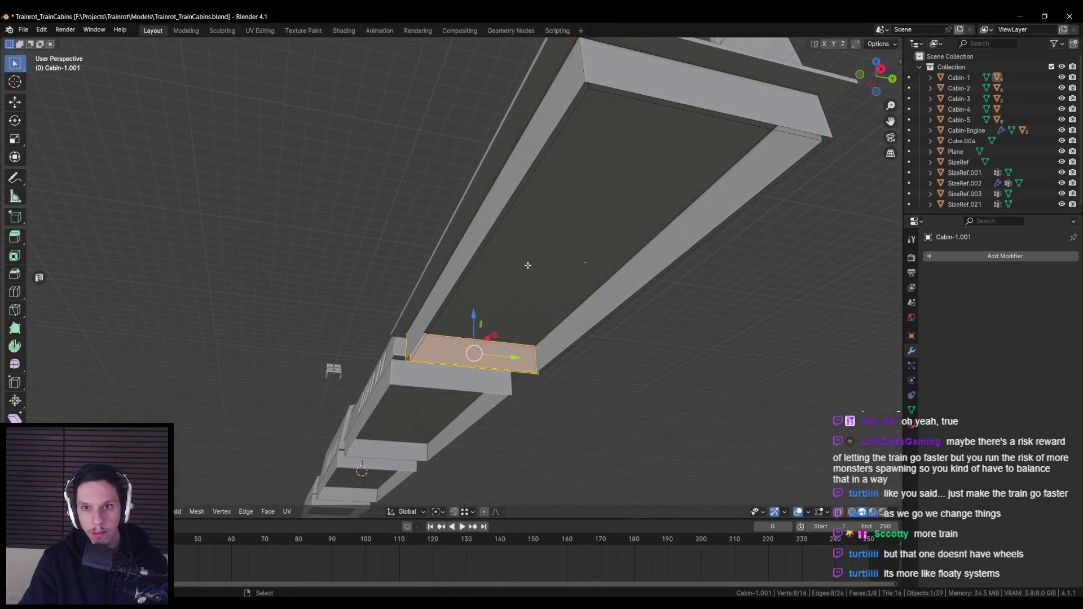
pyautogui.scroll(3, 414, 313)
pyautogui.click(415, 314)
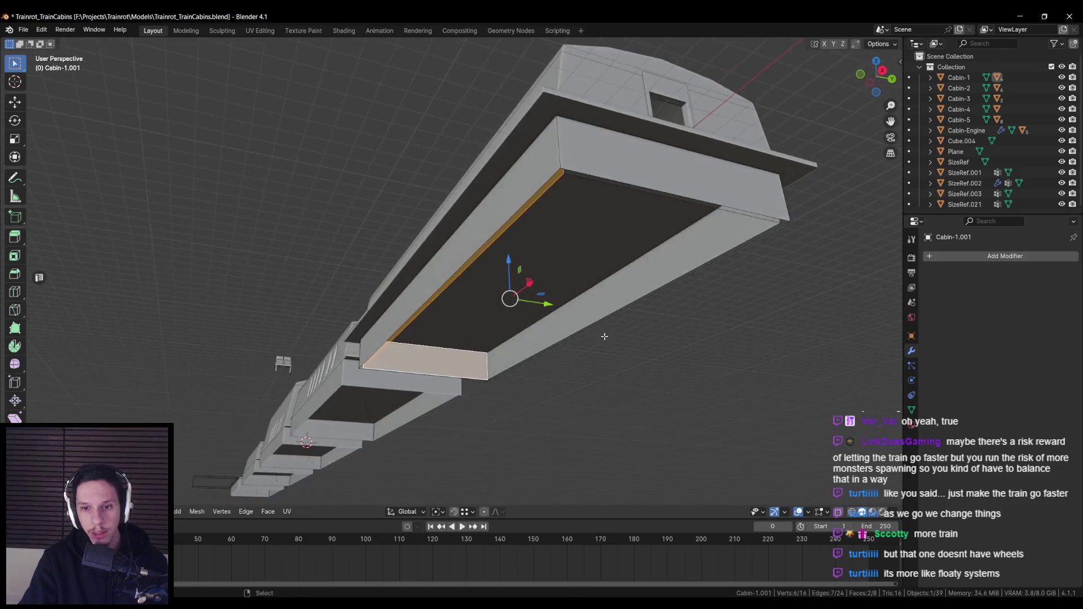
pyautogui.keyDown('shift'); pyautogui.click(507, 295); pyautogui.keyUp('shift')
pyautogui.keyDown('shift'); pyautogui.click(727, 302); pyautogui.keyUp('shift')
pyautogui.press('KP_Decimal')
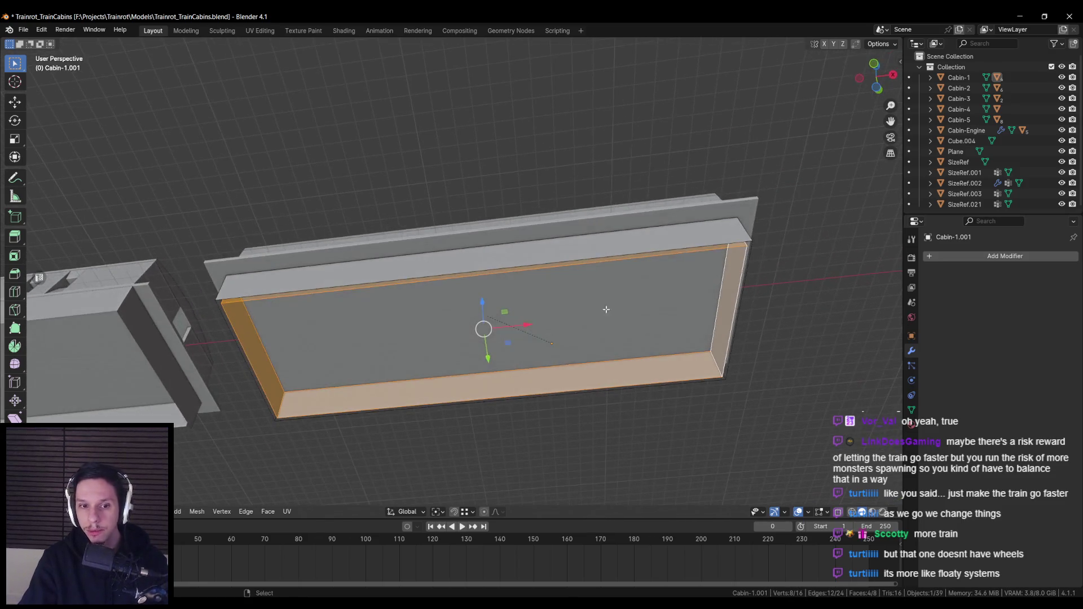
pyautogui.press('KP_Divide')
pyautogui.press('KP_Divide')
pyautogui.press('x')
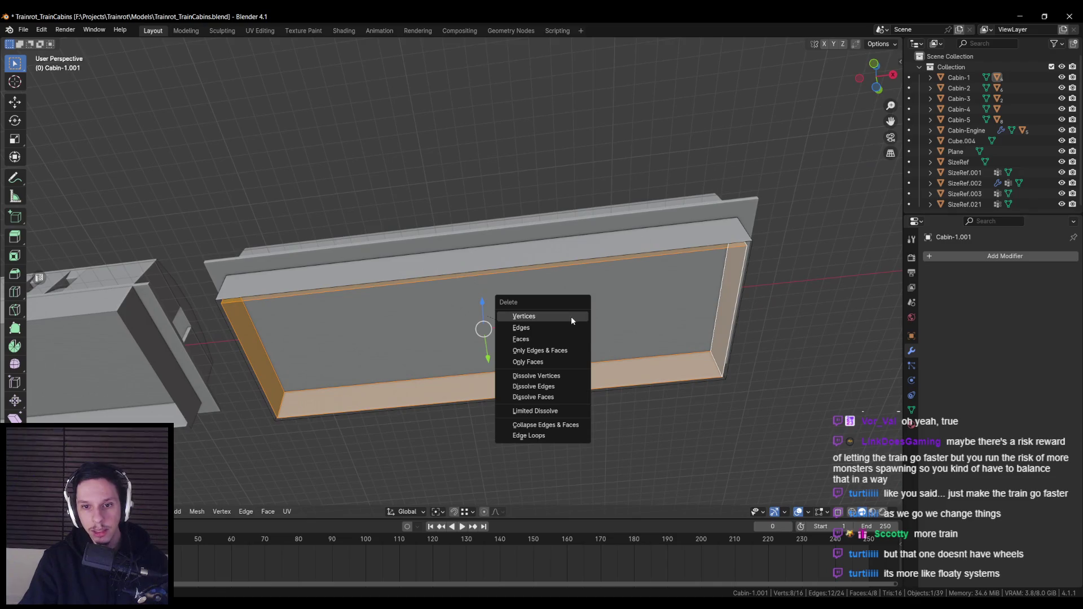
pyautogui.click(551, 340)
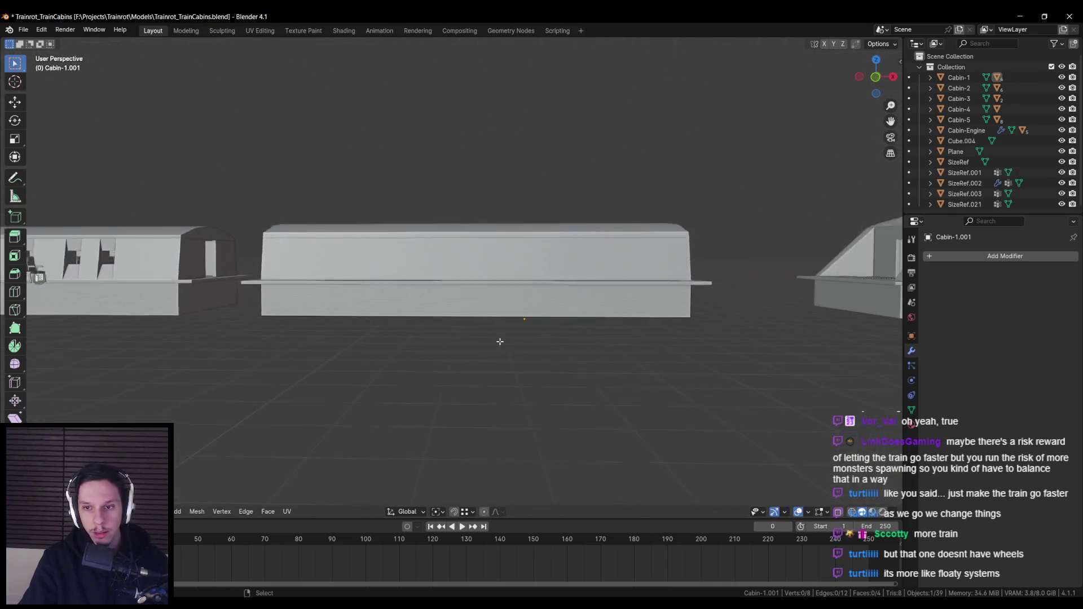
# Save the cabin .blend file and switch back to the reference board.
pyautogui.press('Tab')
pyautogui.scroll(2, 437, 314)
pyautogui.press('Tab')
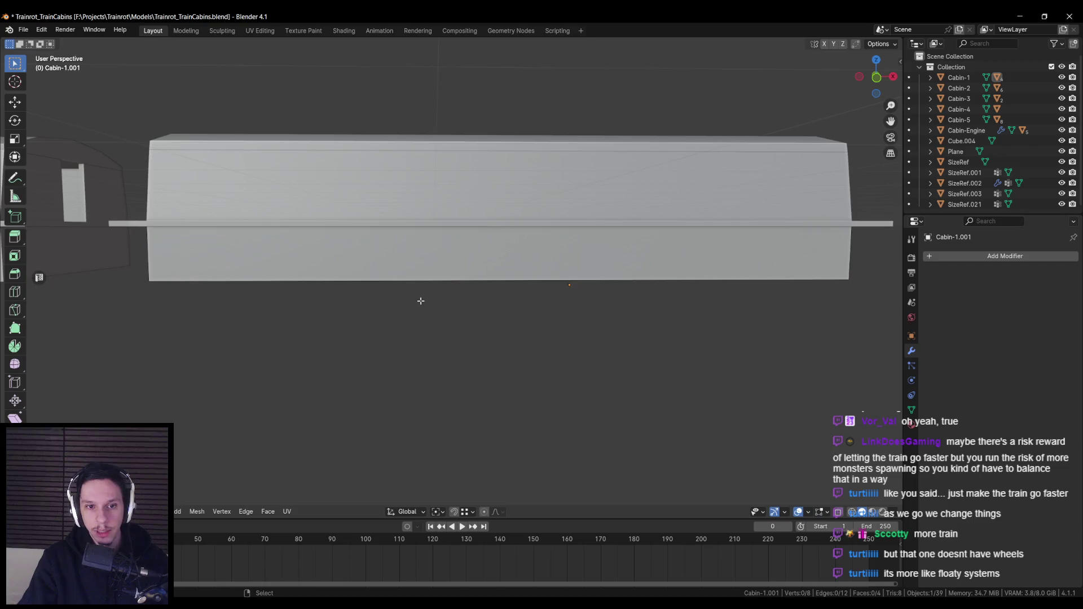
pyautogui.hotkey('ctrl', 's')
pyautogui.hotkey('alt', 'Tab')
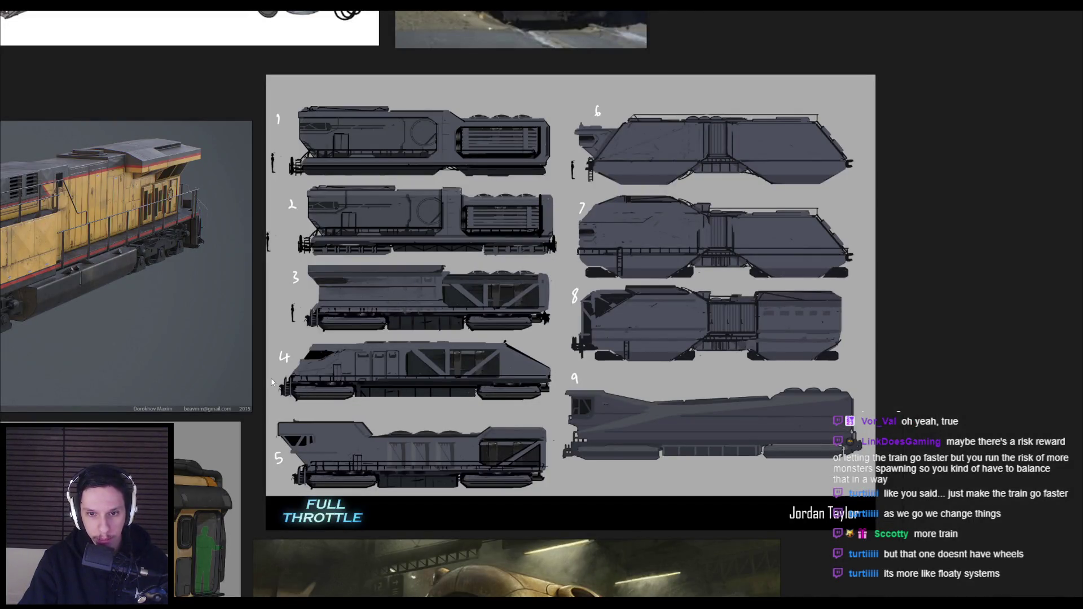
pyautogui.scroll(5, 273, 383)
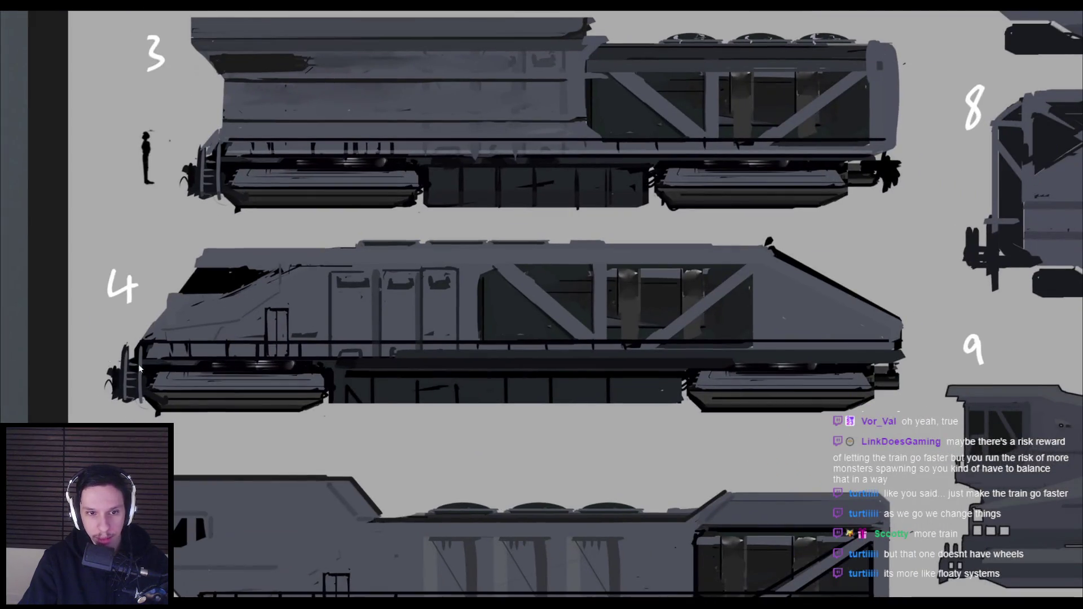
pyautogui.hotkey('alt', 'Tab')
pyautogui.hotkey('alt', 'Tab')
pyautogui.hotkey('alt', 'Tab')
pyautogui.scroll(3, 692, 299)
pyautogui.hotkey('alt', 'Tab')
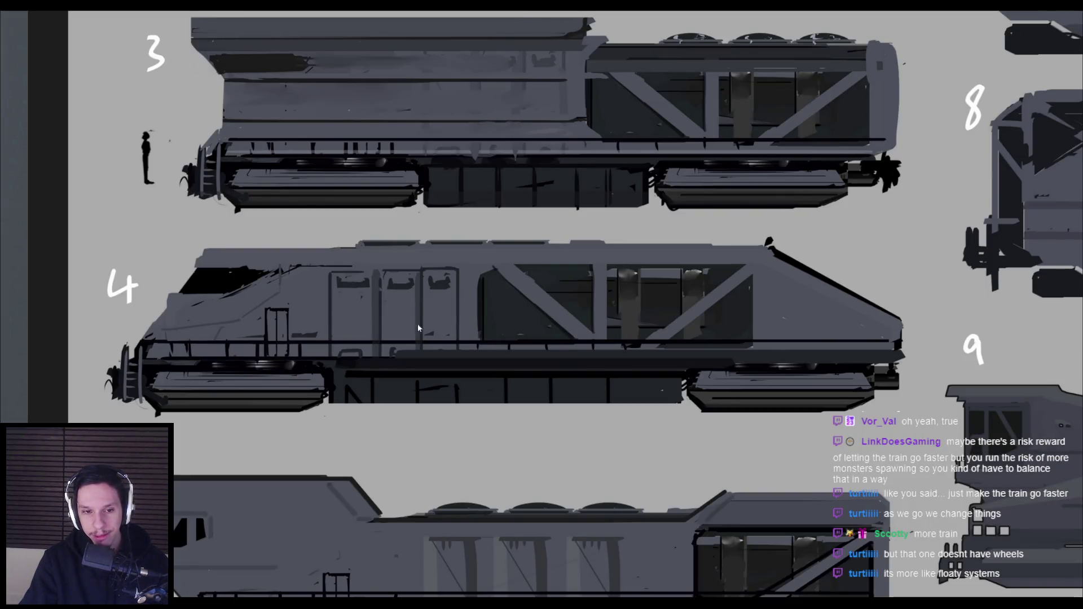
pyautogui.hotkey('alt', 'Tab')
pyautogui.moveTo(455, 370)
pyautogui.mouseDown()
pyautogui.moveTo(438, 382)
pyautogui.moveTo(561, 387)
pyautogui.moveTo(622, 367)
pyautogui.moveTo(402, 378)
pyautogui.mouseUp()
pyautogui.scroll(3, 581, 365)
pyautogui.hotkey('alt', 'Tab')
pyautogui.scroll(-1, 397, 367)
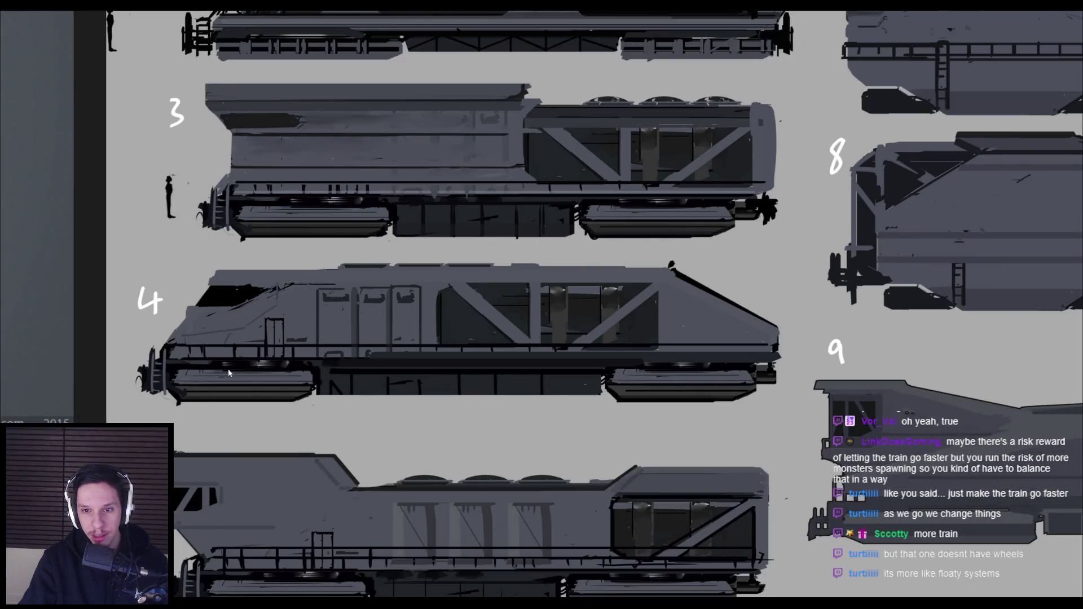
pyautogui.scroll(-2, 389, 338)
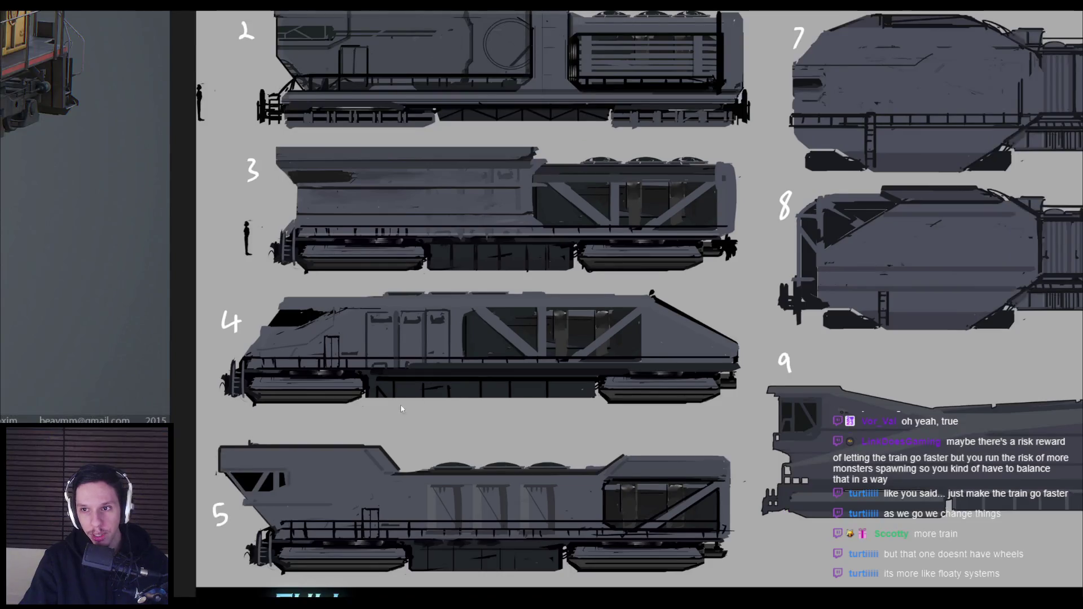
pyautogui.scroll(-1, 379, 433)
pyautogui.hotkey('alt', 'Tab')
pyautogui.moveTo(370, 422)
pyautogui.mouseDown()
pyautogui.moveTo(189, 373)
pyautogui.moveTo(407, 372)
pyautogui.moveTo(562, 399)
pyautogui.moveTo(373, 406)
pyautogui.mouseUp()
pyautogui.hotkey('alt', 'Tab')
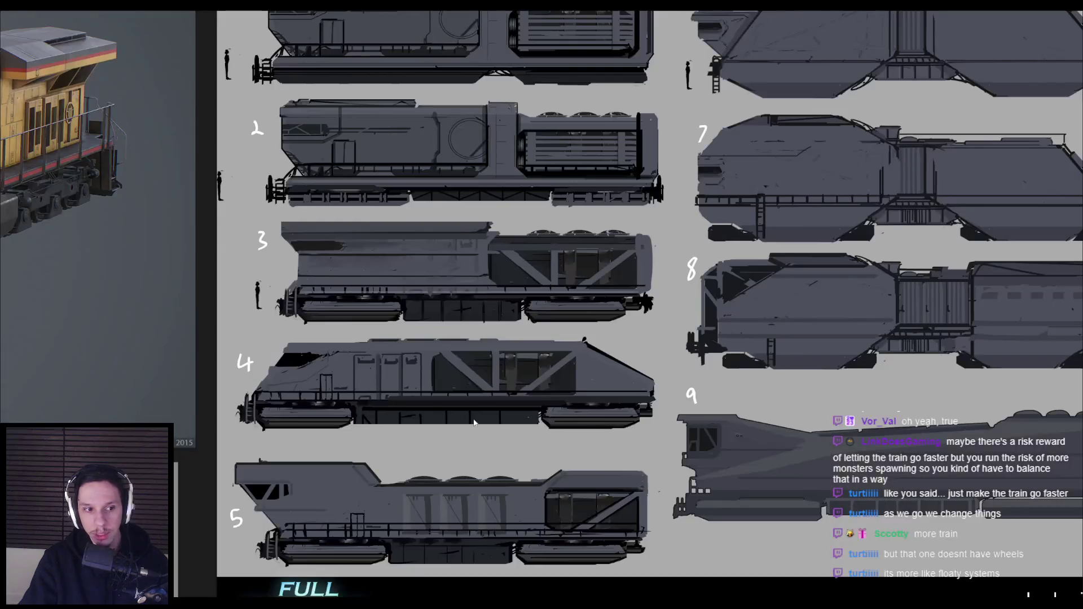
pyautogui.scroll(1, 335, 414)
pyautogui.scroll(-2, 296, 370)
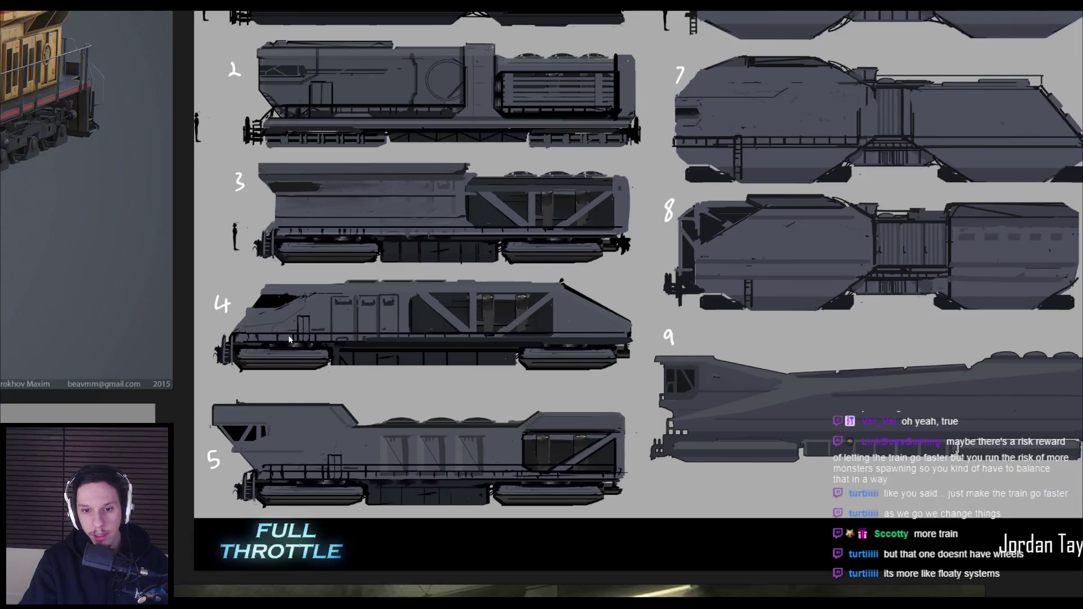
pyautogui.scroll(3, 288, 338)
pyautogui.scroll(1, 287, 341)
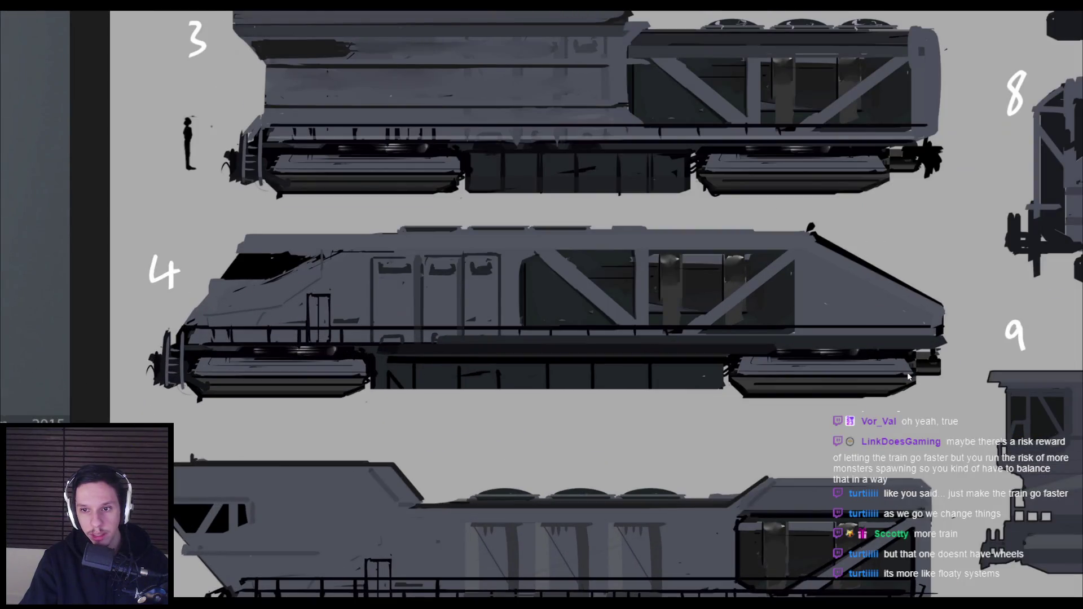
pyautogui.scroll(-2, 151, 309)
pyautogui.scroll(-2, 151, 309)
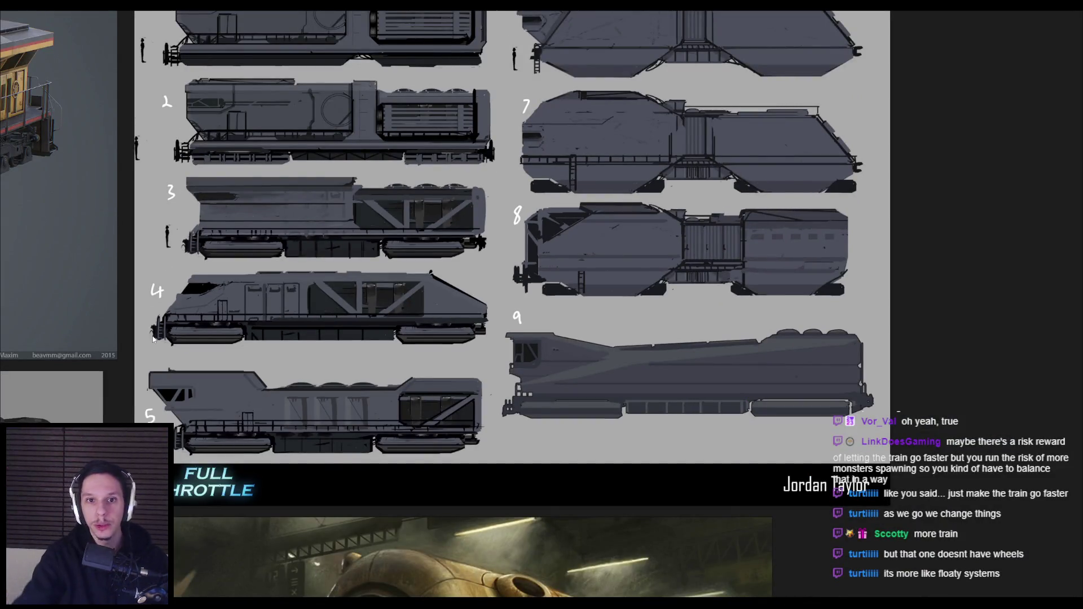
pyautogui.scroll(-2, 255, 337)
pyautogui.hotkey('alt', 'Tab')
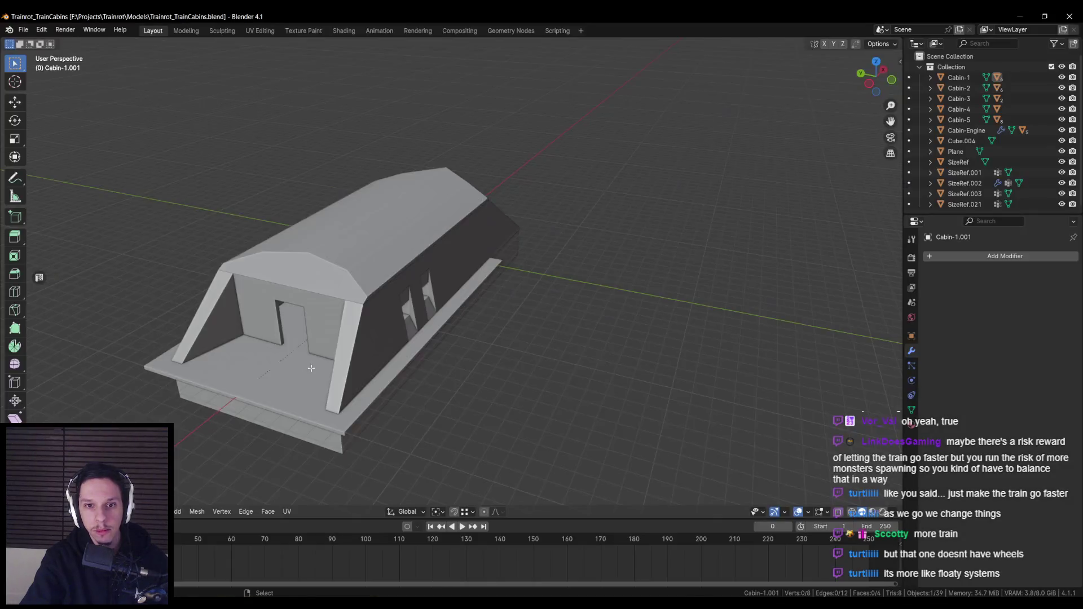
pyautogui.scroll(-3, 472, 387)
pyautogui.hotkey('alt', 'Tab')
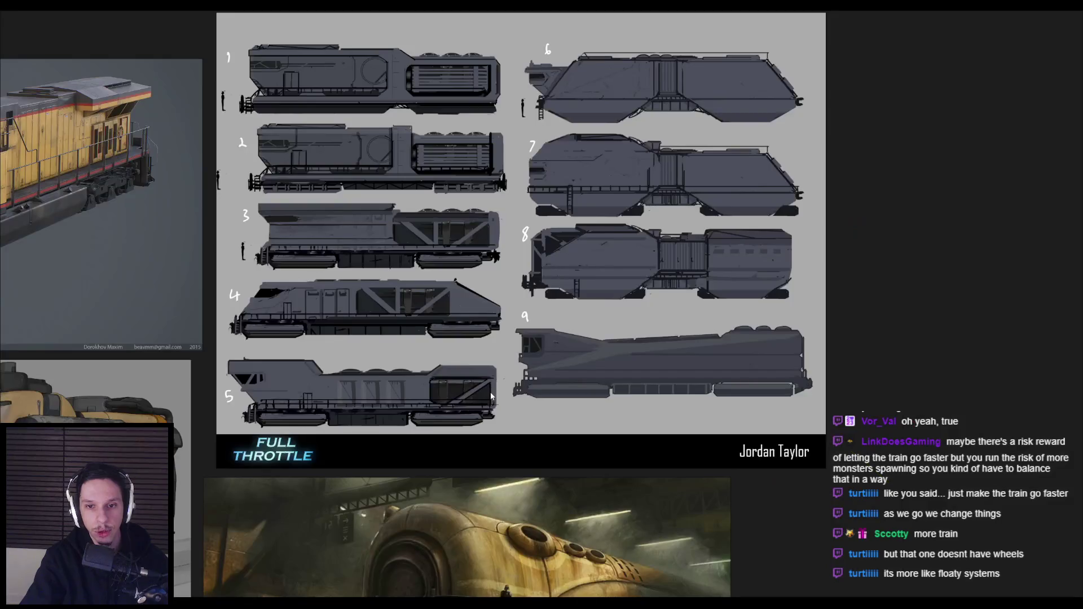
pyautogui.scroll(-2, 415, 380)
pyautogui.moveTo(415, 380); pyautogui.dragTo(665, 348)
pyautogui.scroll(-3, 634, 408)
pyautogui.moveTo(634, 407); pyautogui.dragTo(451, 226)
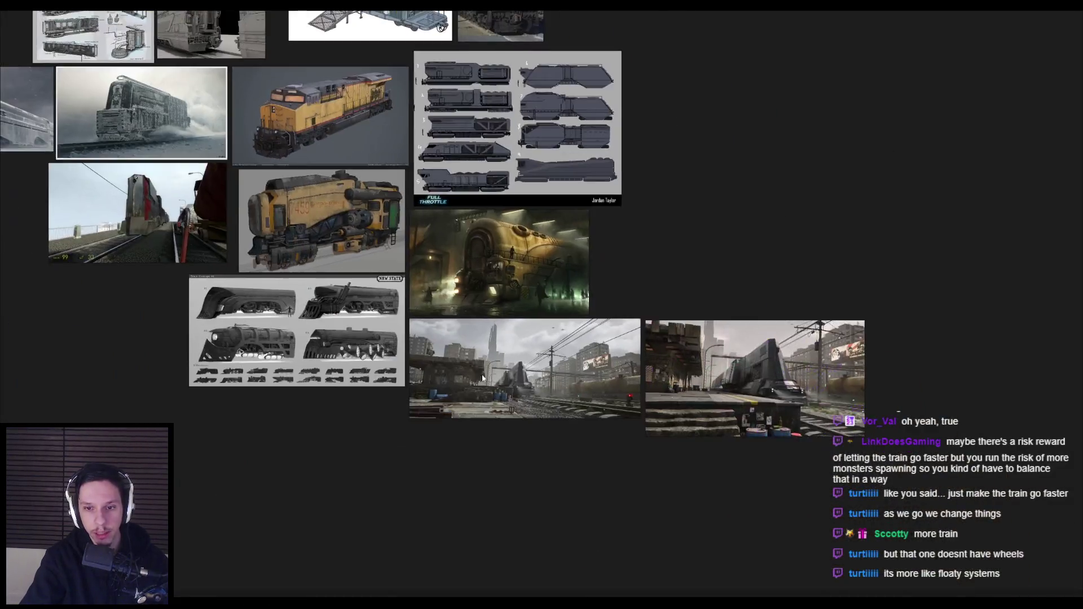
pyautogui.scroll(3, 463, 358)
pyautogui.scroll(-3, 463, 358)
pyautogui.moveTo(654, 128)
pyautogui.mouseDown()
pyautogui.moveTo(589, 164)
pyautogui.moveTo(528, 346)
pyautogui.mouseUp()
pyautogui.scroll(3, 528, 345)
pyautogui.scroll(3, 543, 391)
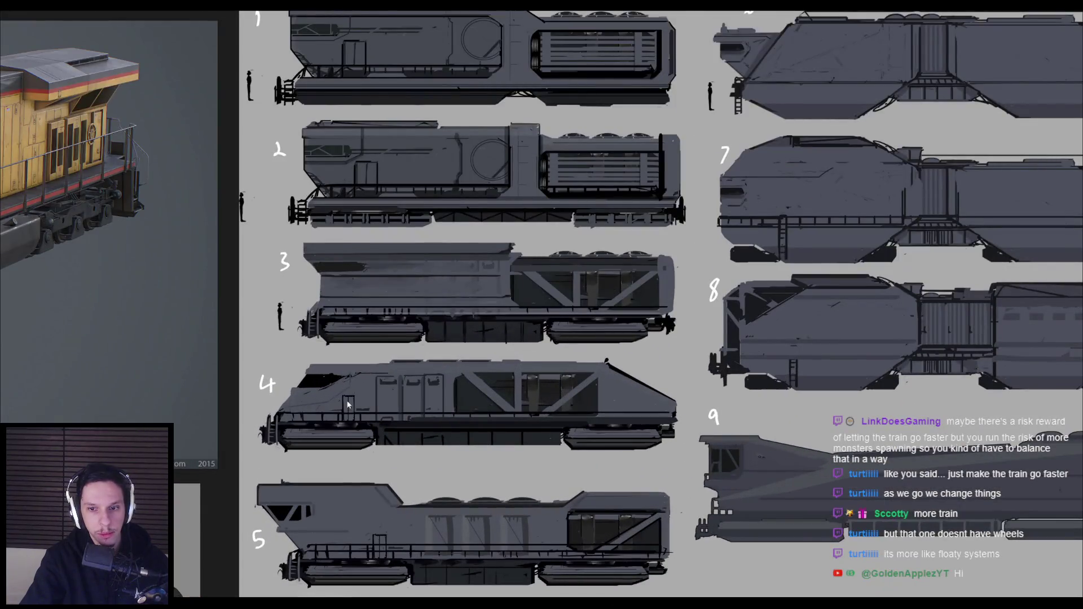
pyautogui.scroll(-2, 328, 434)
pyautogui.moveTo(143, 517)
pyautogui.mouseDown()
pyautogui.moveTo(611, 401)
pyautogui.moveTo(455, 276)
pyautogui.mouseUp()
pyautogui.scroll(-2, 611, 401)
pyautogui.scroll(3, 456, 275)
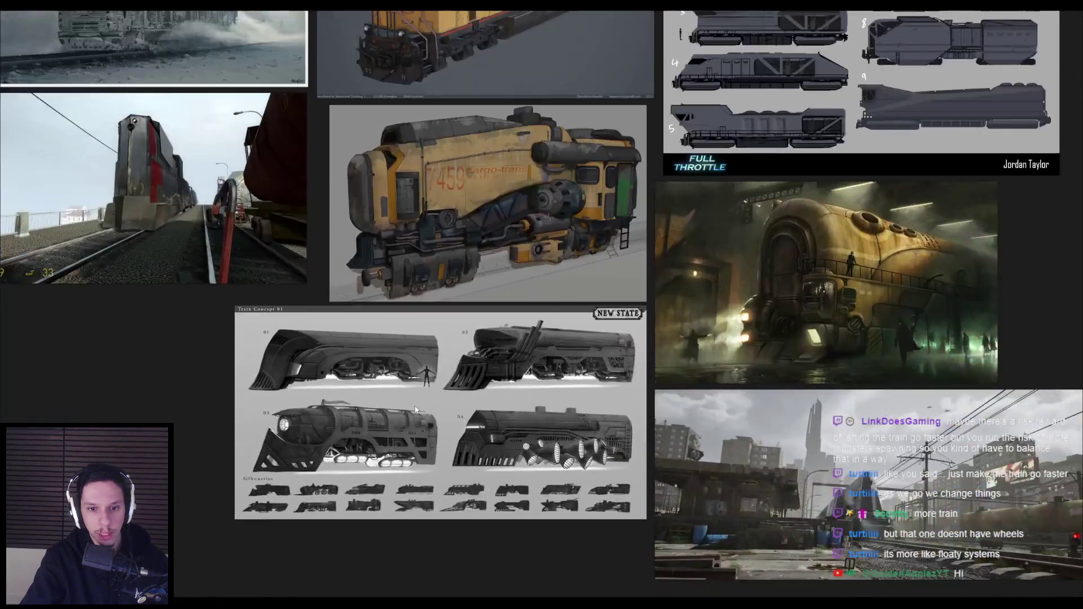
pyautogui.scroll(-1, 455, 378)
pyautogui.scroll(2, 455, 378)
pyautogui.scroll(-5, 279, 574)
pyautogui.scroll(3, 590, 244)
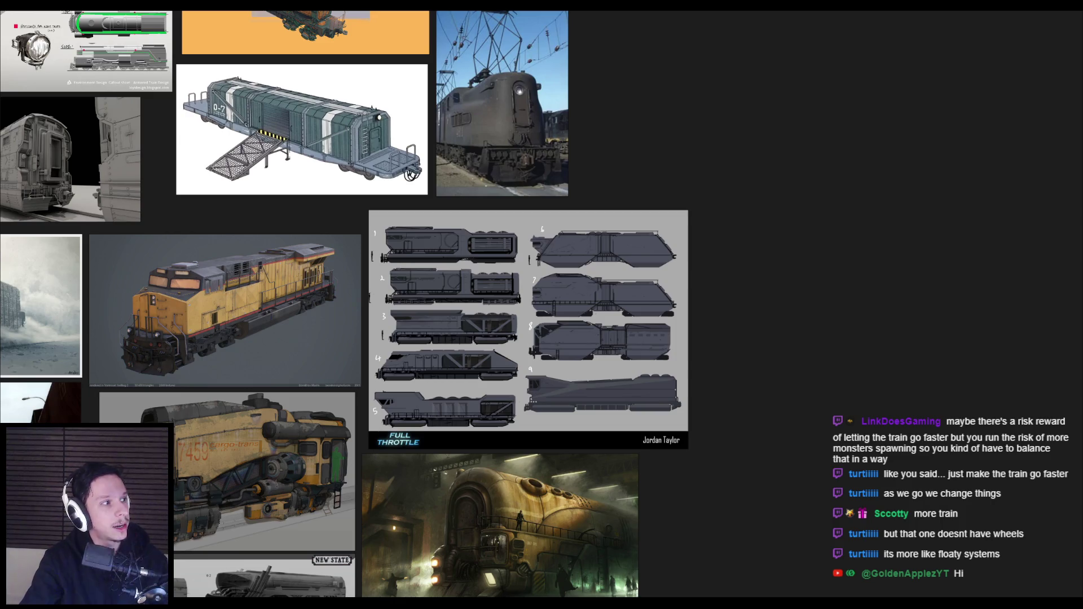
pyautogui.doubleClick(635, 192)
pyautogui.hotkey('ctrl', '-')
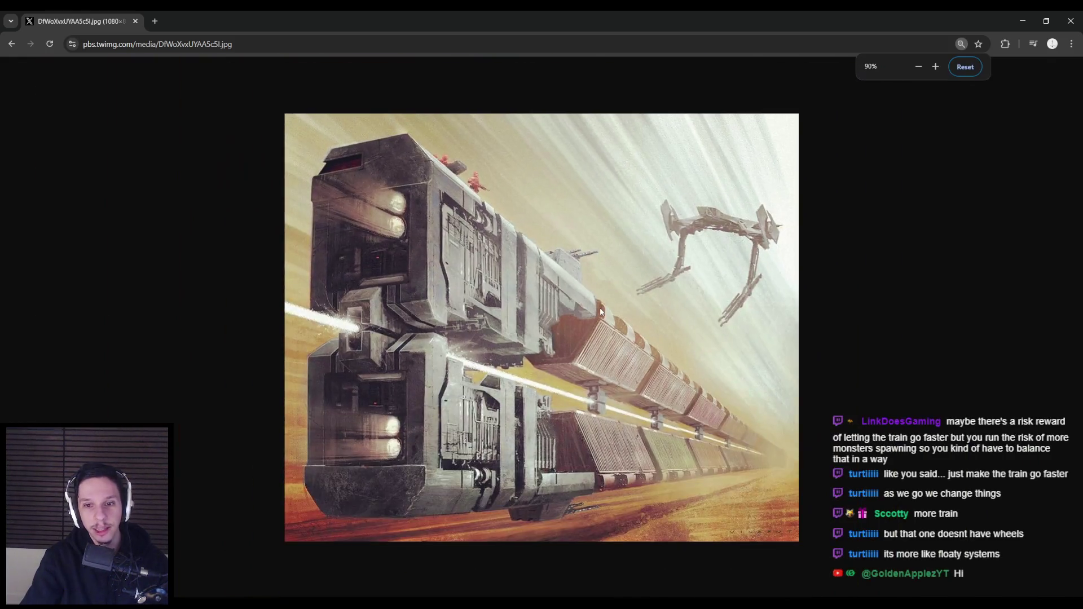
pyautogui.hotkey('ctrl', '-')
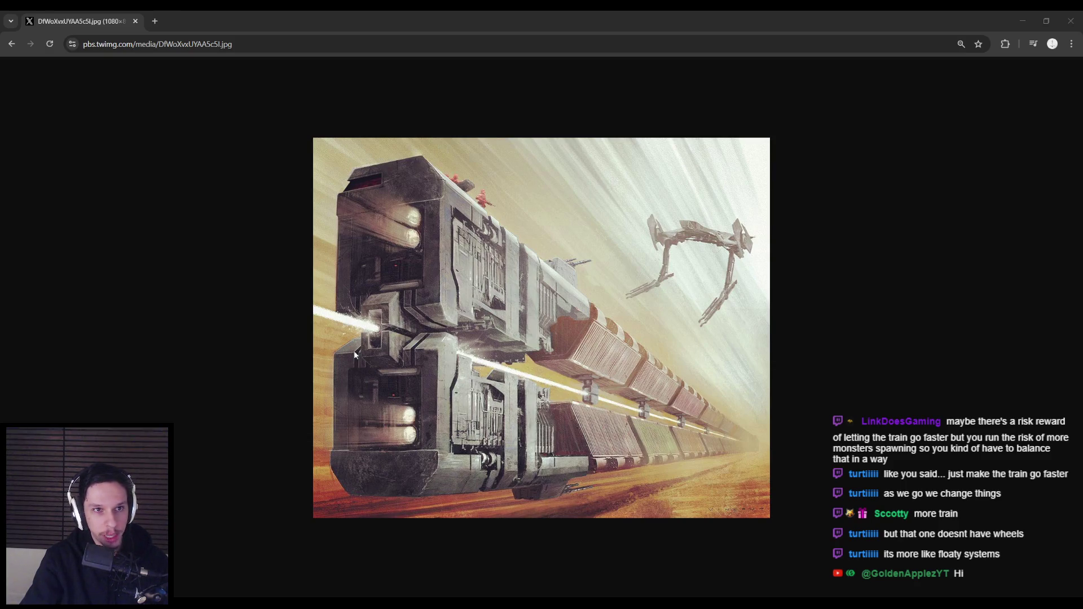
pyautogui.middleClick(98, 16)
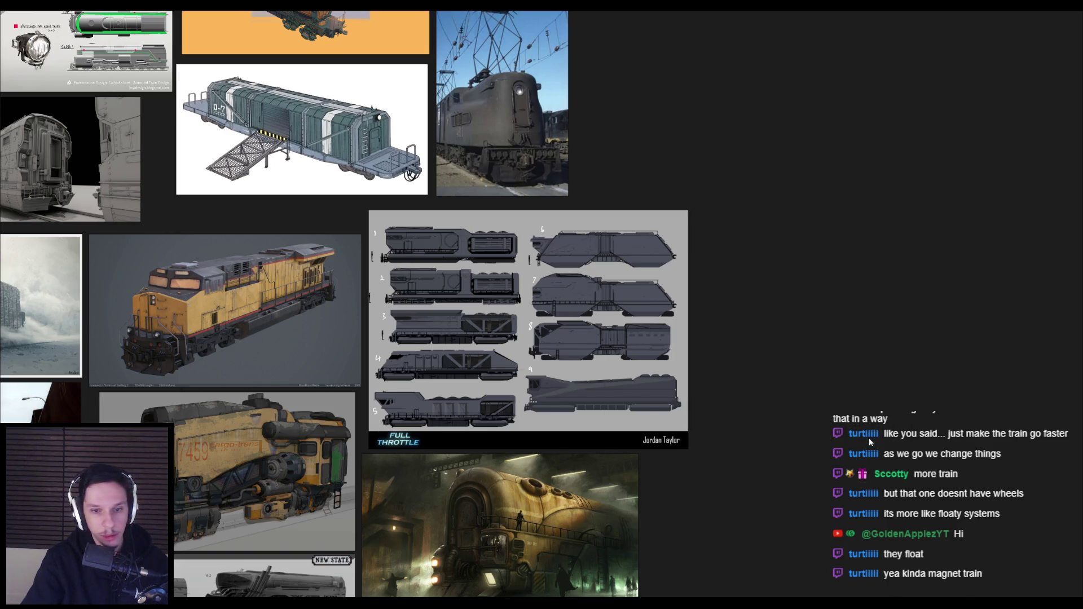
# Paste the grid of train photos onto the board, shrink it, and browse its tiles.
pyautogui.hotkey('ctrl', 'v')
pyautogui.scroll(-3, 513, 310)
pyautogui.moveTo(523, 299)
pyautogui.mouseDown()
pyautogui.moveTo(518, 356)
pyautogui.moveTo(478, 389)
pyautogui.mouseUp()
pyautogui.scroll(3, 517, 356)
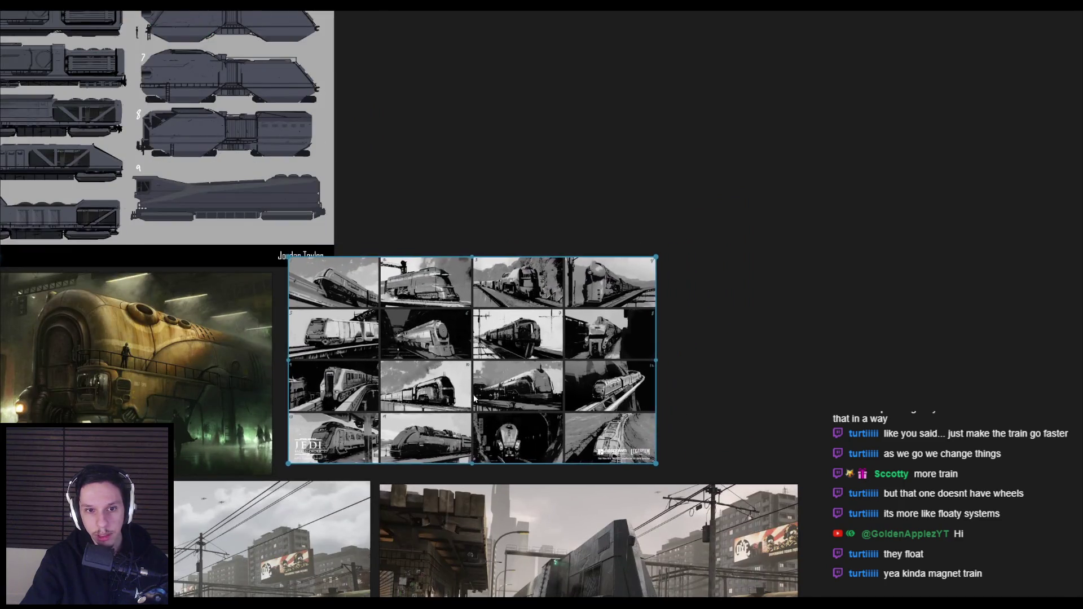
pyautogui.scroll(4, 477, 388)
pyautogui.scroll(5, 481, 363)
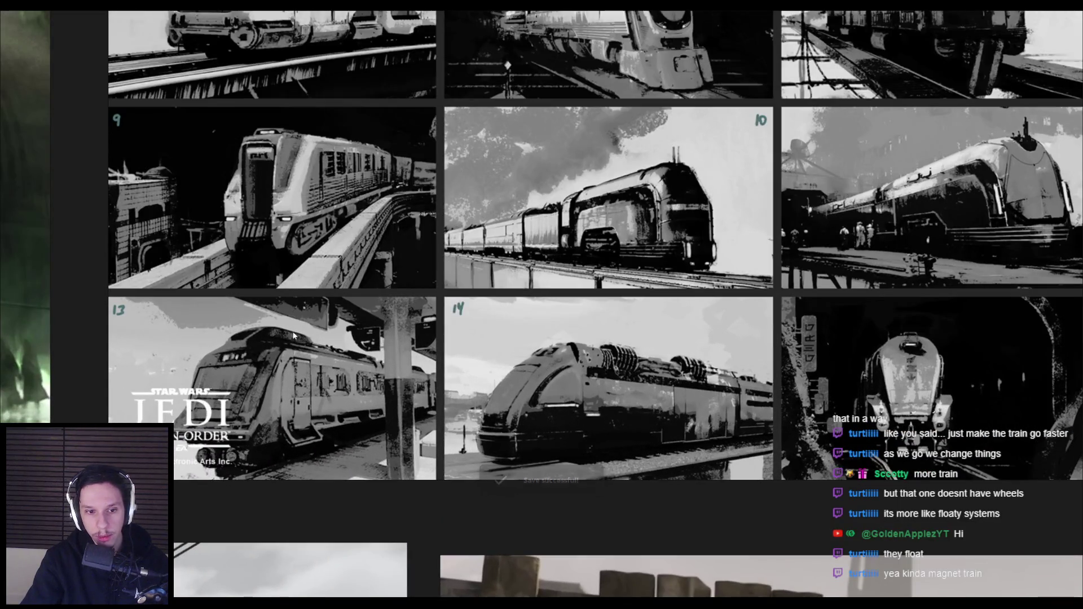
pyautogui.moveTo(293, 336)
pyautogui.mouseDown()
pyautogui.moveTo(303, 323)
pyautogui.moveTo(311, 438)
pyautogui.moveTo(286, 538)
pyautogui.moveTo(288, 595)
pyautogui.mouseUp()
pyautogui.scroll(-2, 493, 509)
pyautogui.moveTo(493, 510)
pyautogui.mouseDown()
pyautogui.moveTo(365, 437)
pyautogui.moveTo(294, 343)
pyautogui.mouseUp()
pyautogui.scroll(-3, 294, 343)
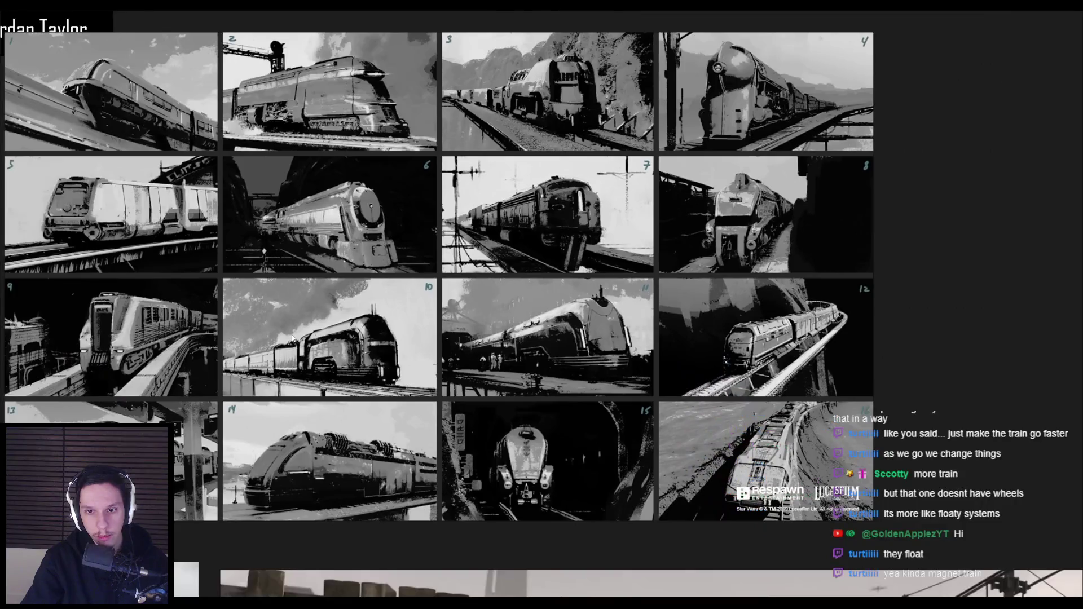
pyautogui.scroll(-3, 543, 305)
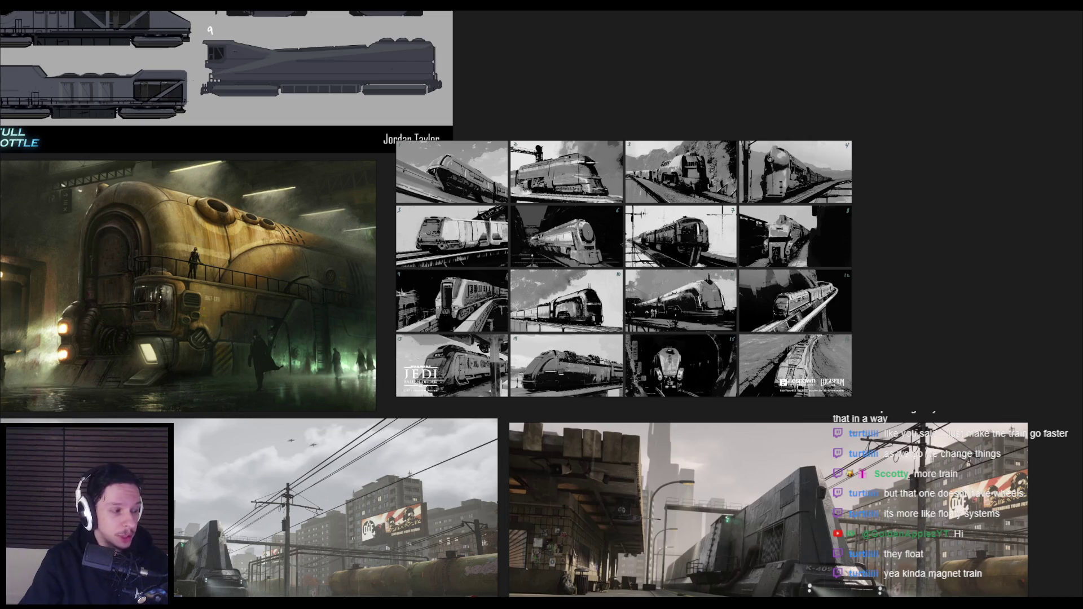
# Back in Unreal's Lvl_ThirdPerson, select the train engine and restore the full editor layout.
pyautogui.hotkey('alt', 'Tab')
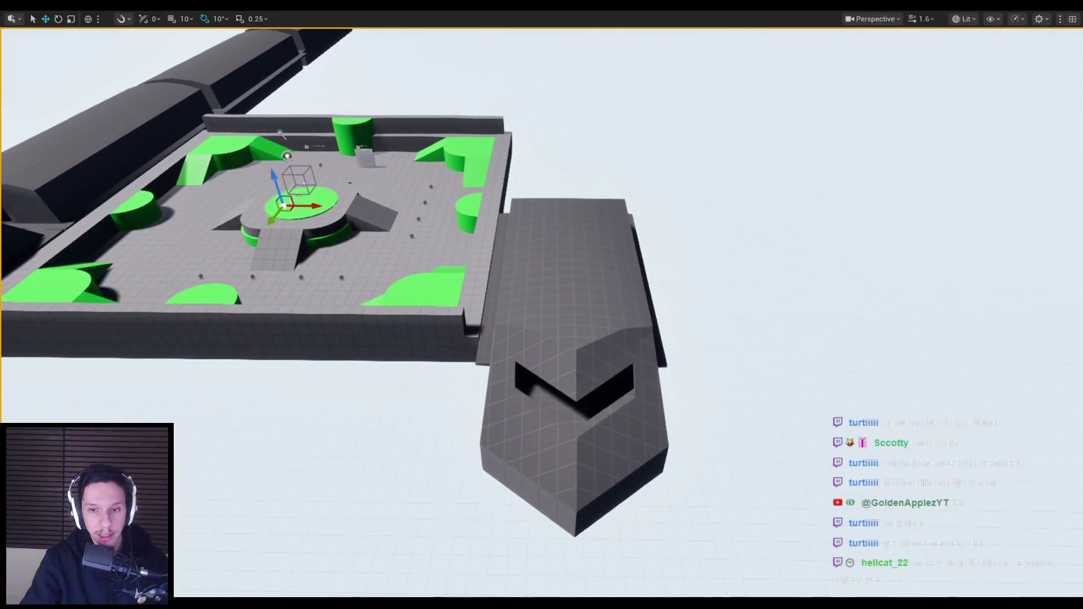
pyautogui.click(605, 381)
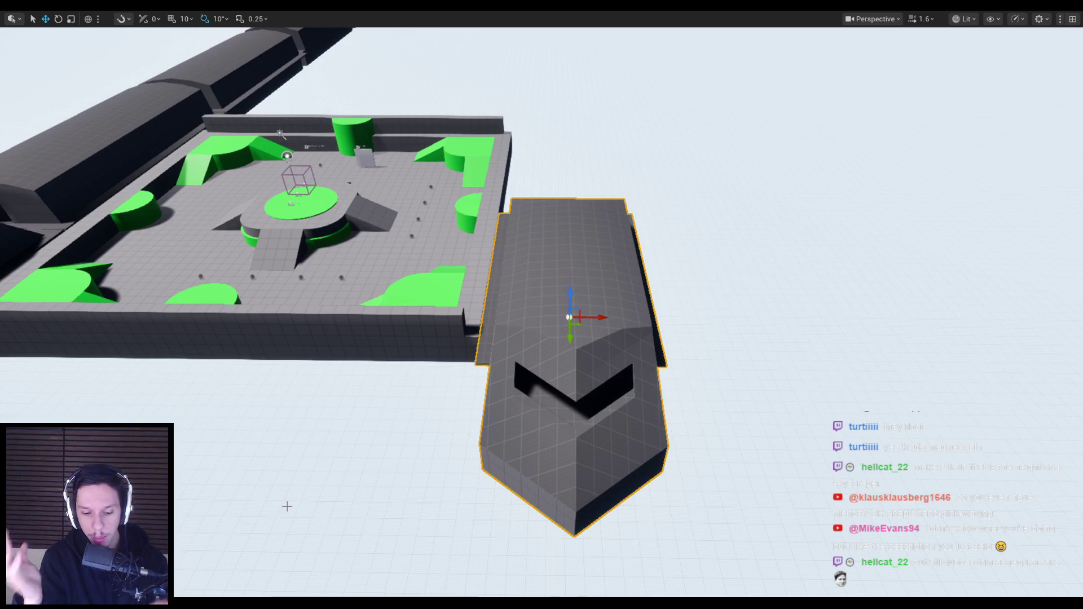
pyautogui.press('F11')
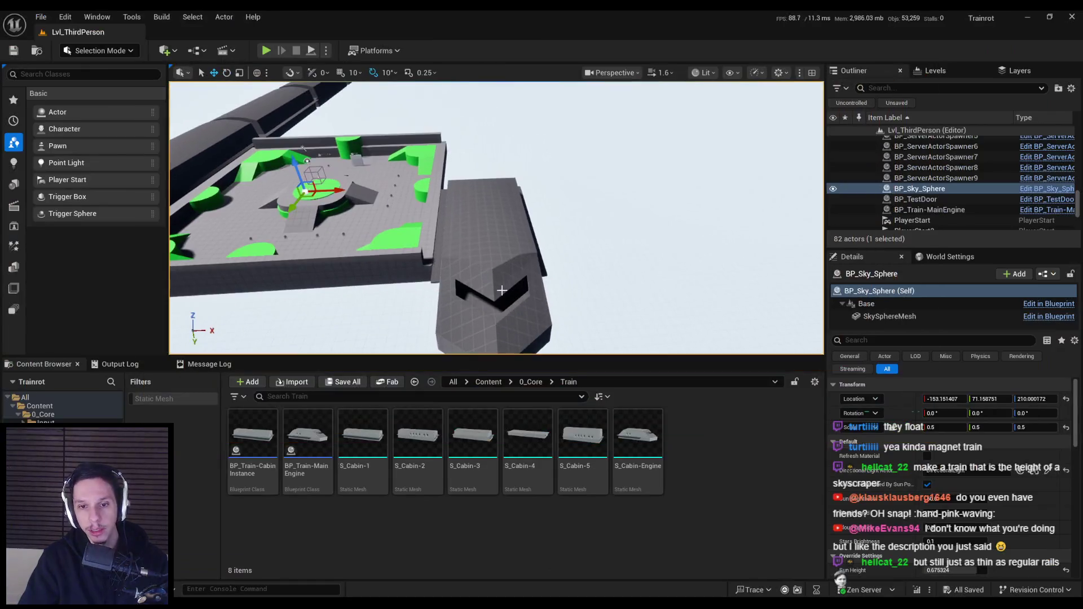
# Navigate the Content Browser up to the top Content folder and browse its asset creation menu.
pyautogui.moveTo(407, 254); pyautogui.dragTo(409, 265)
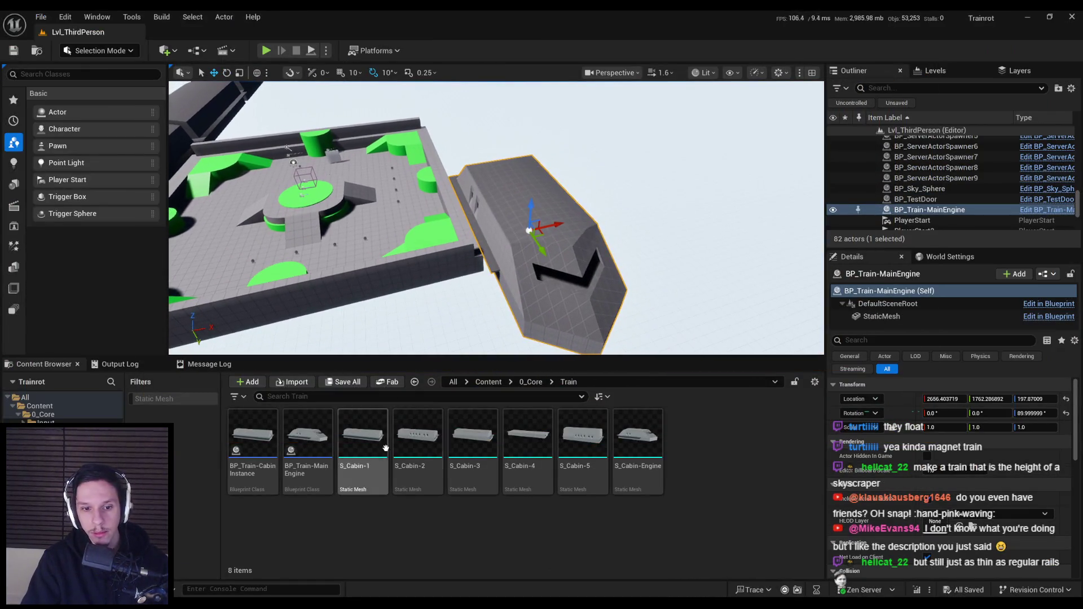
pyautogui.click(531, 382)
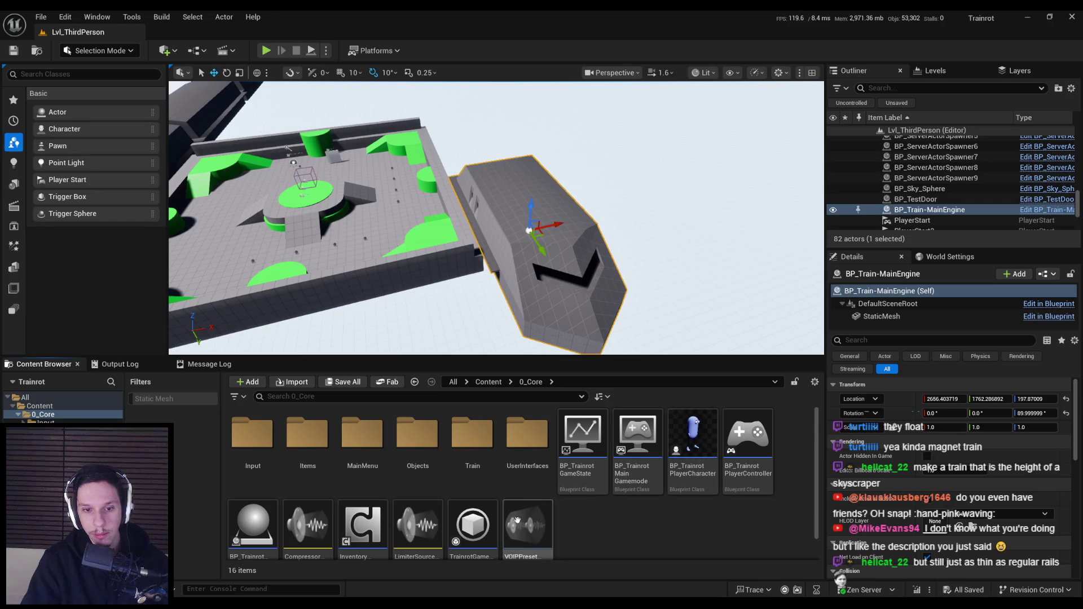
pyautogui.click(488, 382)
pyautogui.rightClick(618, 502)
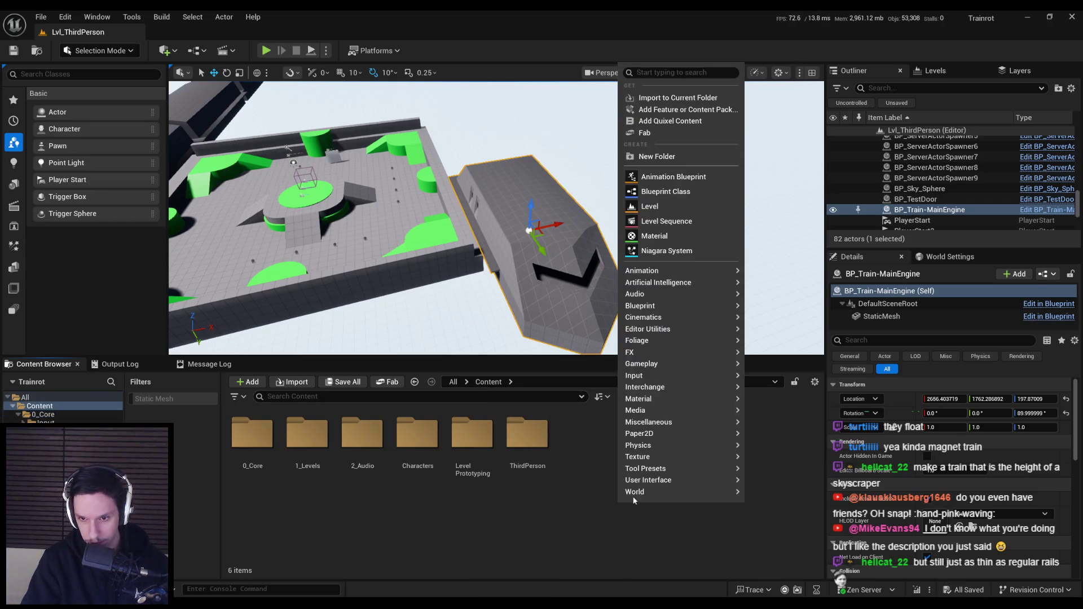
pyautogui.moveTo(635, 494)
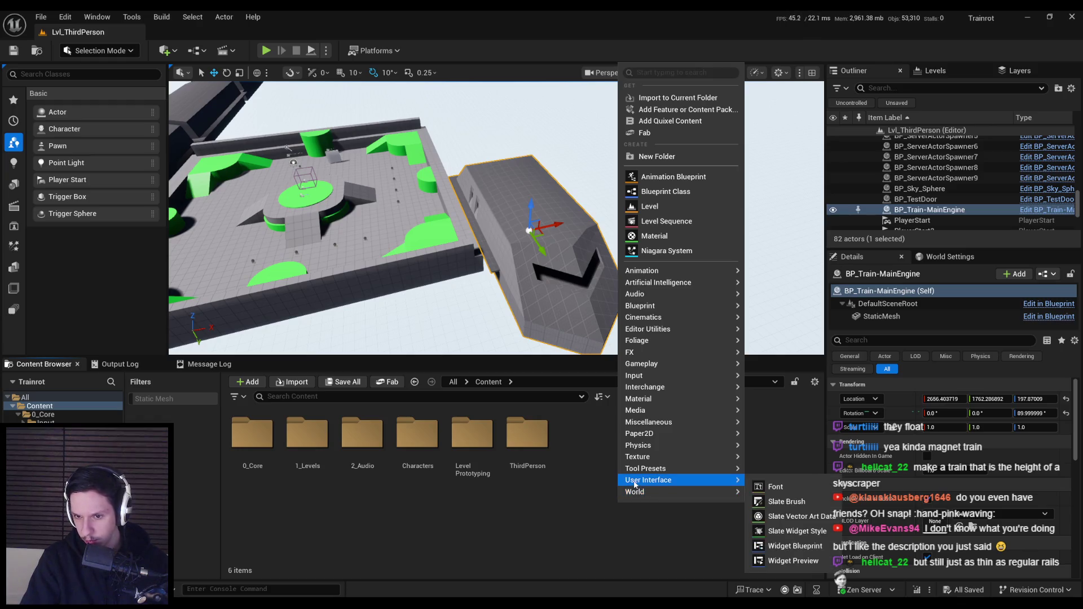
pyautogui.moveTo(632, 461)
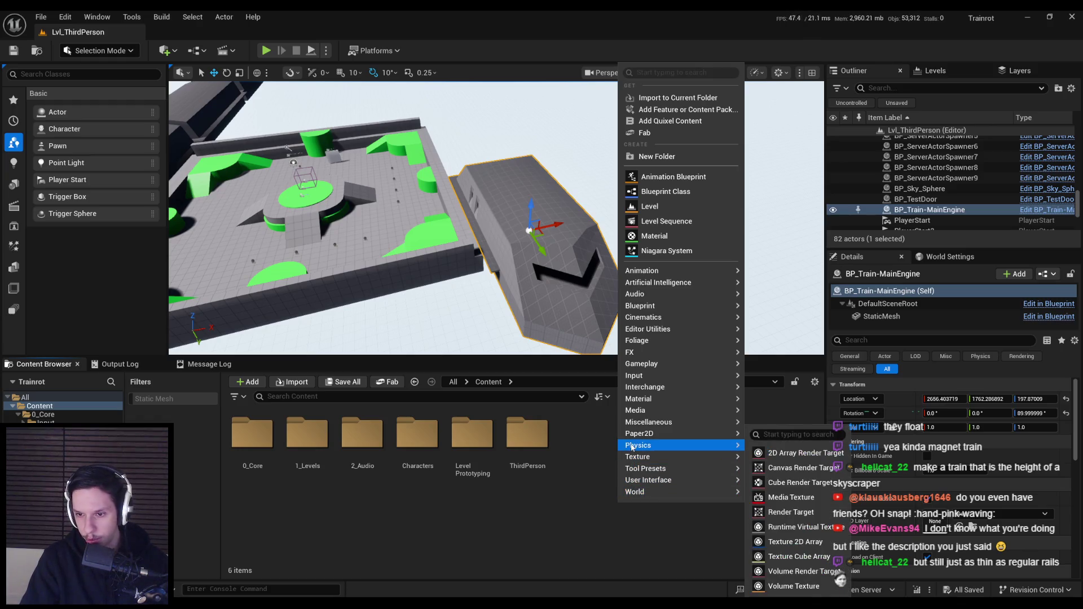
pyautogui.moveTo(633, 436)
pyautogui.click(584, 481)
# Alt-drag S_Cabin-Engine along X to create the S_Cabin-Engine2 copy.
pyautogui.moveTo(474, 226); pyautogui.dragTo(395, 231)
pyautogui.click(572, 237)
pyautogui.moveTo(593, 223); pyautogui.dragTo(496, 221)
pyautogui.scroll(3, 497, 221)
# Convert the cabin copy into a level instance with Center Min Z pivot.
pyautogui.rightClick(511, 196)
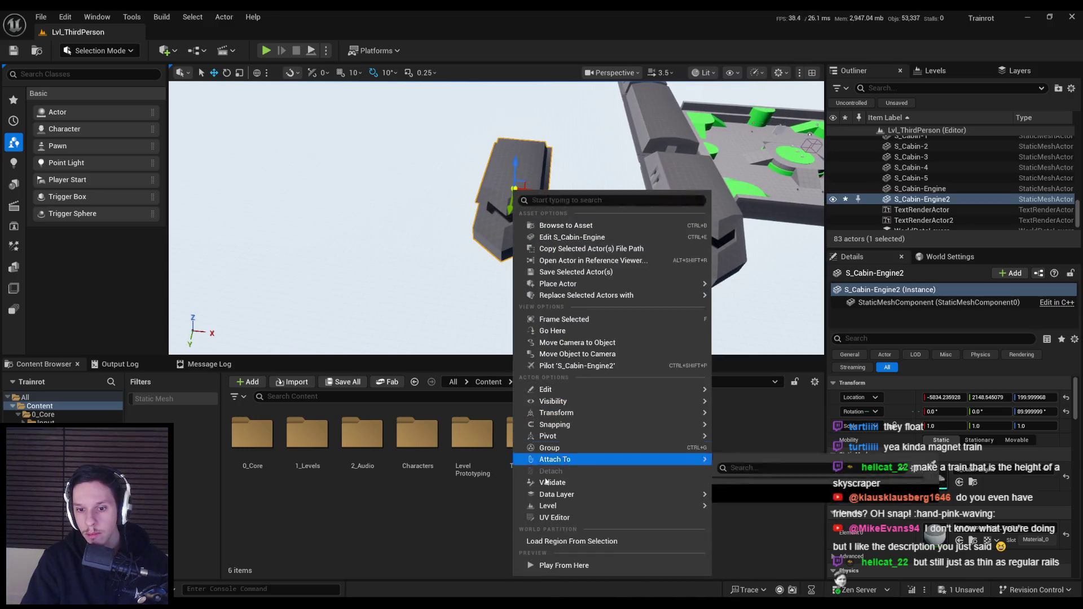
pyautogui.moveTo(677, 506)
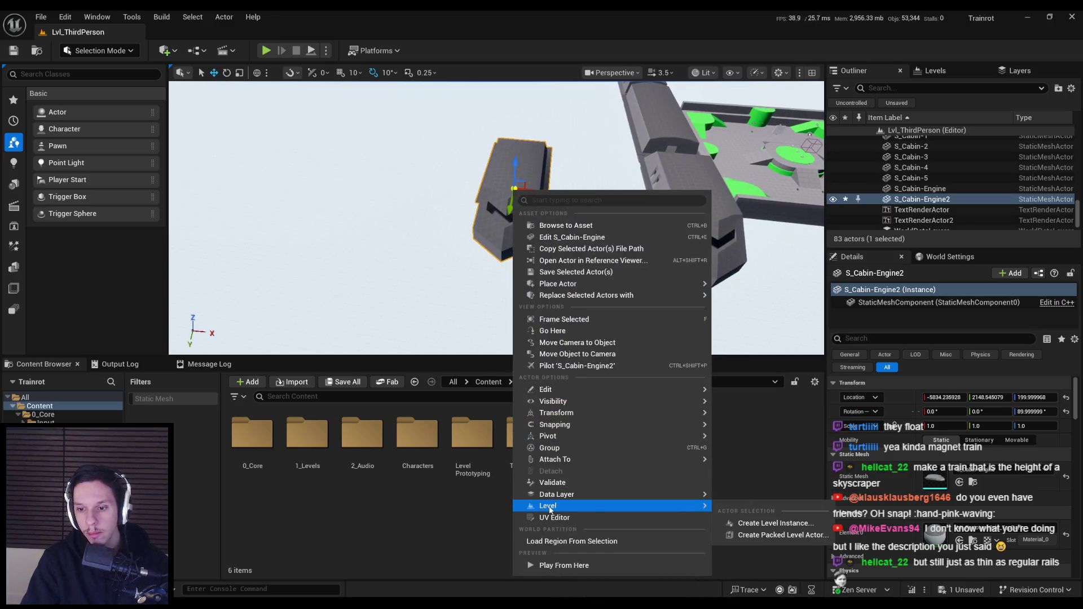
pyautogui.click(763, 525)
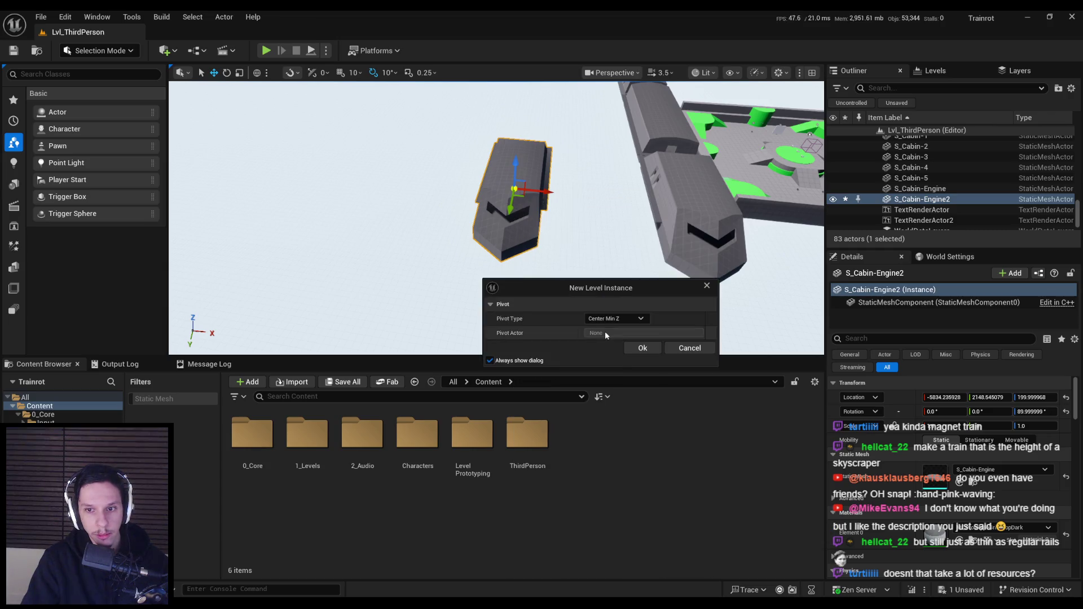
pyautogui.click(620, 320)
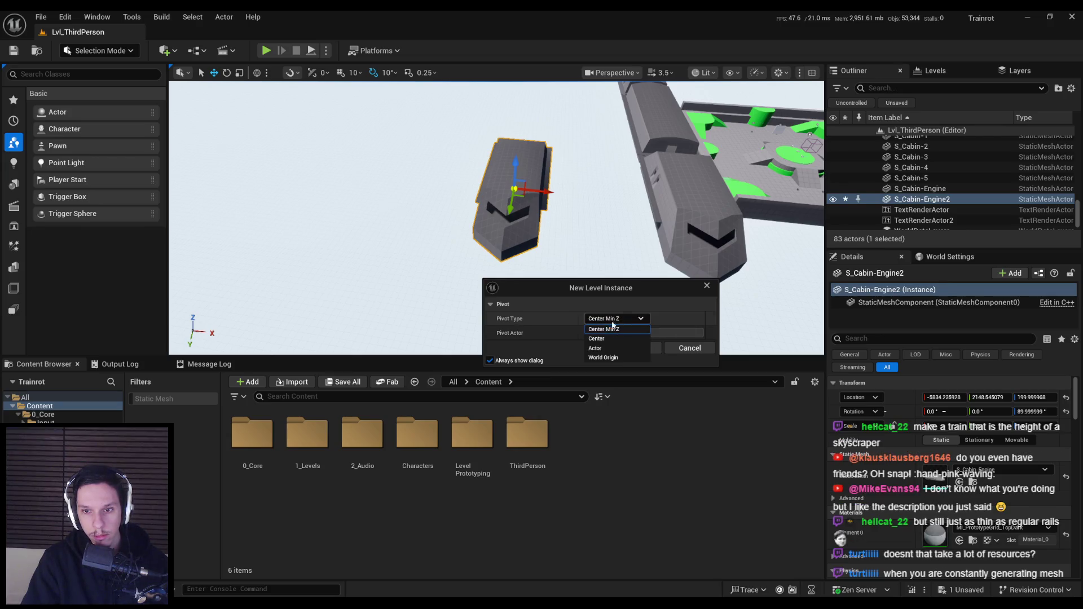
pyautogui.click(612, 329)
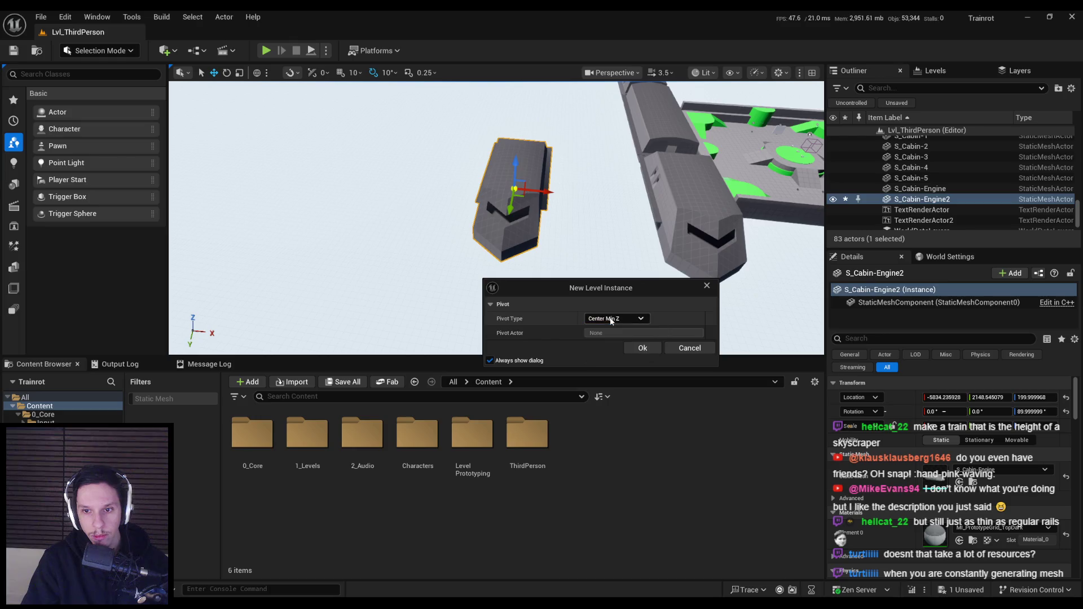
pyautogui.click(635, 348)
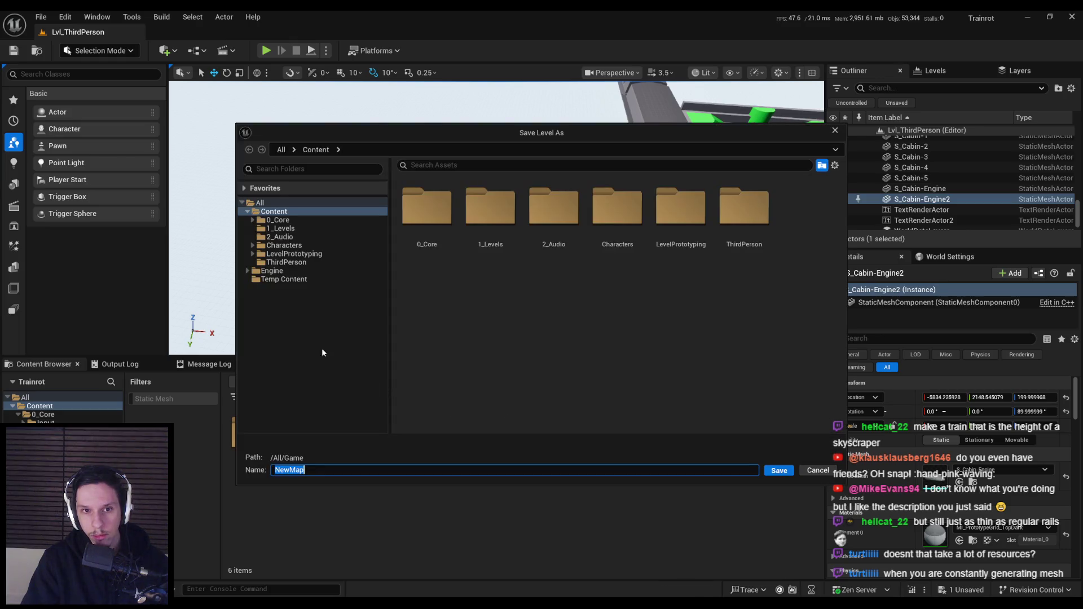
# Save the new level as NewMapTest in Content and open it.
pyautogui.click(566, 426)
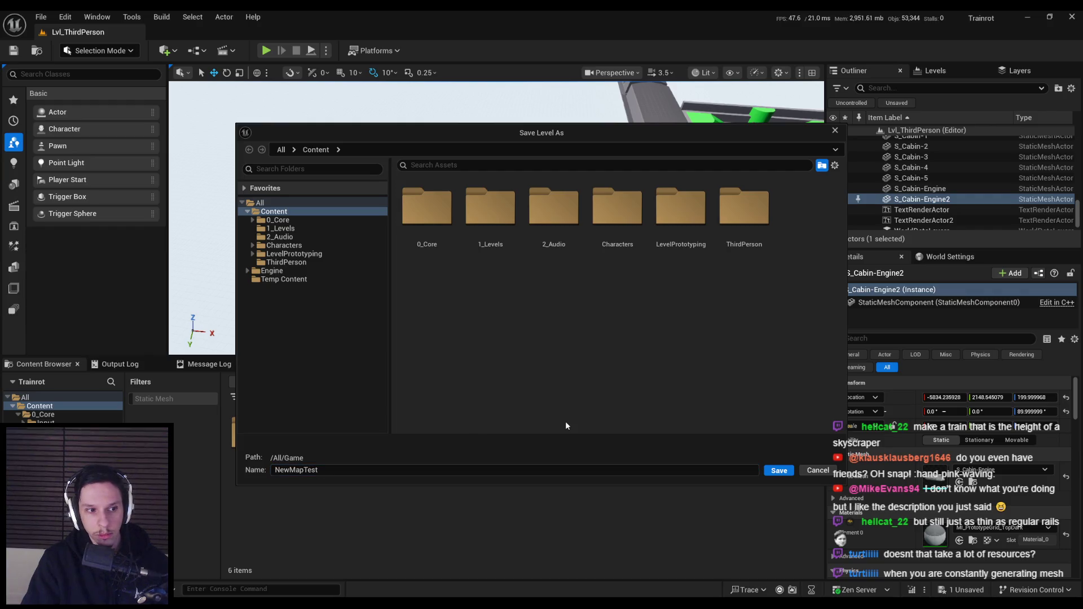
pyautogui.click(779, 471)
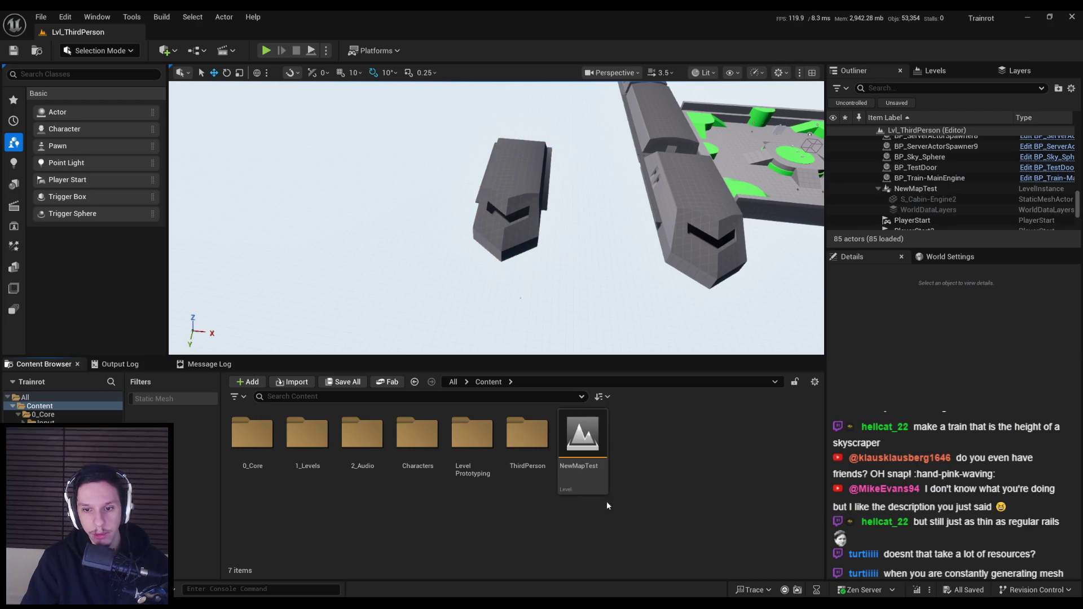
pyautogui.doubleClick(588, 468)
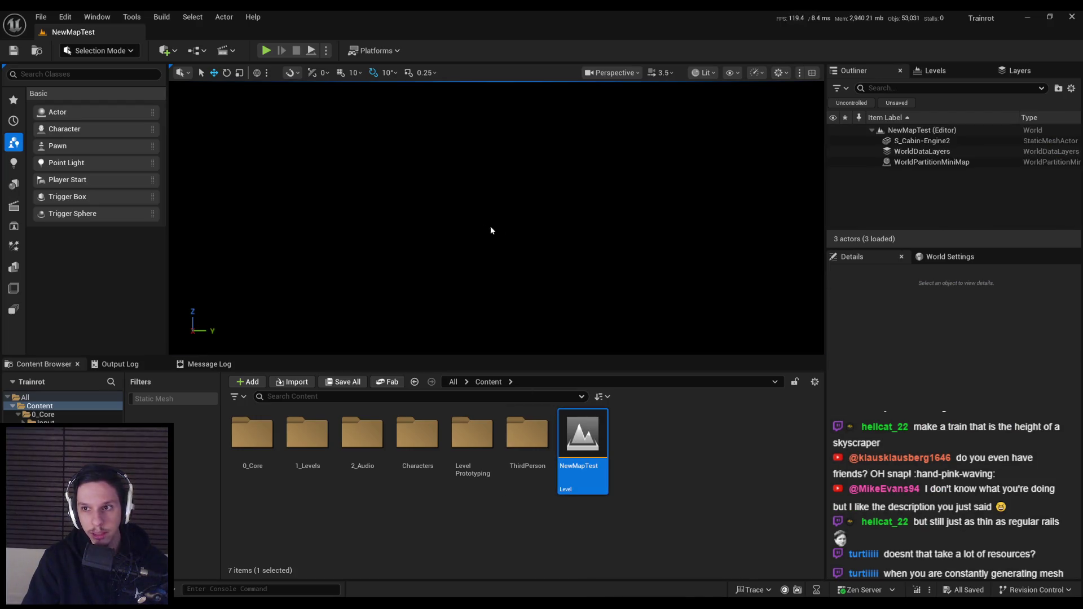
# Switch the viewport to Unlit and look around the cabin interior.
pyautogui.click(704, 72)
pyautogui.click(713, 127)
pyautogui.moveTo(714, 127); pyautogui.dragTo(626, 178)
# Inspect the WorldDataLayers World properties and the WorldPartitionMiniMap settings.
pyautogui.click(908, 151)
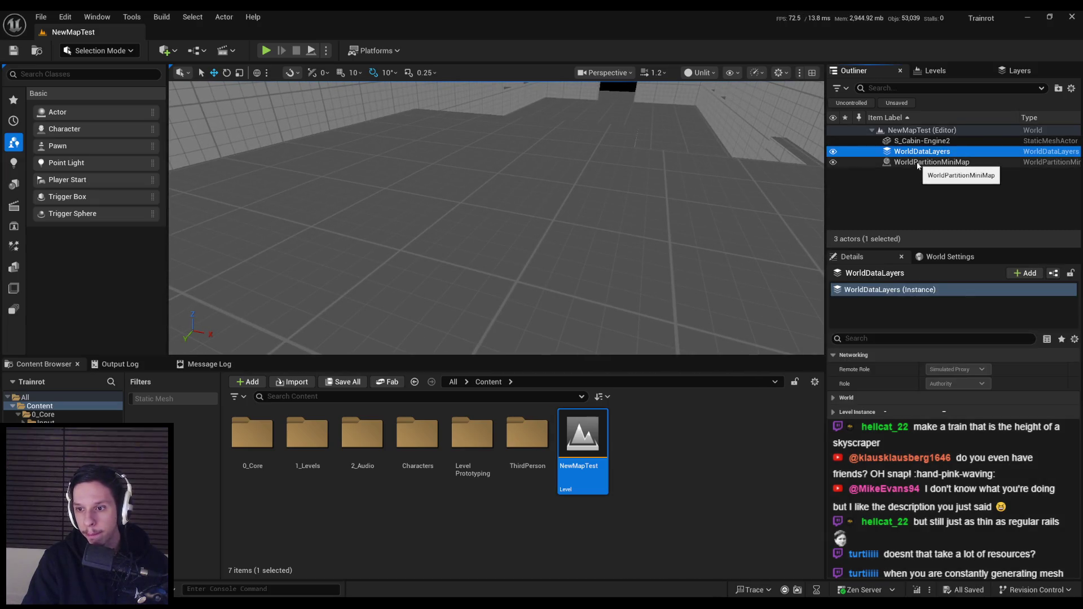
pyautogui.click(833, 398)
pyautogui.click(833, 398)
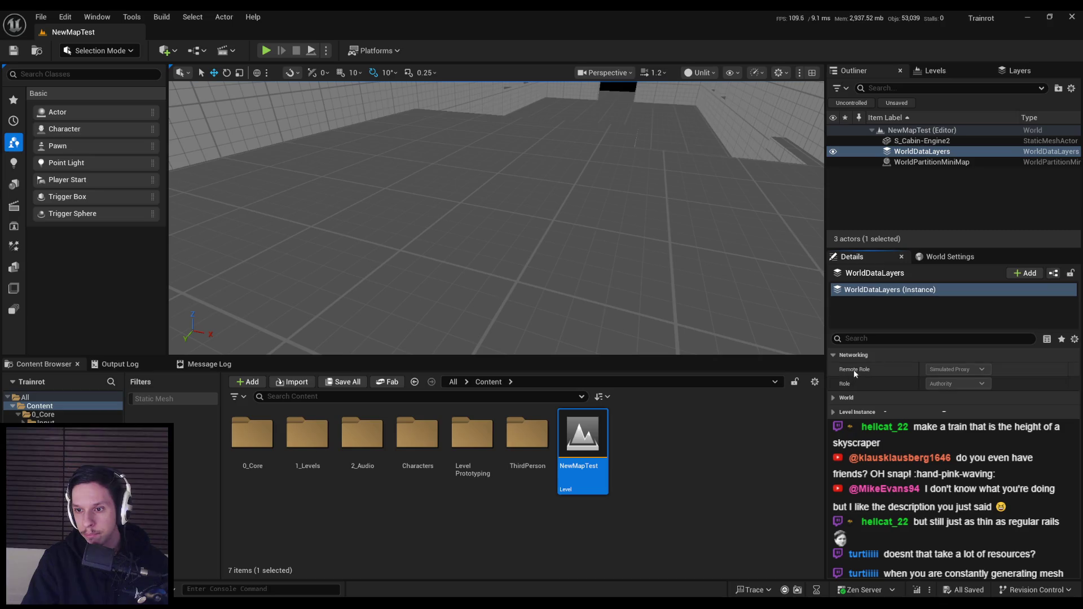
pyautogui.click(833, 398)
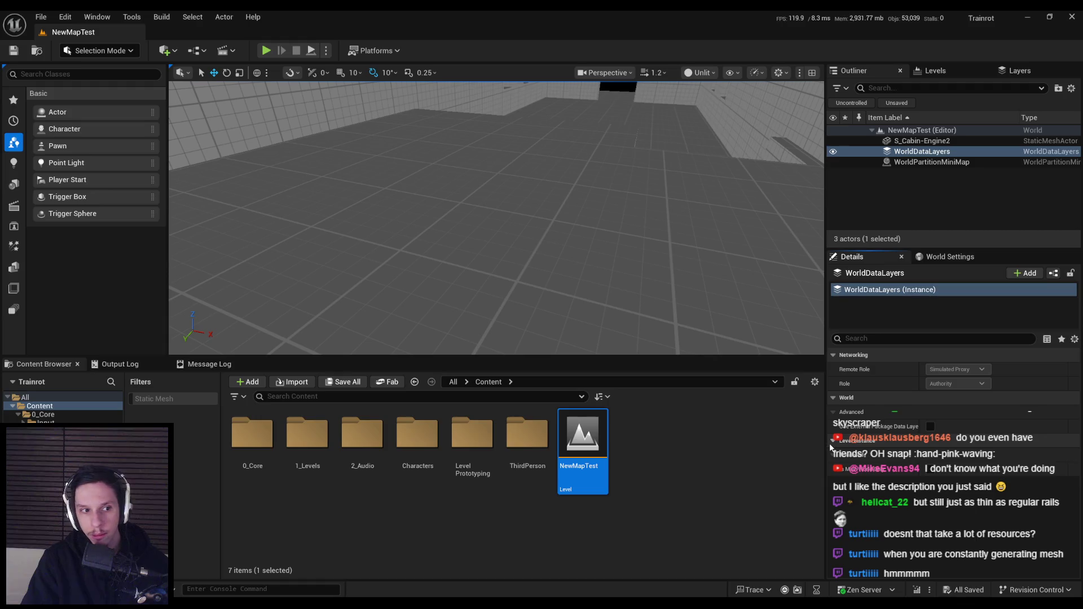
pyautogui.click(905, 164)
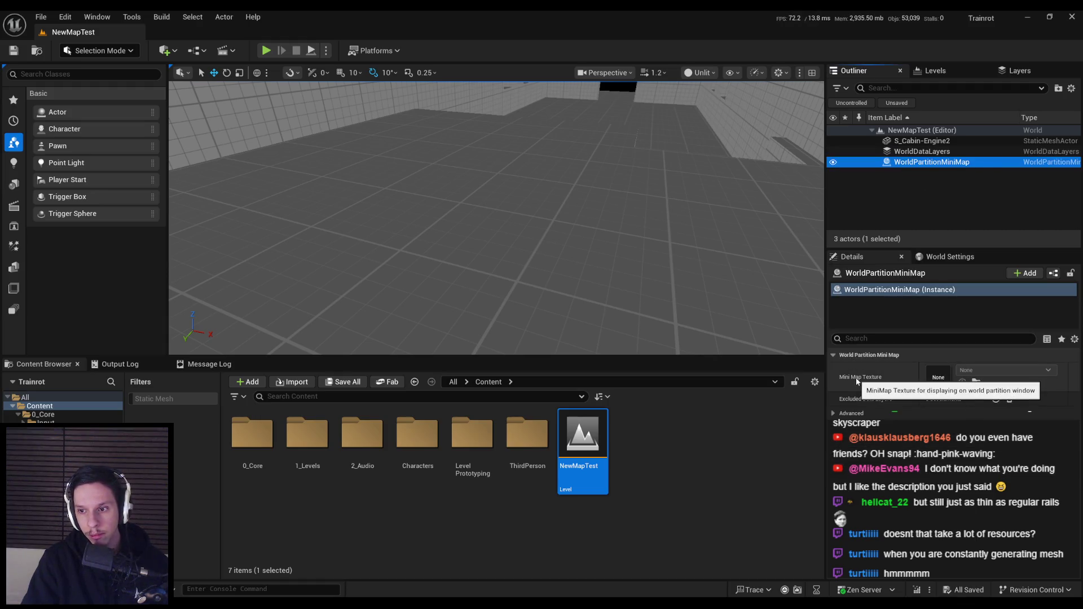
pyautogui.click(834, 414)
pyautogui.click(834, 429)
# Focus on the cabin walls and select the S_Cabin-Engine2 mesh.
pyautogui.press('f')
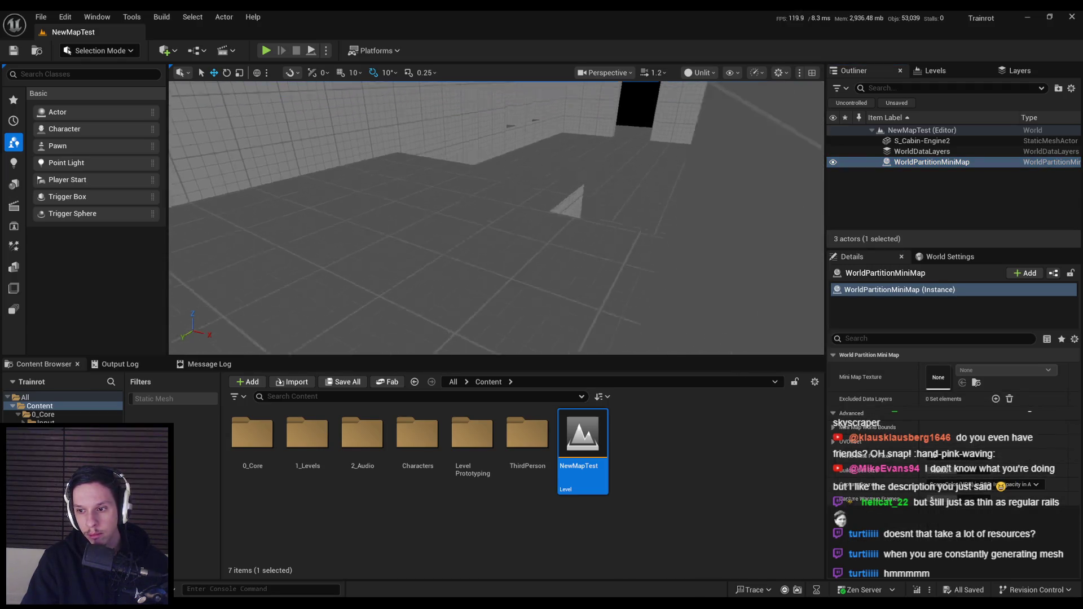
pyautogui.click(922, 140)
pyautogui.moveTo(680, 227)
pyautogui.mouseDown()
pyautogui.moveTo(648, 237)
pyautogui.moveTo(680, 227)
pyautogui.mouseUp()
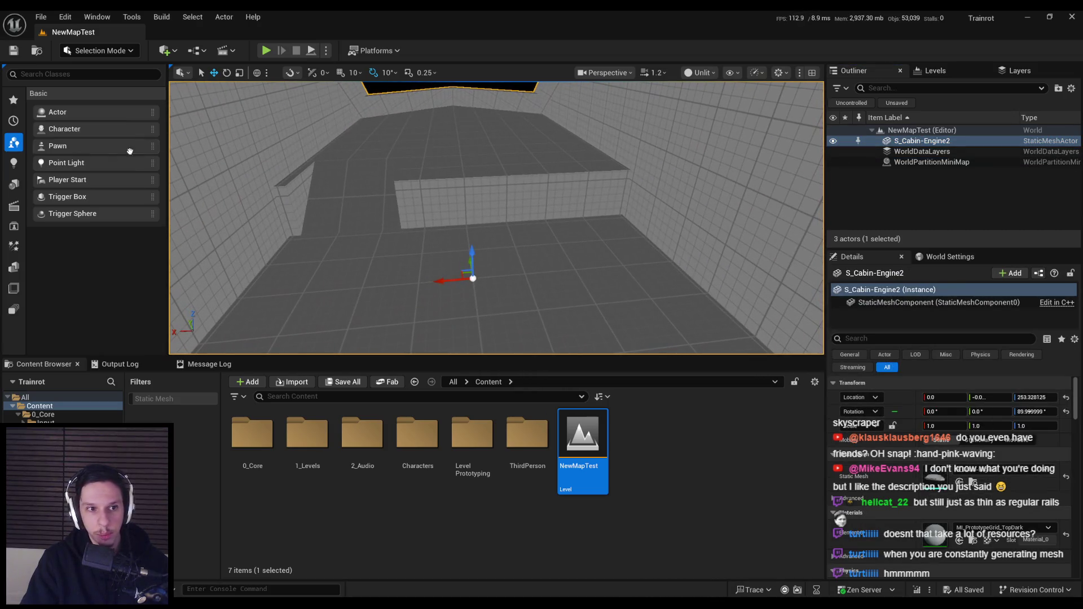
# Place a Nav Mesh Bounds Volume, scale it around the cabin, and preview the navmesh.
pyautogui.write('nav')
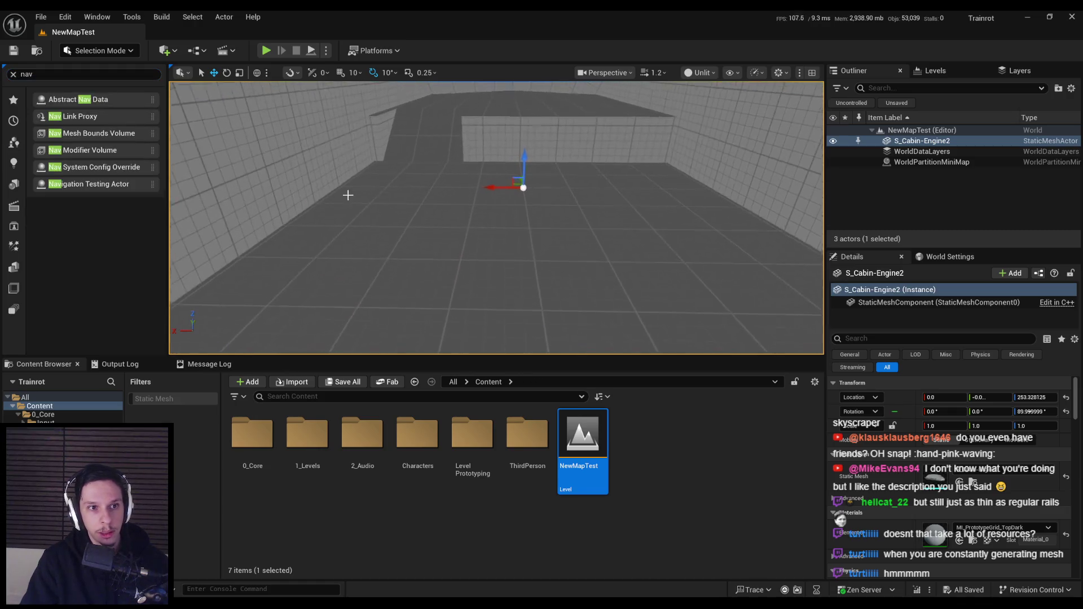
pyautogui.moveTo(85, 133)
pyautogui.mouseDown()
pyautogui.moveTo(530, 228)
pyautogui.moveTo(486, 238)
pyautogui.moveTo(540, 255)
pyautogui.moveTo(543, 214)
pyautogui.moveTo(545, 230)
pyautogui.moveTo(520, 165)
pyautogui.moveTo(530, 160)
pyautogui.moveTo(533, 124)
pyautogui.moveTo(533, 141)
pyautogui.moveTo(627, 261)
pyautogui.moveTo(510, 243)
pyautogui.moveTo(517, 228)
pyautogui.mouseUp()
pyautogui.press('r')
pyautogui.press('w')
pyautogui.press('p')
pyautogui.scroll(2, 553, 237)
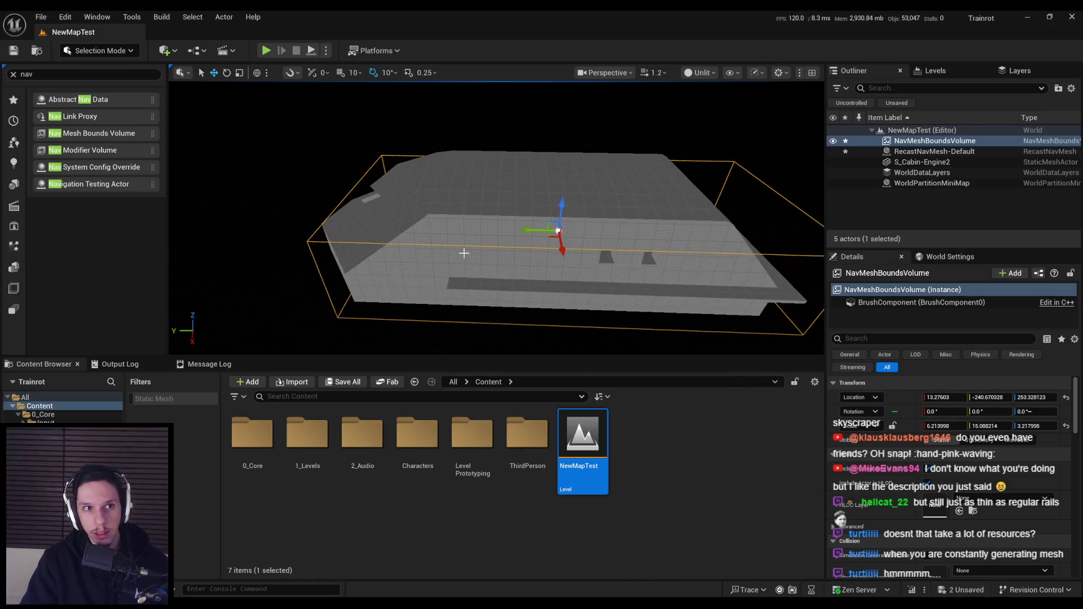
pyautogui.press('Escape')
pyautogui.click(40, 17)
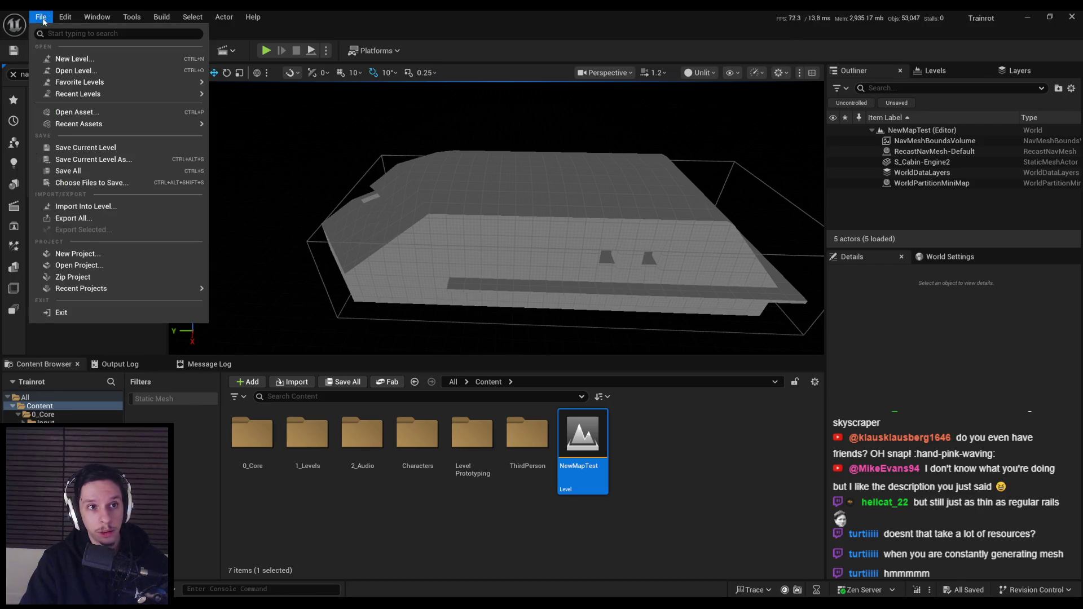
# Reopen Lvl_ThirdPerson, select the NewMapTest level instance and show the navmesh overlay.
pyautogui.moveTo(186, 94)
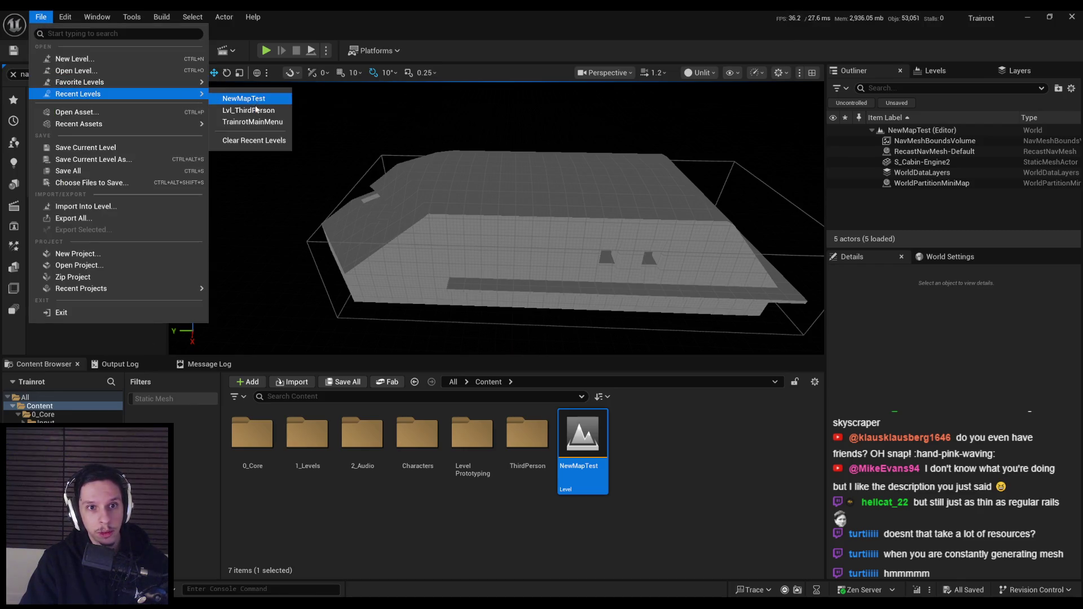
pyautogui.click(251, 110)
pyautogui.click(455, 238)
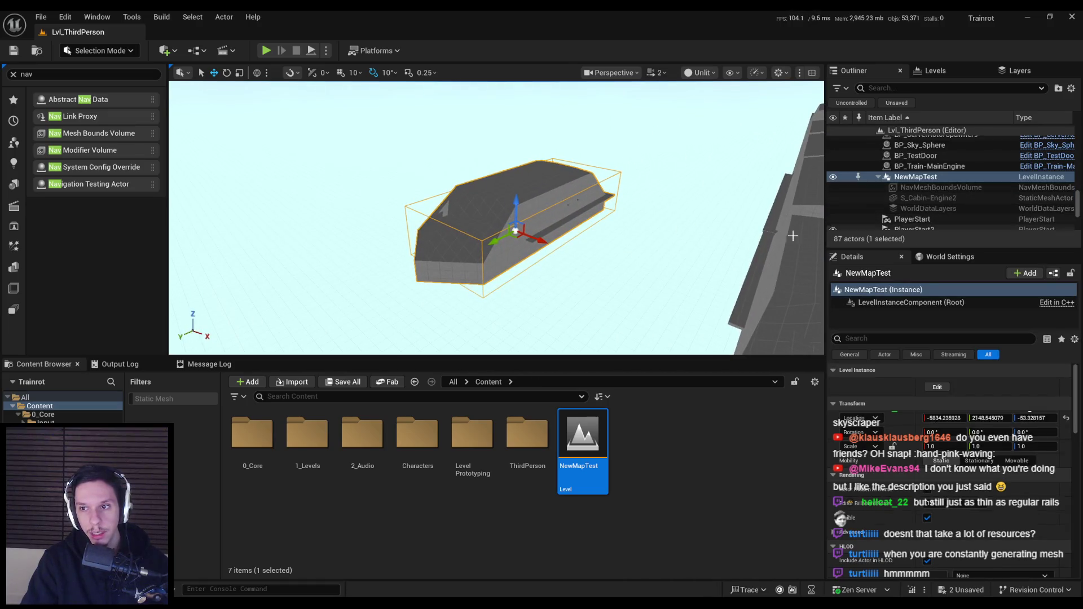
pyautogui.scroll(4, 671, 239)
pyautogui.press('p')
pyautogui.scroll(2, 536, 243)
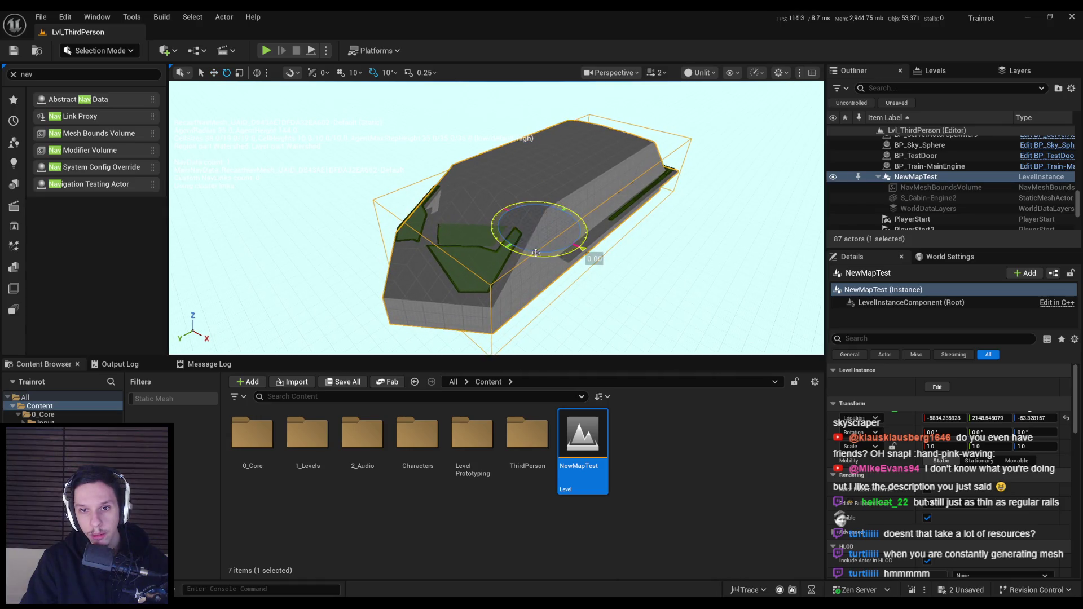
# Undo trial yaw rotations of NewMapTest and tilt it by 20 degrees instead.
pyautogui.moveTo(536, 253)
pyautogui.mouseDown()
pyautogui.moveTo(603, 242)
pyautogui.moveTo(580, 238)
pyautogui.moveTo(540, 260)
pyautogui.mouseUp()
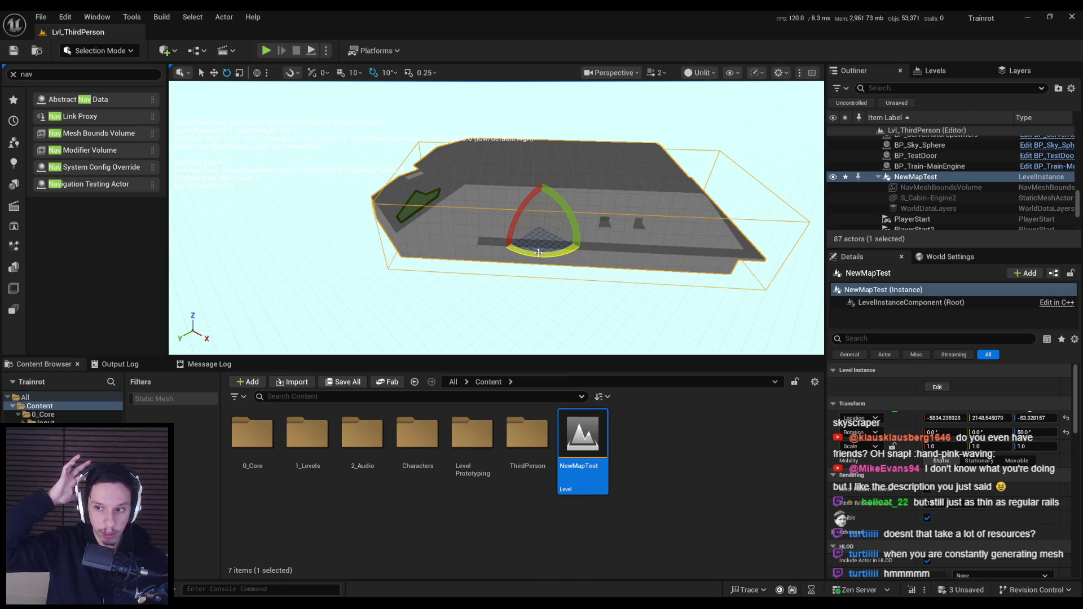
pyautogui.moveTo(582, 248)
pyautogui.mouseDown()
pyautogui.moveTo(550, 258)
pyautogui.moveTo(567, 252)
pyautogui.moveTo(580, 313)
pyautogui.moveTo(550, 259)
pyautogui.moveTo(517, 276)
pyautogui.mouseUp()
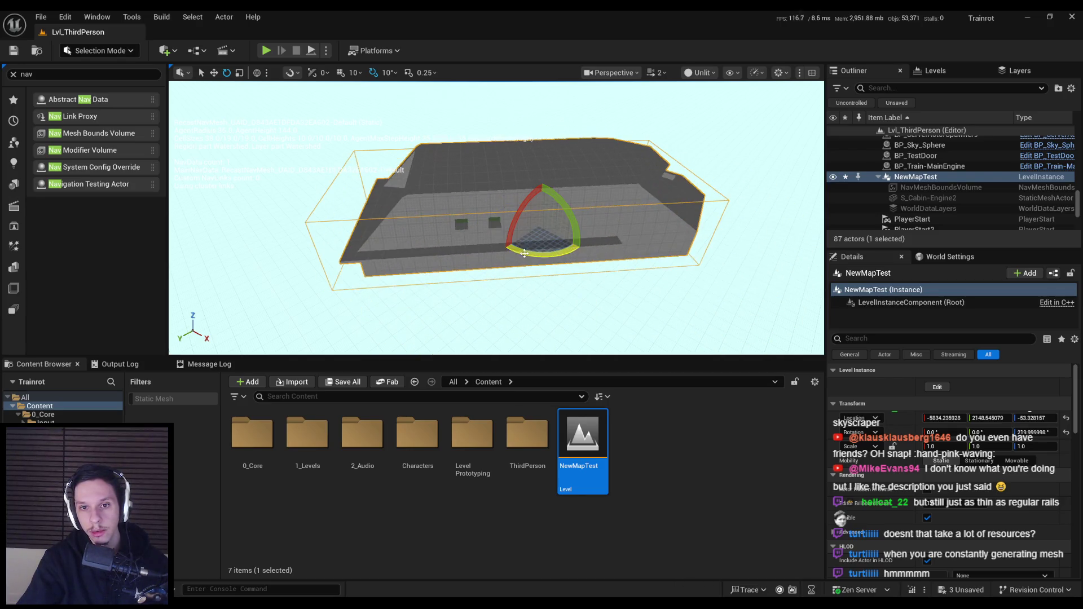
pyautogui.hotkey('ctrl', 'z')
pyautogui.hotkey('ctrl', 'z')
pyautogui.hotkey('ctrl', 'z')
pyautogui.hotkey('ctrl', 'z')
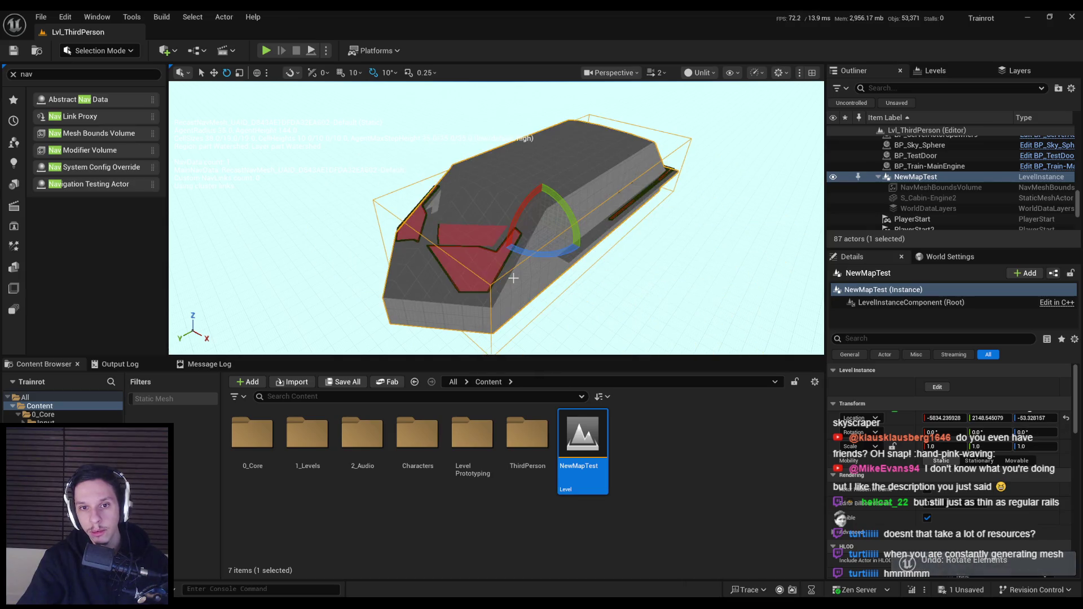
pyautogui.press('w')
pyautogui.scroll(3, 477, 239)
pyautogui.scroll(-3, 477, 239)
pyautogui.press('e')
pyautogui.moveTo(373, 228); pyautogui.dragTo(364, 232)
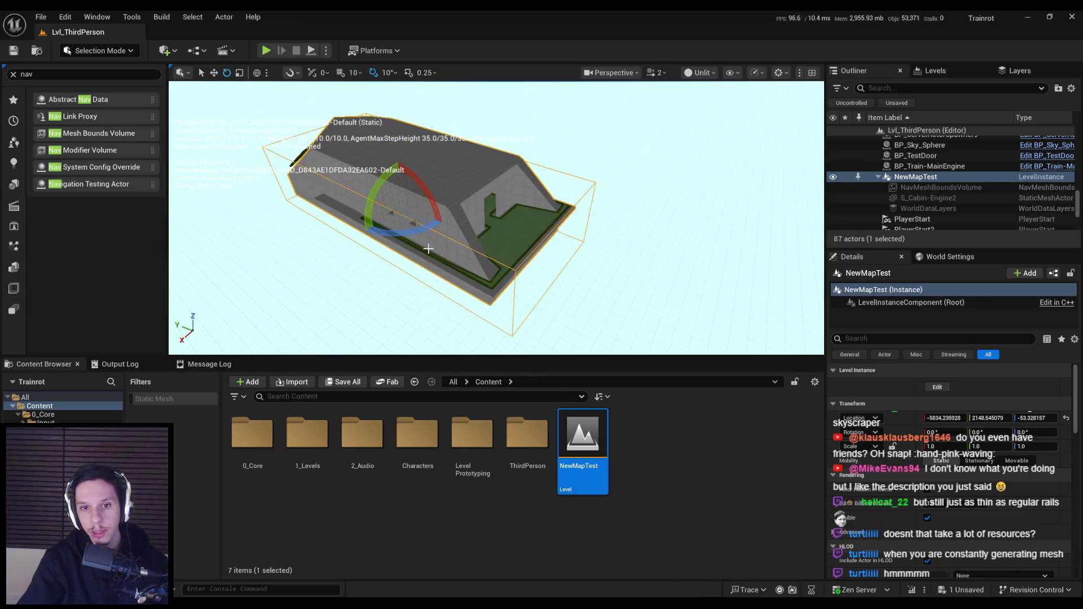
# Drag a Nav Mesh Bounds Volume from Place Actors into the level near the NewMapTest cabin.
pyautogui.press('w')
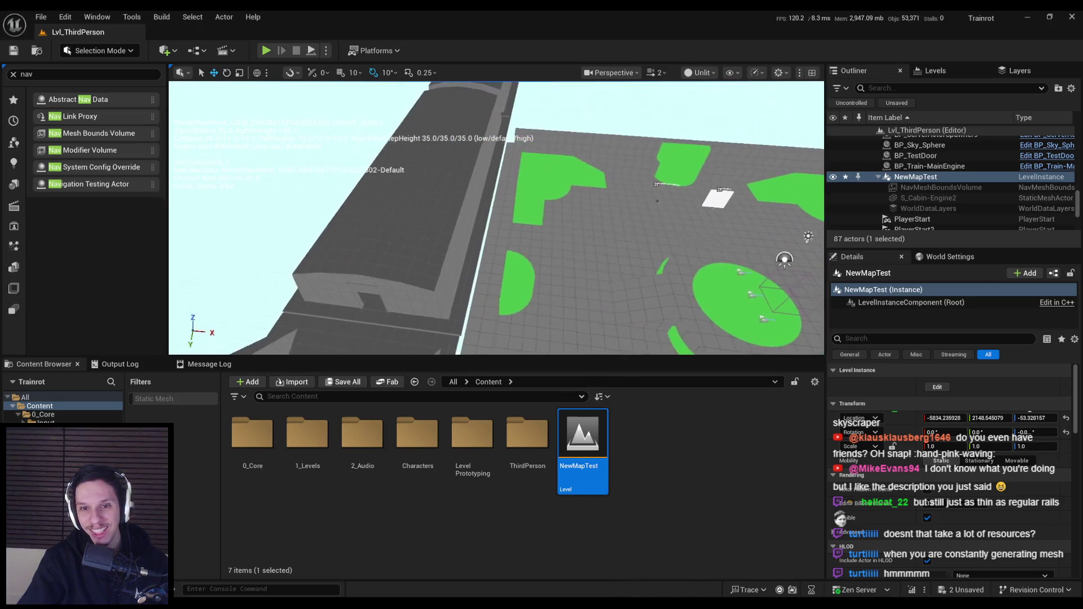
pyautogui.press('f')
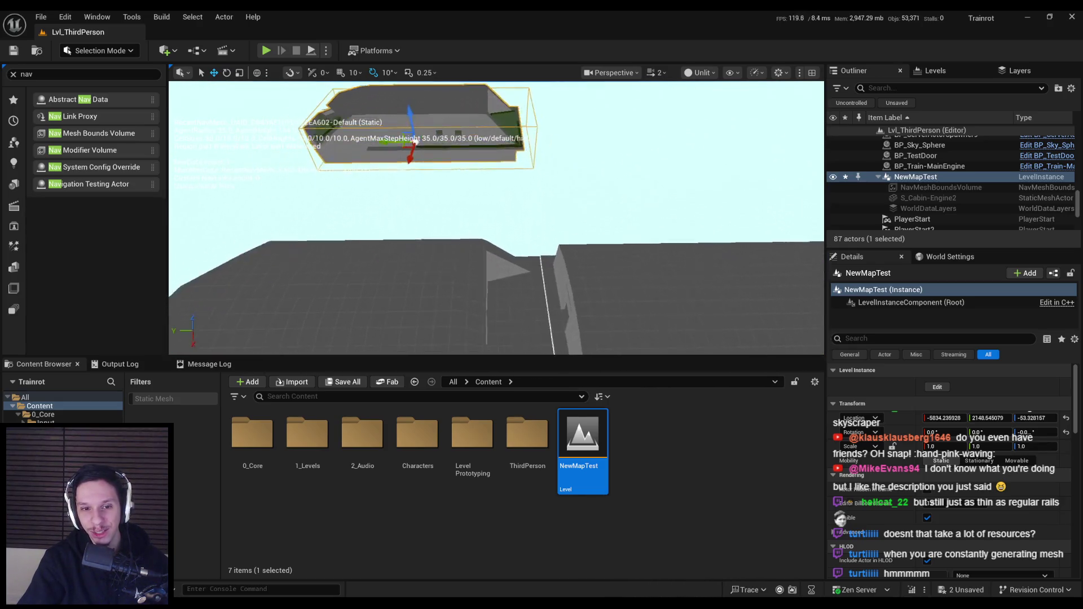
pyautogui.moveTo(94, 137); pyautogui.dragTo(464, 283)
pyautogui.press('f')
pyautogui.press('e')
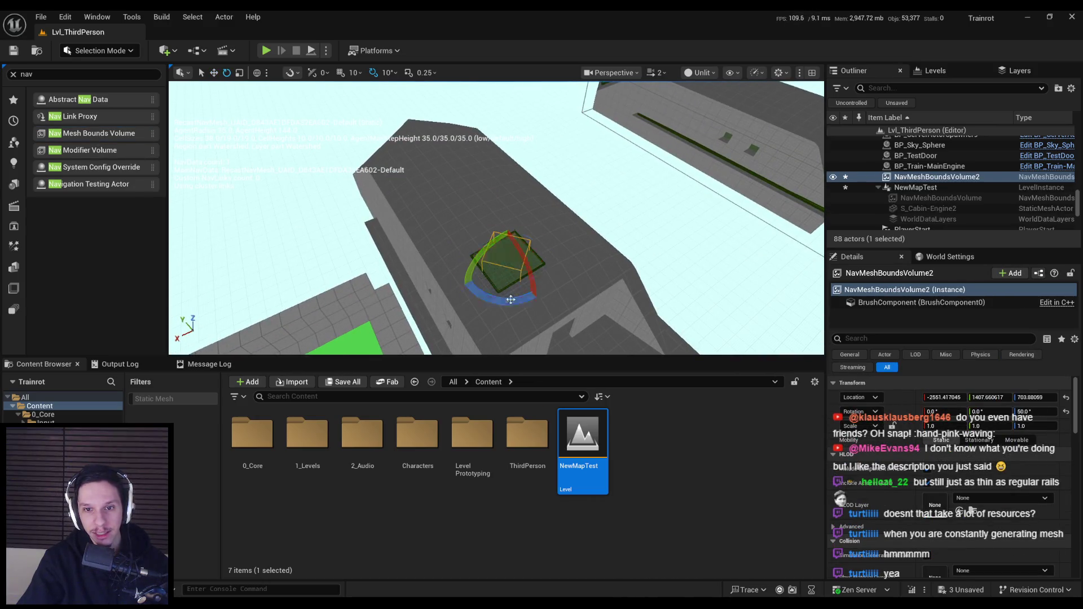
pyautogui.scroll(-3, 534, 320)
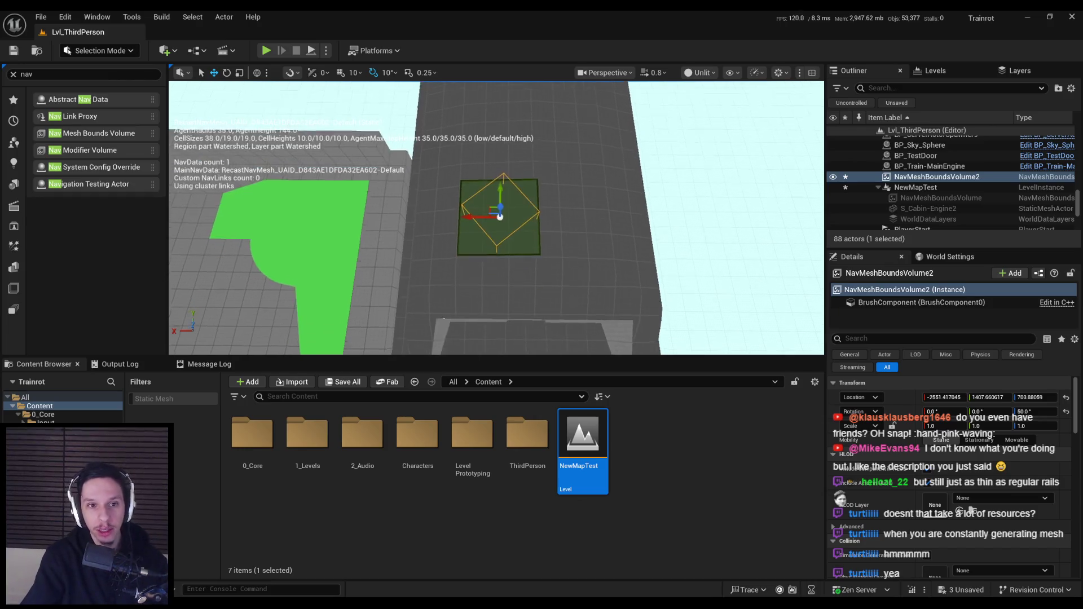
pyautogui.scroll(3, 526, 228)
pyautogui.moveTo(526, 228); pyautogui.dragTo(325, 257)
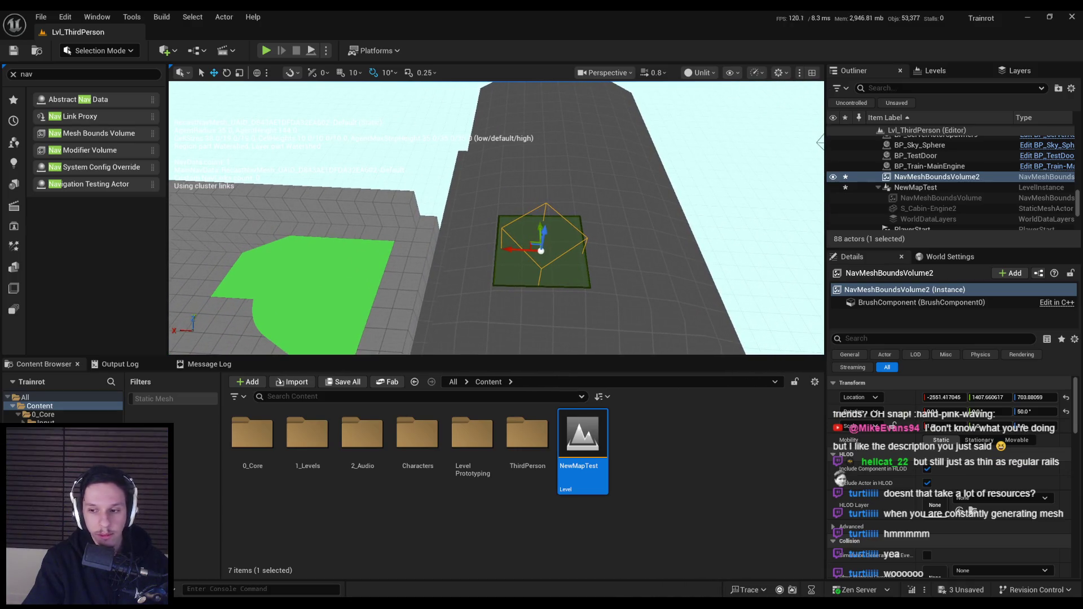
# Rotate the new nav mesh bounds volume on the floor, then delete it.
pyautogui.press('f')
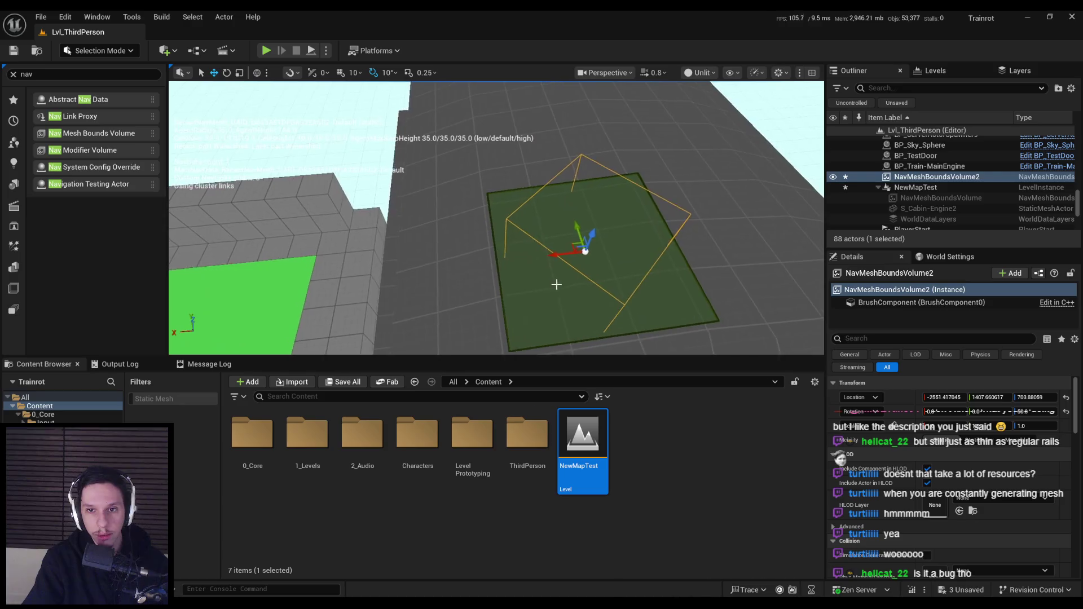
pyautogui.press('e')
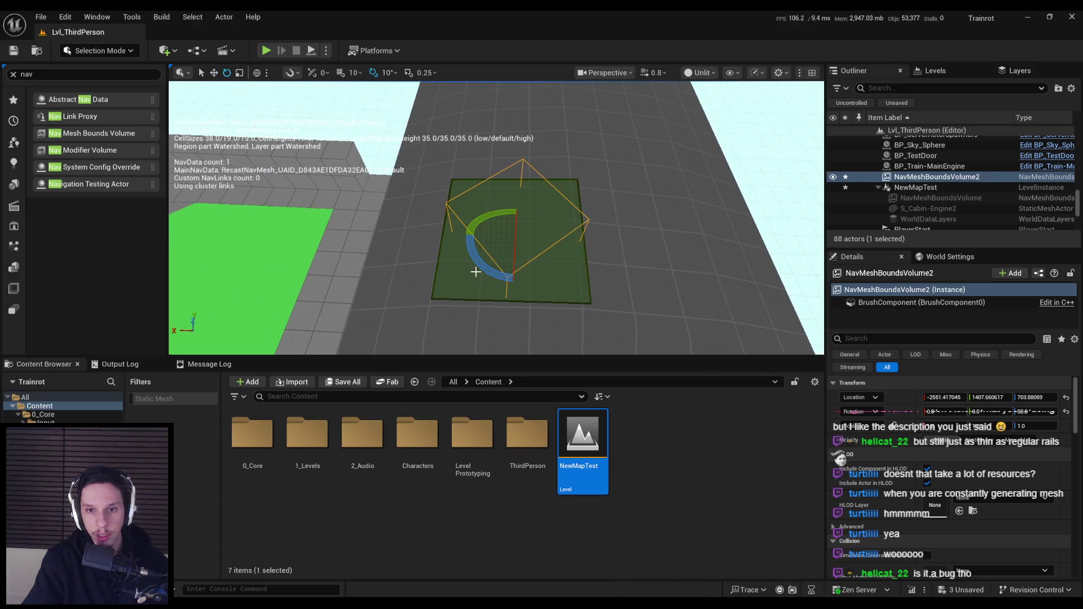
pyautogui.moveTo(485, 278); pyautogui.dragTo(481, 269)
pyautogui.press('w')
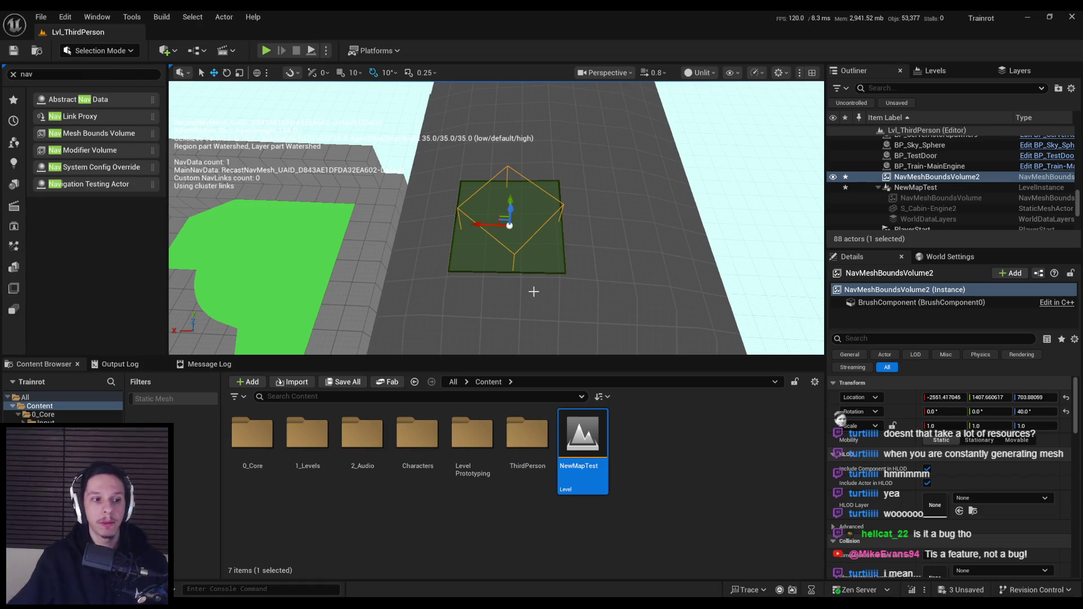
pyautogui.press('Delete')
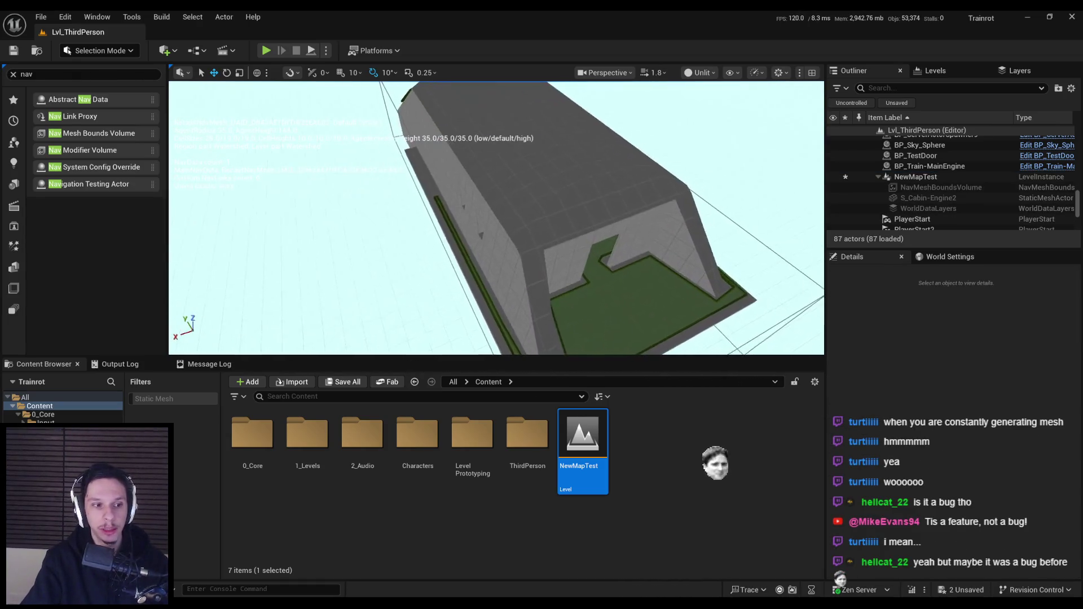
# Select the NewMapTest cabin instance and cancel the Create Blueprint dialog.
pyautogui.click(545, 173)
pyautogui.moveTo(506, 241); pyautogui.dragTo(521, 230)
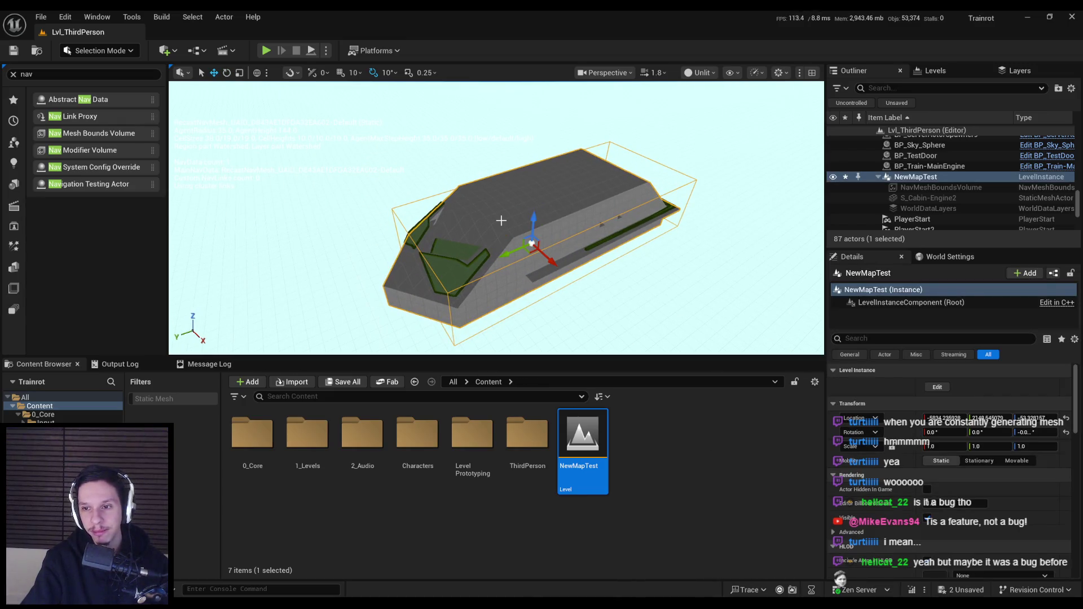
pyautogui.moveTo(536, 264); pyautogui.dragTo(672, 238)
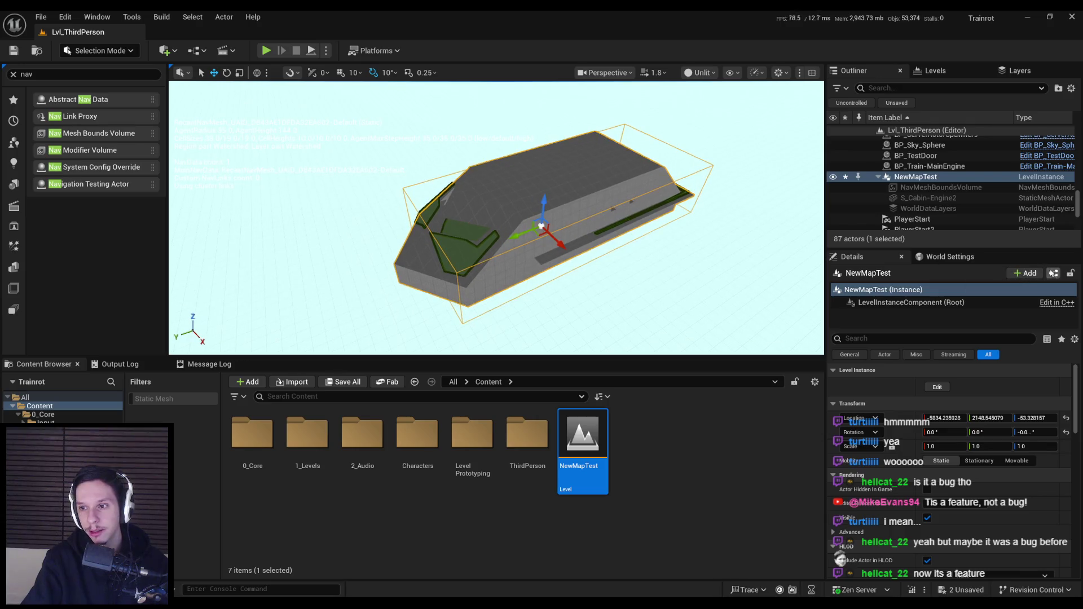
pyautogui.click(1054, 273)
pyautogui.click(675, 461)
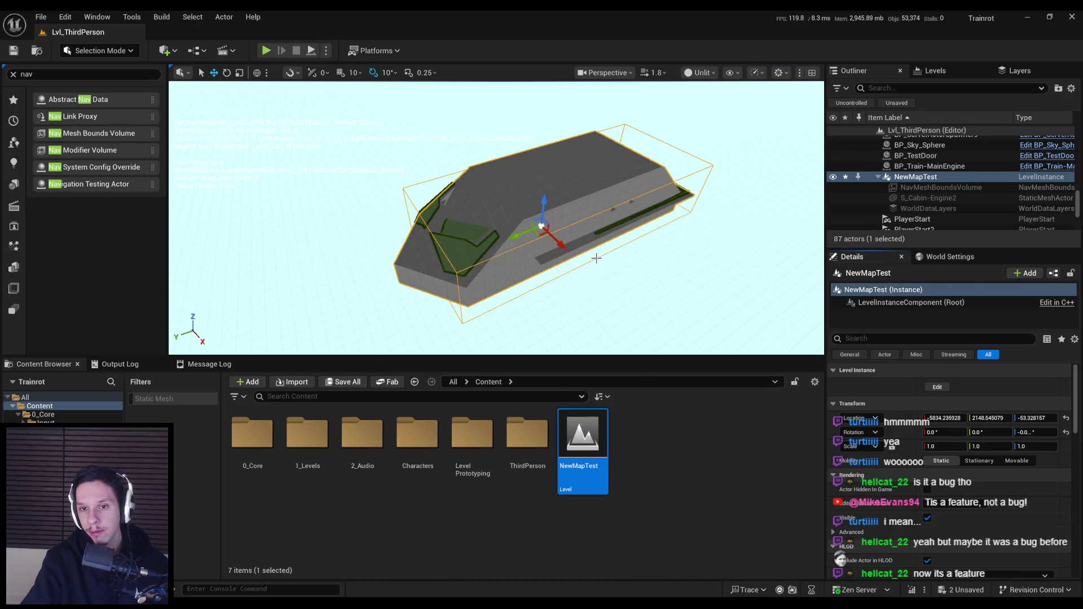
pyautogui.moveTo(559, 209)
pyautogui.mouseDown()
pyautogui.moveTo(491, 216)
pyautogui.moveTo(536, 214)
pyautogui.moveTo(497, 231)
pyautogui.moveTo(533, 223)
pyautogui.moveTo(532, 233)
pyautogui.moveTo(474, 220)
pyautogui.moveTo(446, 189)
pyautogui.moveTo(505, 214)
pyautogui.mouseUp()
pyautogui.press('w')
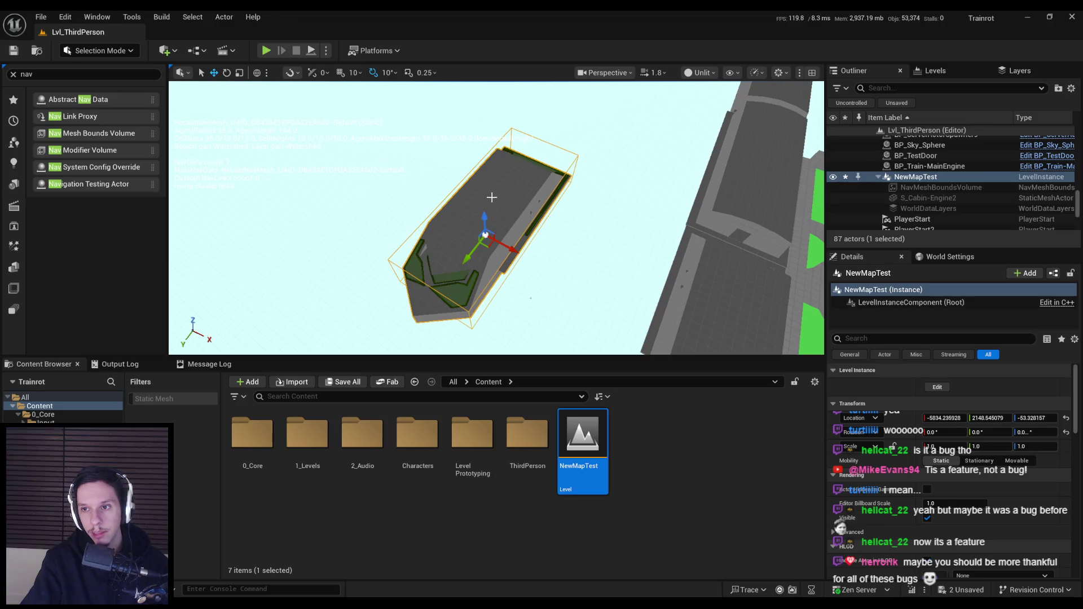
pyautogui.moveTo(505, 206); pyautogui.dragTo(527, 214)
pyautogui.click(938, 387)
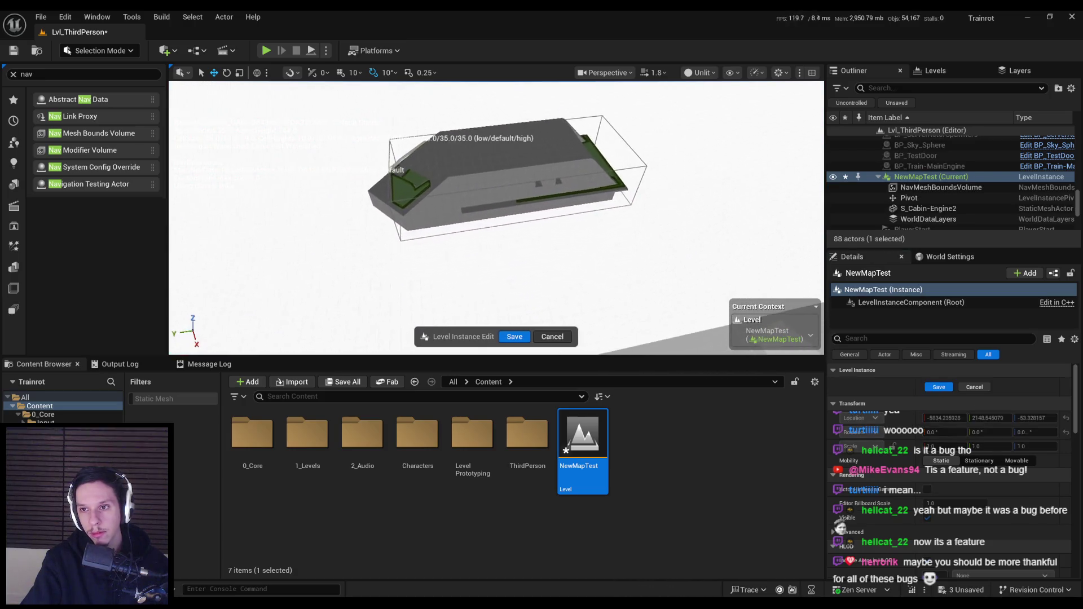
pyautogui.scroll(2, 560, 289)
pyautogui.click(551, 336)
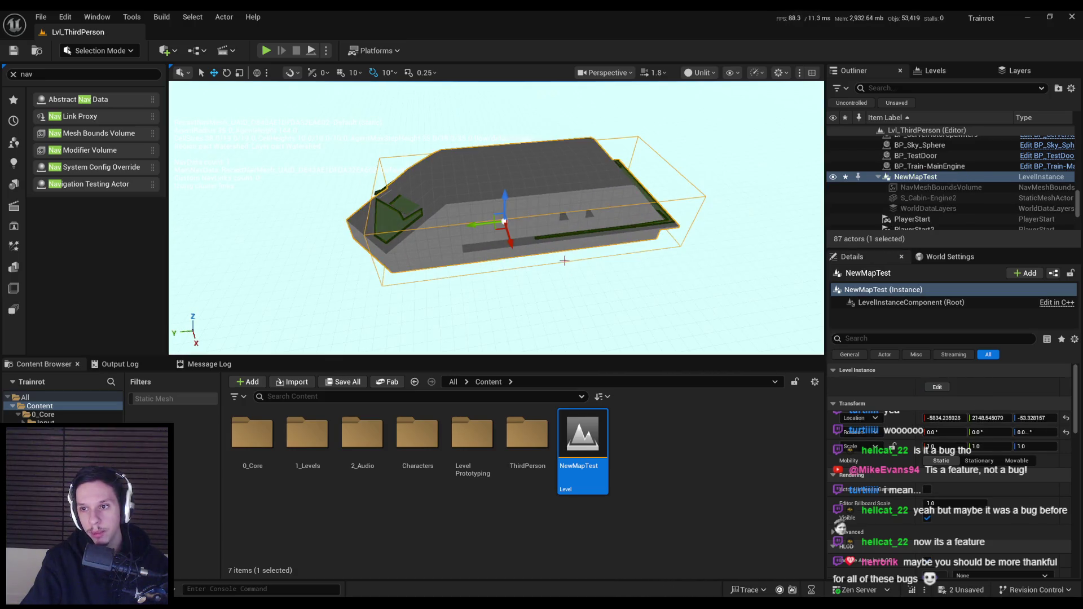
pyautogui.moveTo(545, 266)
pyautogui.mouseDown()
pyautogui.moveTo(615, 237)
pyautogui.moveTo(677, 258)
pyautogui.mouseUp()
pyautogui.press('Delete')
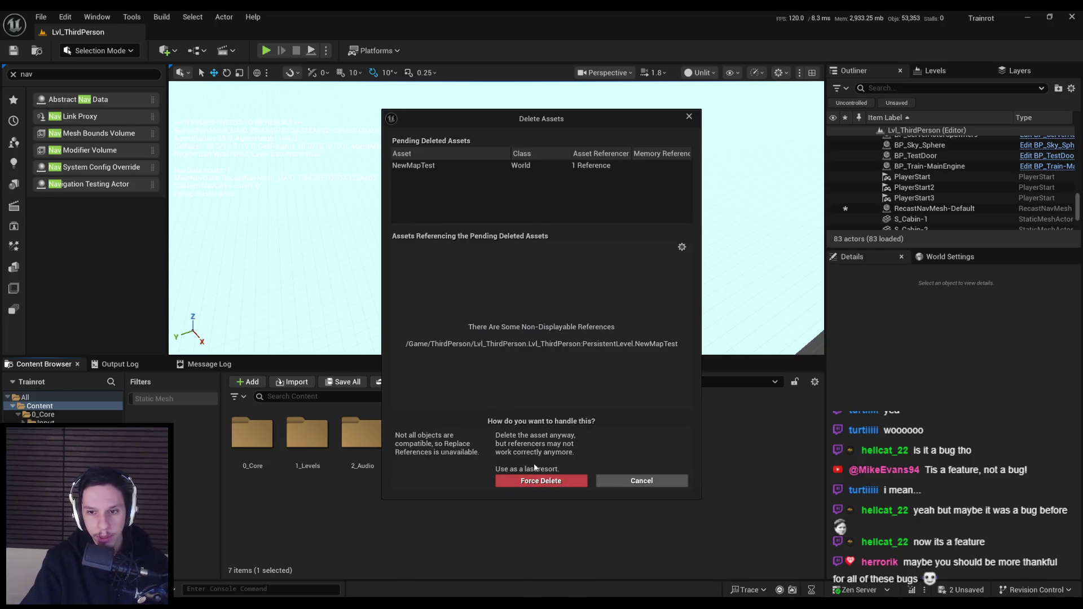
# Force delete the NewMapTest level asset from the Content Browser.
pyautogui.click(544, 481)
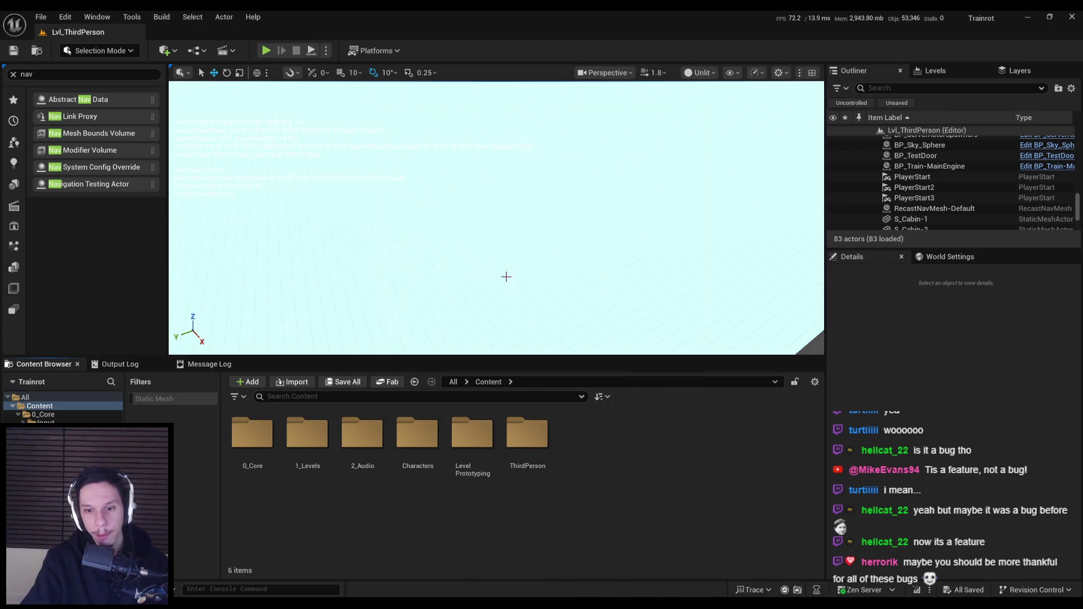
pyautogui.moveTo(506, 264); pyautogui.dragTo(506, 264)
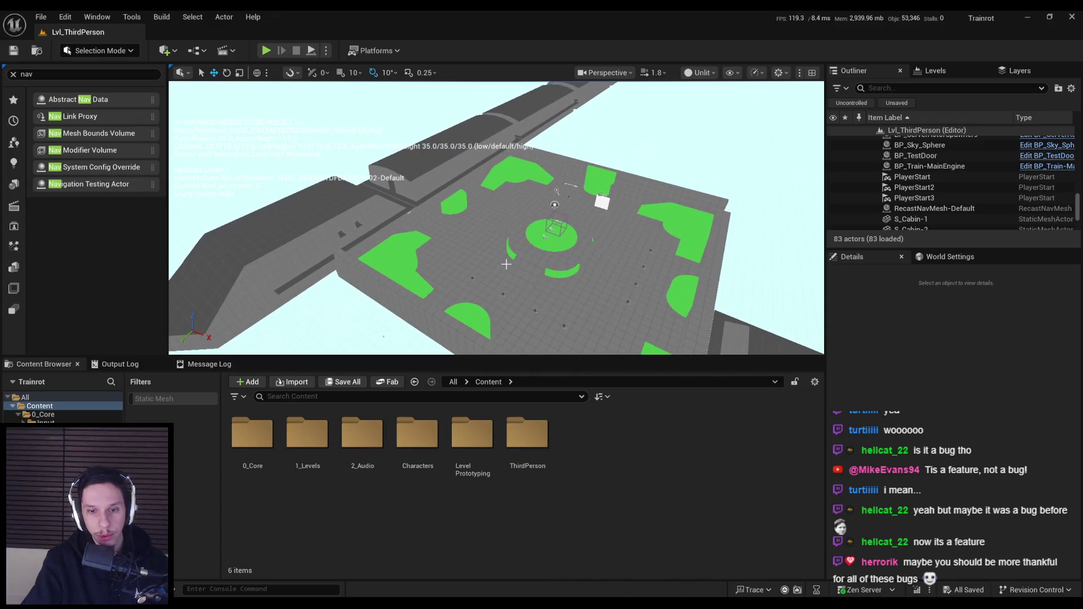
pyautogui.moveTo(394, 252); pyautogui.dragTo(395, 252)
# Switch the viewport shading from Unlit to Lit and view the arena.
pyautogui.click(699, 72)
pyautogui.click(694, 117)
pyautogui.moveTo(693, 117); pyautogui.dragTo(693, 117)
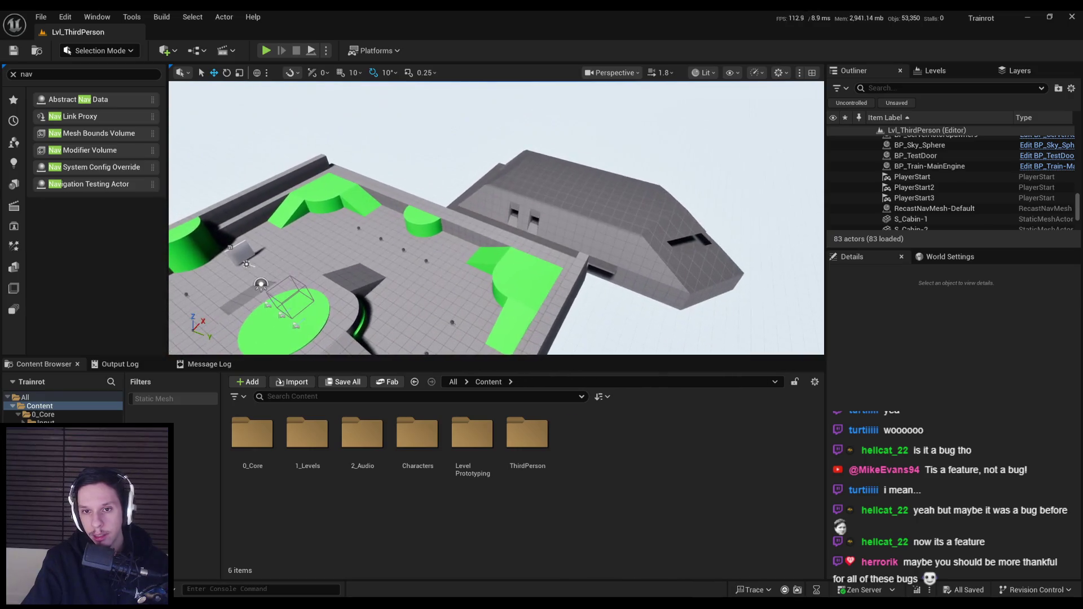
pyautogui.click(620, 225)
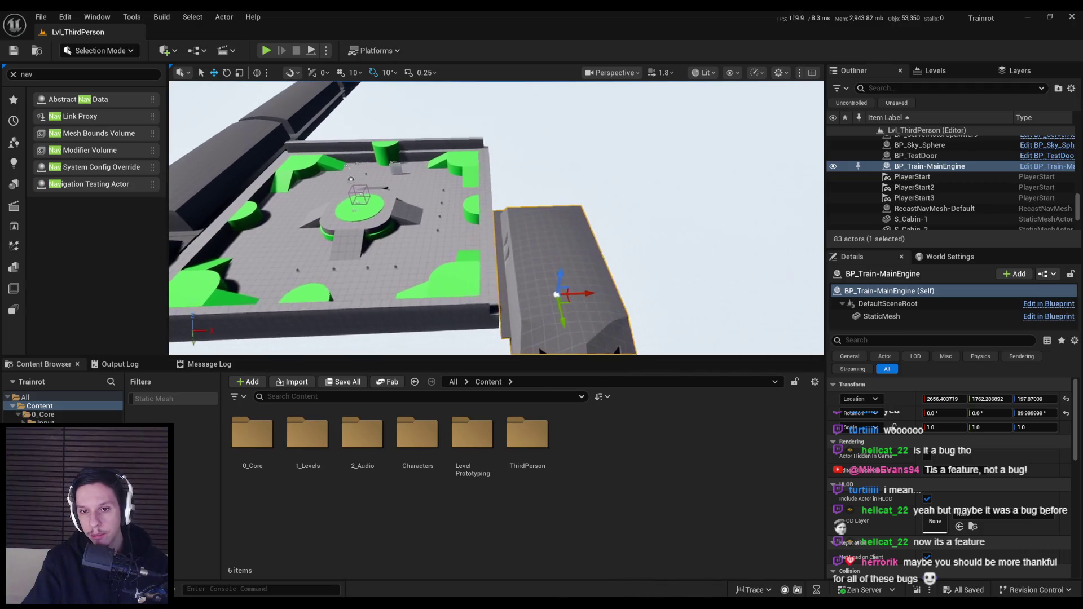
pyautogui.moveTo(496, 220)
pyautogui.mouseDown()
pyautogui.moveTo(474, 225)
pyautogui.moveTo(491, 225)
pyautogui.mouseUp()
pyautogui.scroll(-1, 488, 223)
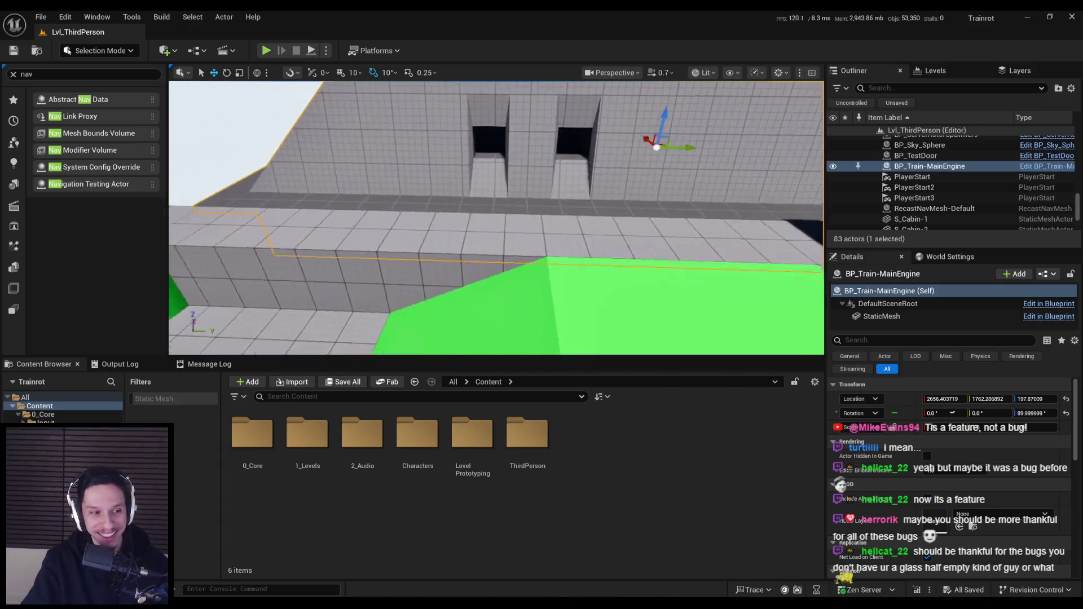
pyautogui.moveTo(501, 275); pyautogui.dragTo(497, 270)
pyautogui.scroll(3, 496, 270)
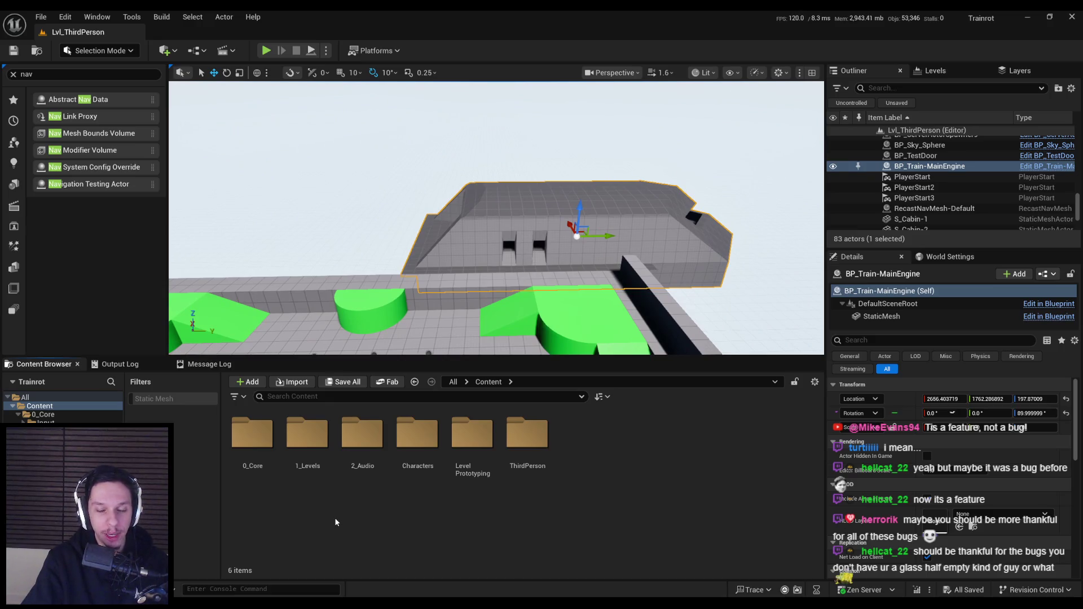
pyautogui.moveTo(465, 282); pyautogui.dragTo(462, 277)
pyautogui.click(508, 129)
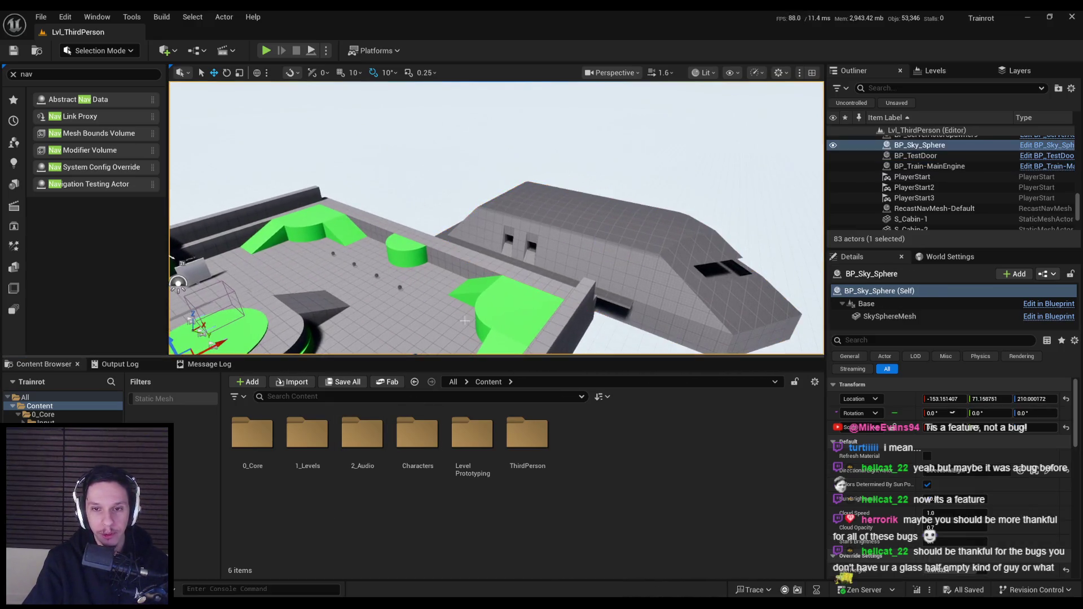
pyautogui.moveTo(508, 130); pyautogui.dragTo(496, 147)
pyautogui.moveTo(416, 258); pyautogui.dragTo(415, 258)
pyautogui.hotkey('ctrl', 'z')
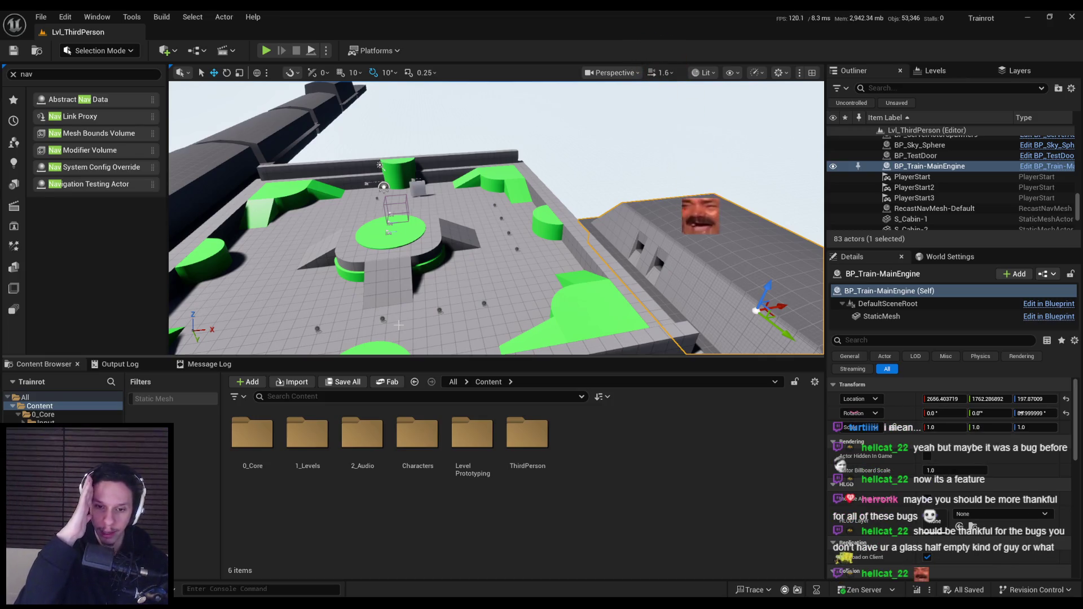
pyautogui.scroll(2, 496, 218)
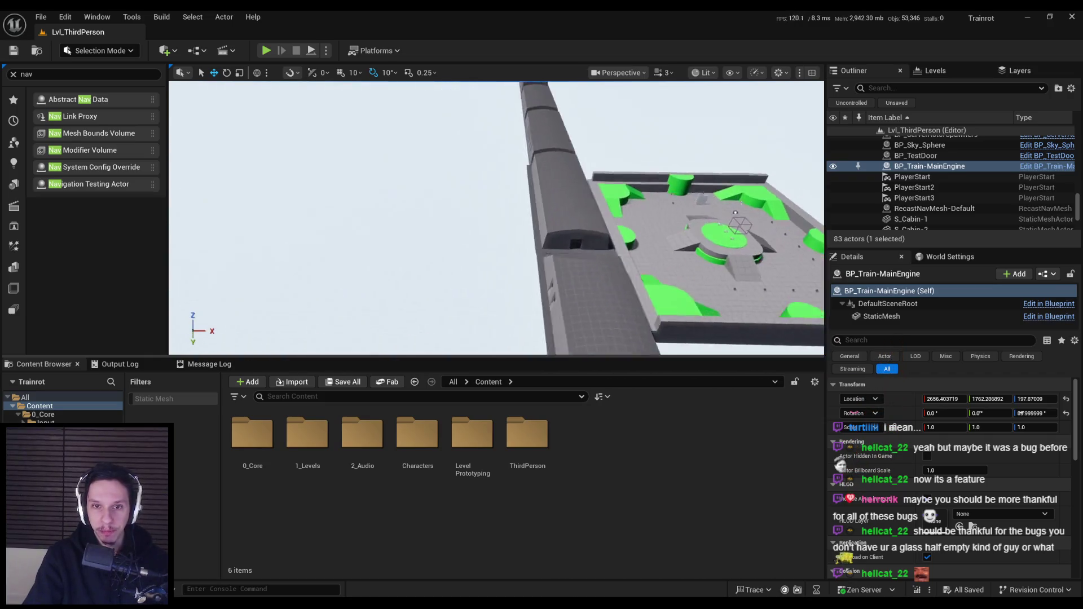
# Select S_Cabin-1, -2, -3 and -5 and try rotating them together.
pyautogui.click(476, 256)
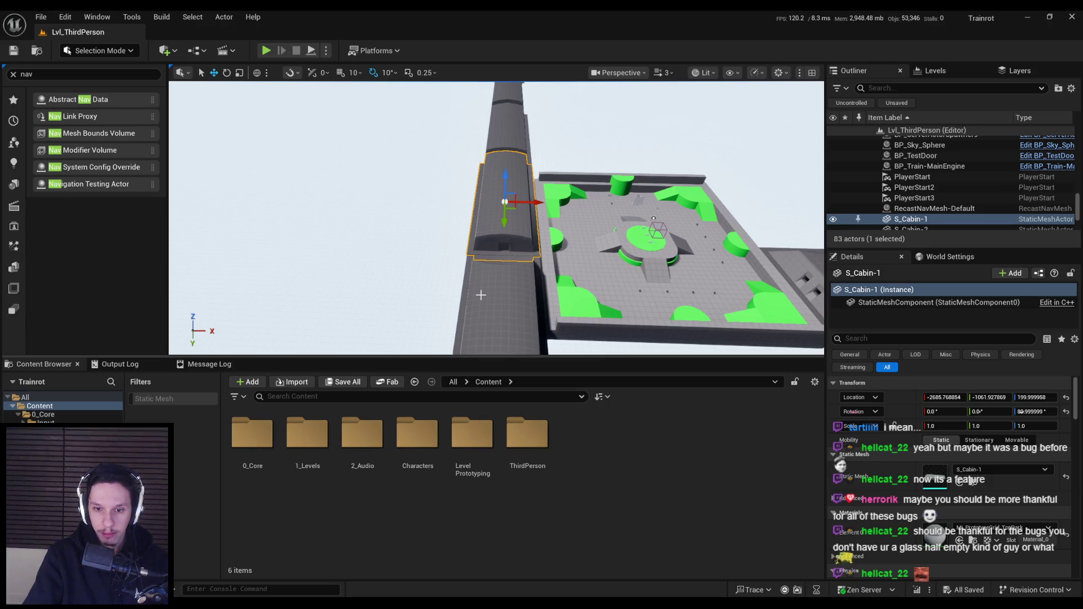
pyautogui.keyDown('ctrl'); pyautogui.click(507, 163); pyautogui.keyUp('ctrl')
pyautogui.keyDown('ctrl'); pyautogui.click(508, 130); pyautogui.keyUp('ctrl')
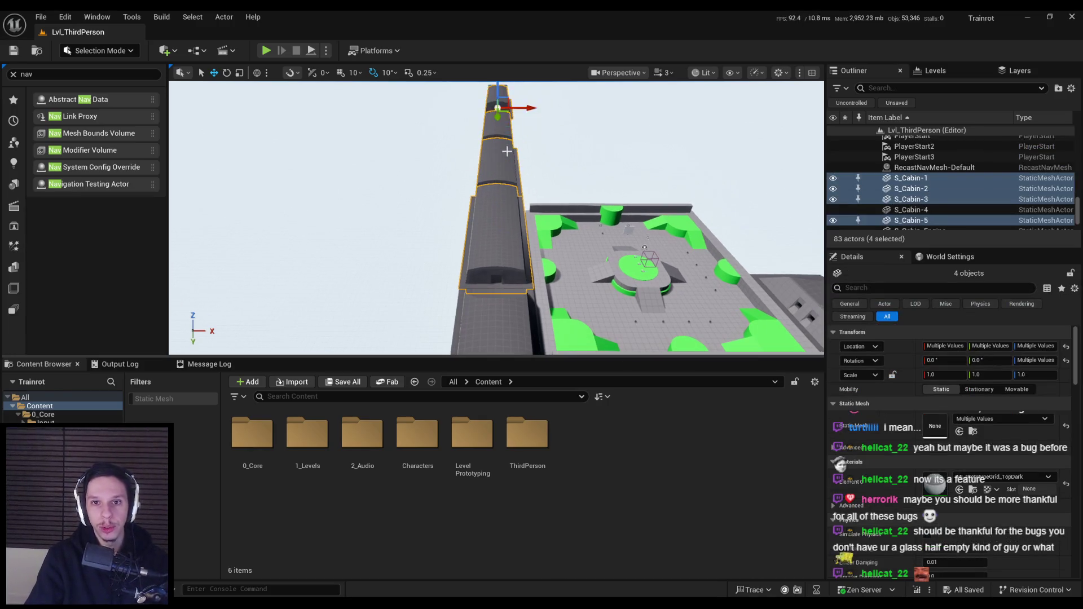
pyautogui.keyDown('ctrl'); pyautogui.click(510, 175); pyautogui.keyUp('ctrl')
pyautogui.press('e')
pyautogui.moveTo(525, 144); pyautogui.dragTo(518, 144)
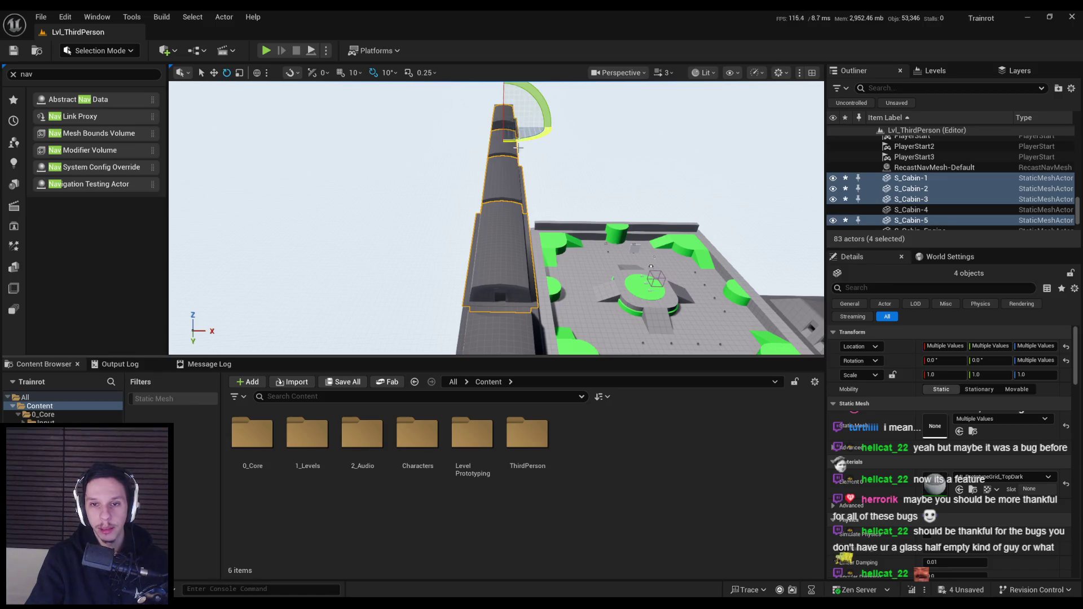
pyautogui.moveTo(498, 291); pyautogui.dragTo(527, 282)
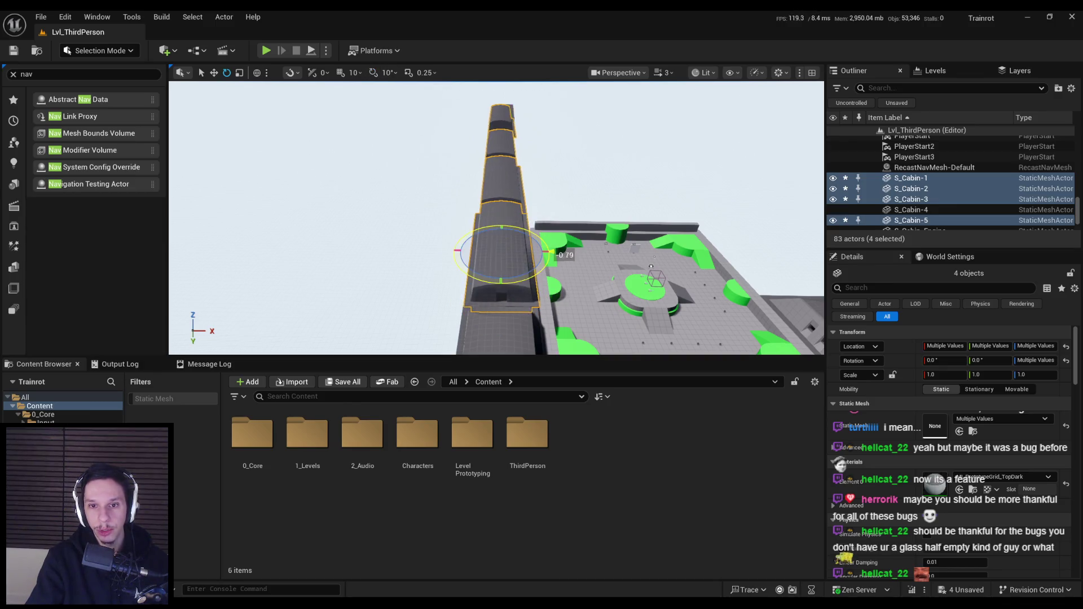
# Narrow the selection to S_Cabin-5, zoom in on it, and undo the cabin rotation.
pyautogui.keyDown('ctrl'); pyautogui.click(499, 179); pyautogui.keyUp('ctrl')
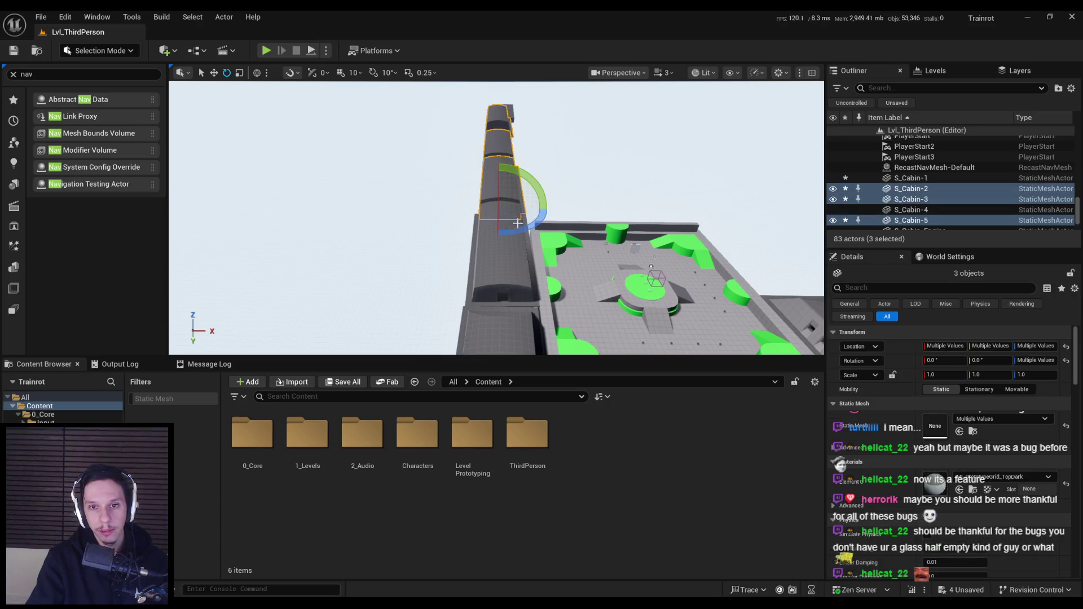
pyautogui.keyDown('ctrl'); pyautogui.click(483, 176); pyautogui.keyUp('ctrl')
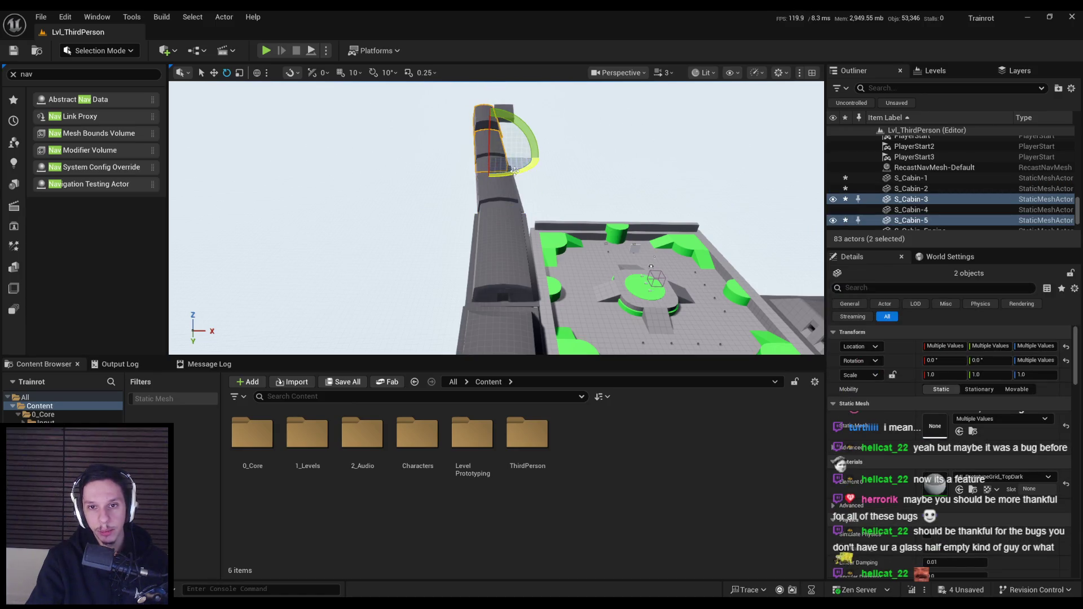
pyautogui.click(478, 128)
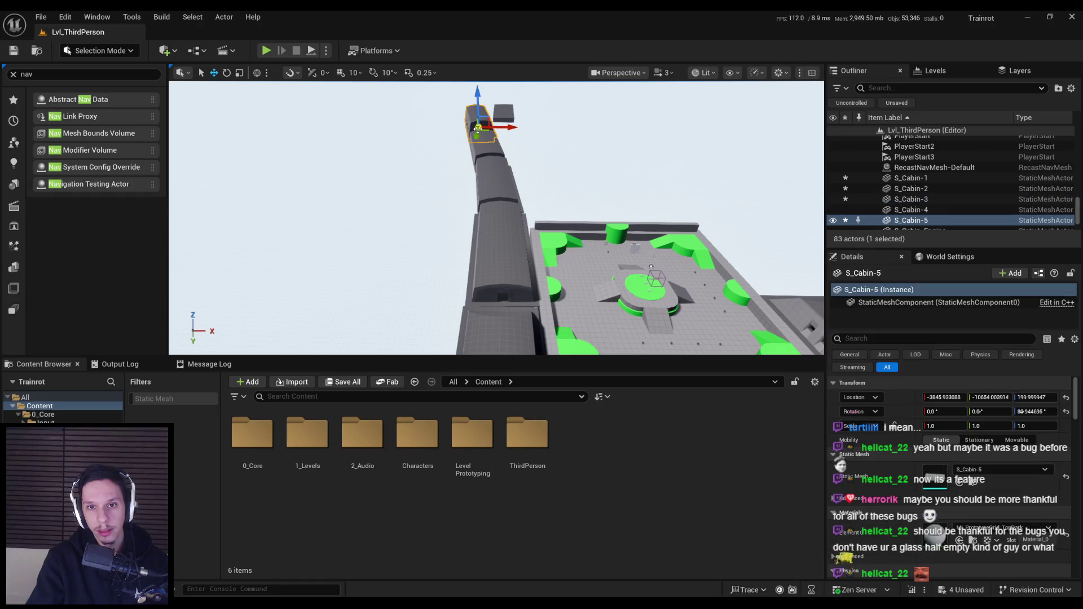
pyautogui.press('w')
pyautogui.scroll(-3, 502, 168)
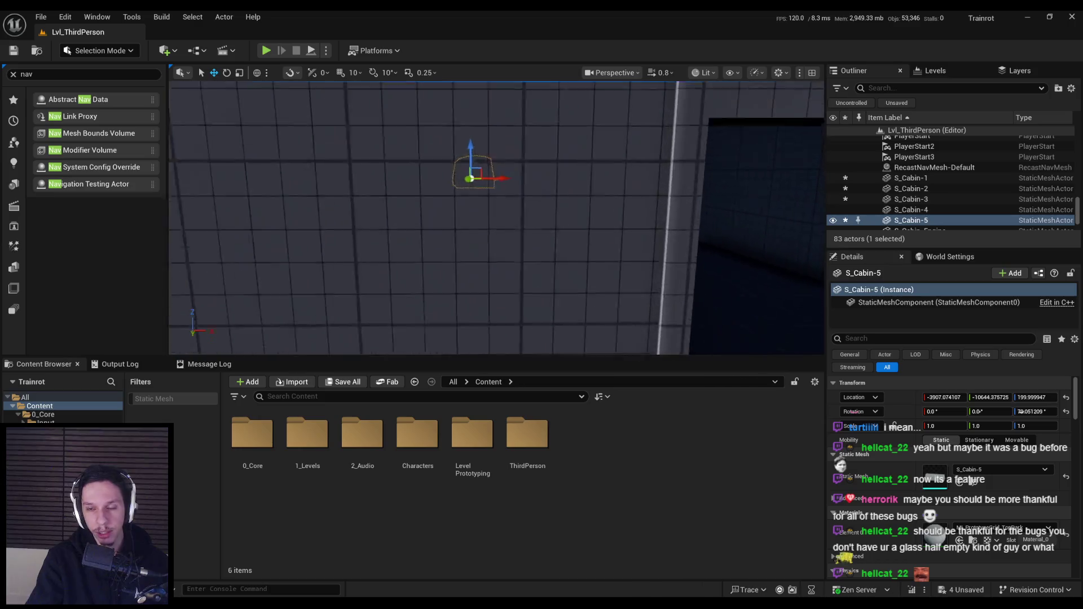
pyautogui.scroll(1, 525, 232)
pyautogui.scroll(2, 525, 231)
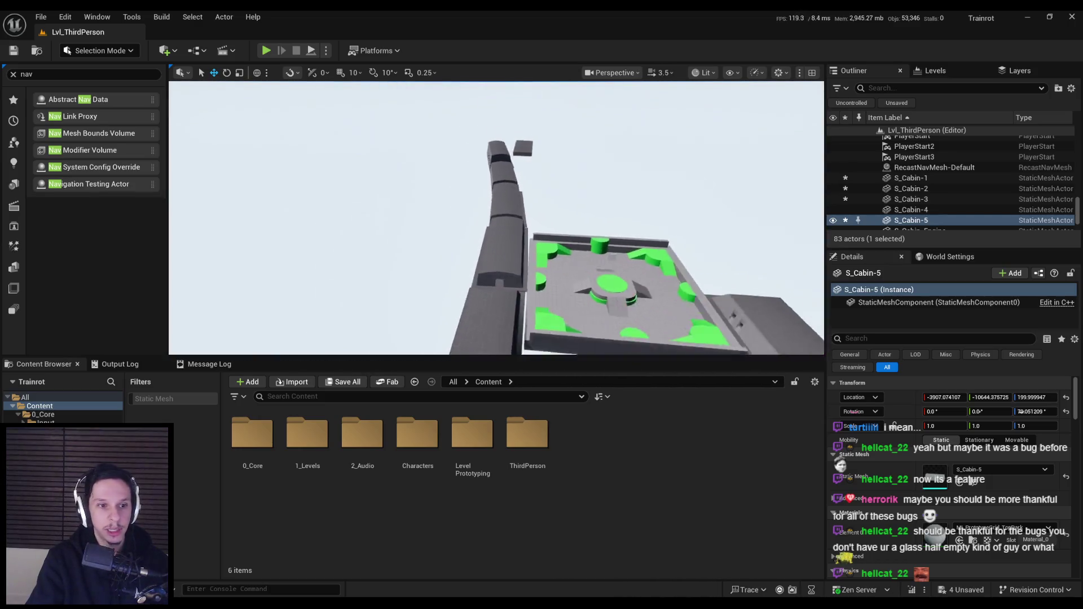
pyautogui.hotkey('ctrl', 'z')
pyautogui.hotkey('ctrl', 'z')
pyautogui.hotkey('ctrl', 'z')
pyautogui.hotkey('ctrl', 'z')
pyautogui.hotkey('ctrl', 'z')
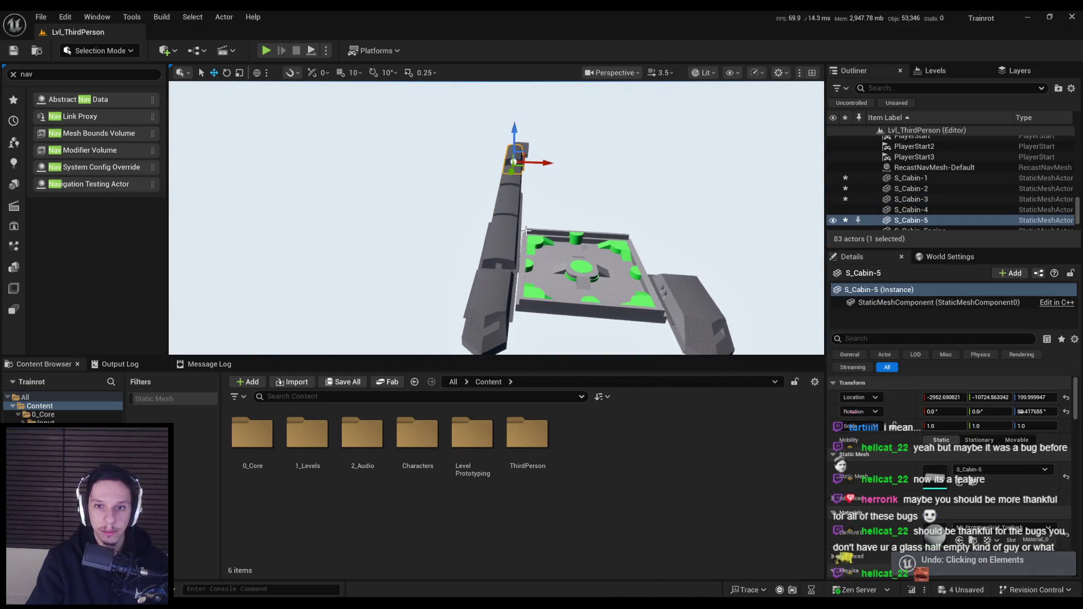
pyautogui.moveTo(496, 220)
pyautogui.mouseDown()
pyautogui.moveTo(553, 203)
pyautogui.moveTo(576, 215)
pyautogui.moveTo(533, 279)
pyautogui.moveTo(525, 316)
pyautogui.moveTo(497, 324)
pyautogui.moveTo(485, 282)
pyautogui.mouseUp()
# Select S_Cabin-1 and undo its tilt back to zero rotation.
pyautogui.click(454, 253)
pyautogui.moveTo(542, 225); pyautogui.dragTo(550, 219)
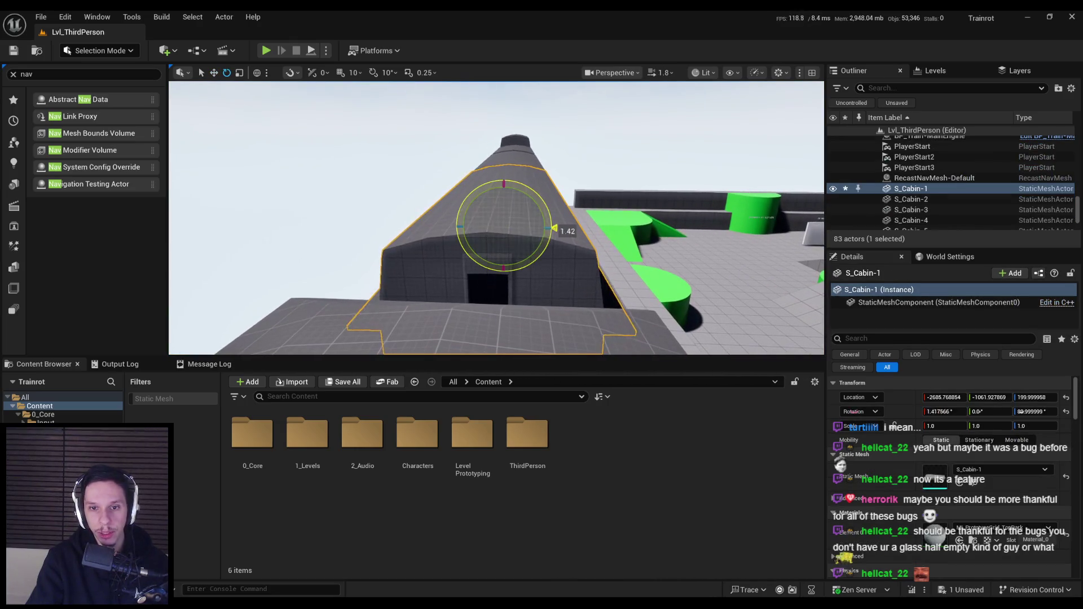
pyautogui.hotkey('ctrl', 'z')
pyautogui.moveTo(551, 281)
pyautogui.mouseDown()
pyautogui.moveTo(508, 276)
pyautogui.moveTo(544, 302)
pyautogui.moveTo(516, 287)
pyautogui.moveTo(628, 229)
pyautogui.moveTo(627, 186)
pyautogui.moveTo(615, 220)
pyautogui.moveTo(598, 189)
pyautogui.moveTo(604, 158)
pyautogui.moveTo(598, 170)
pyautogui.moveTo(609, 170)
pyautogui.moveTo(598, 175)
pyautogui.mouseUp()
# Reselect S_Cabin-1 and inspect it up close and from the opposite side.
pyautogui.click(544, 302)
pyautogui.click(627, 229)
pyautogui.scroll(-3, 601, 166)
pyautogui.scroll(1, 603, 172)
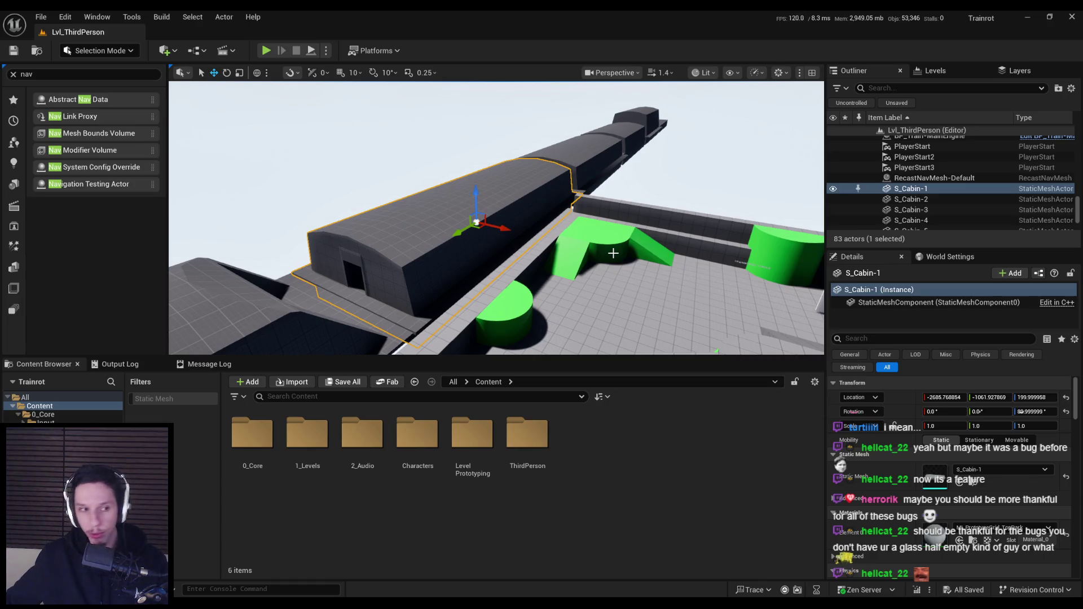
pyautogui.moveTo(614, 253)
pyautogui.mouseDown()
pyautogui.moveTo(452, 257)
pyautogui.moveTo(499, 335)
pyautogui.mouseUp()
# In Blender, return to Object Mode and save Trainrot_TrainCabins.blend with Ctrl+S.
pyautogui.hotkey('alt', 'Tab')
pyautogui.scroll(3, 647, 305)
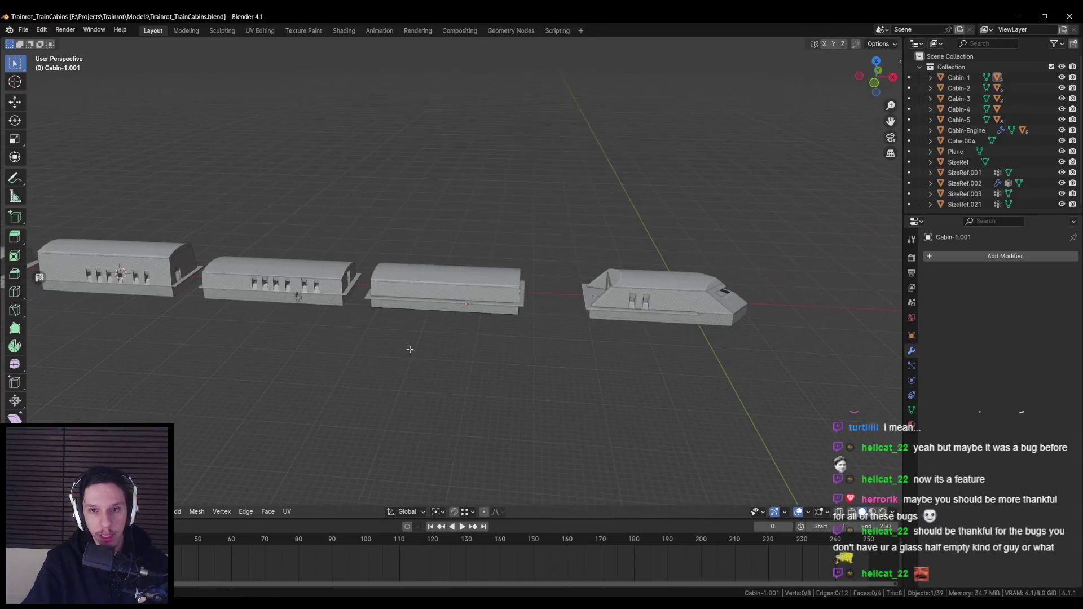
pyautogui.moveTo(647, 306)
pyautogui.mouseDown()
pyautogui.moveTo(368, 312)
pyautogui.moveTo(311, 342)
pyautogui.moveTo(267, 337)
pyautogui.moveTo(397, 296)
pyautogui.moveTo(312, 331)
pyautogui.mouseUp()
pyautogui.press('Tab')
pyautogui.press('Tab')
pyautogui.scroll(3, 324, 363)
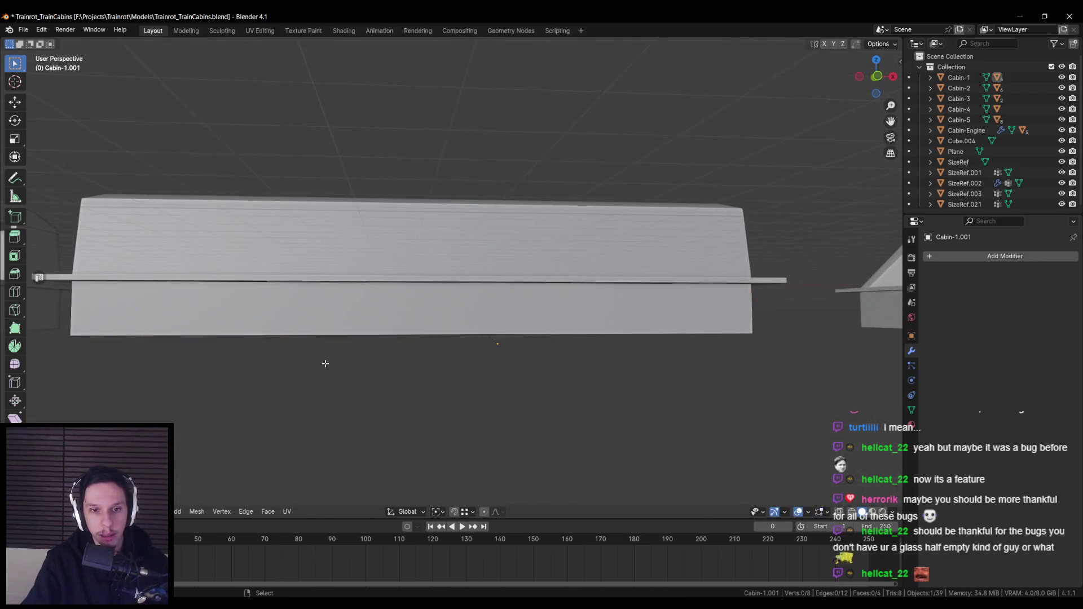
pyautogui.hotkey('ctrl', 's')
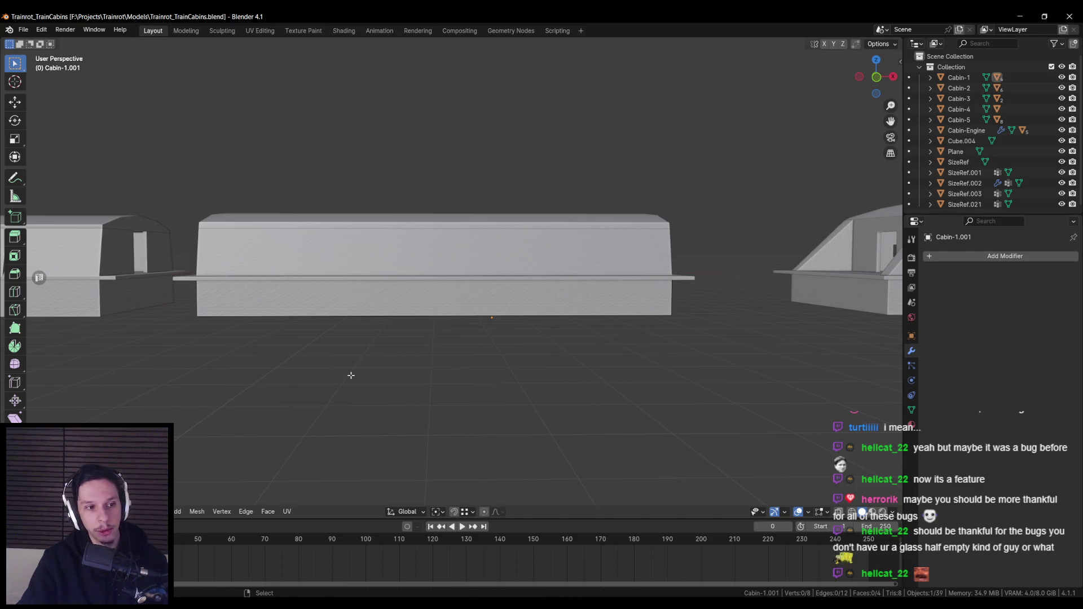
pyautogui.moveTo(351, 375)
pyautogui.mouseDown()
pyautogui.moveTo(292, 377)
pyautogui.moveTo(341, 370)
pyautogui.mouseUp()
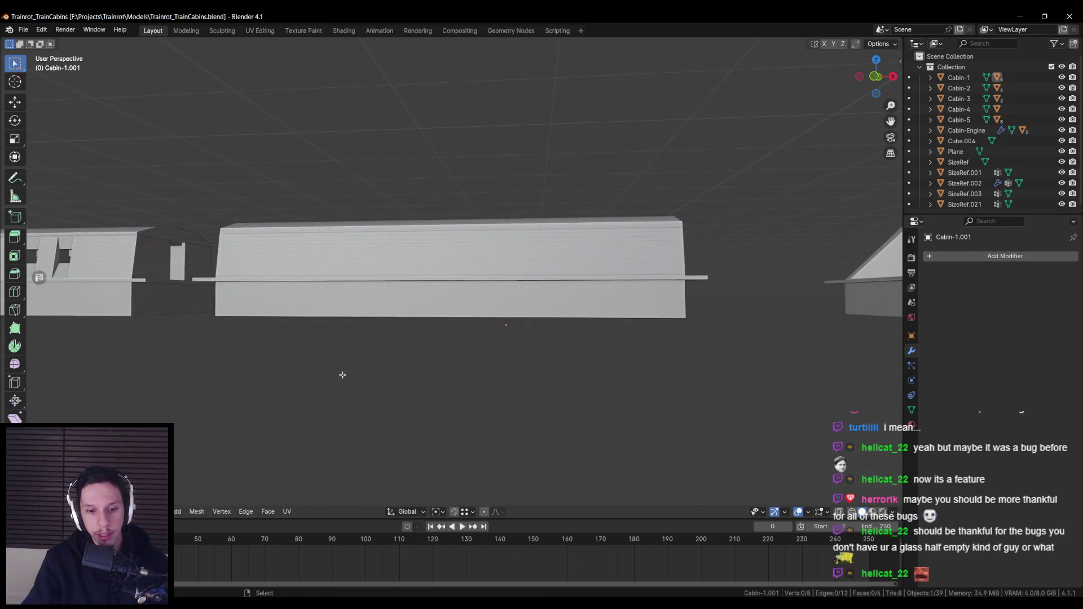
pyautogui.hotkey('alt', 'Tab')
pyautogui.hotkey('alt', 'Tab')
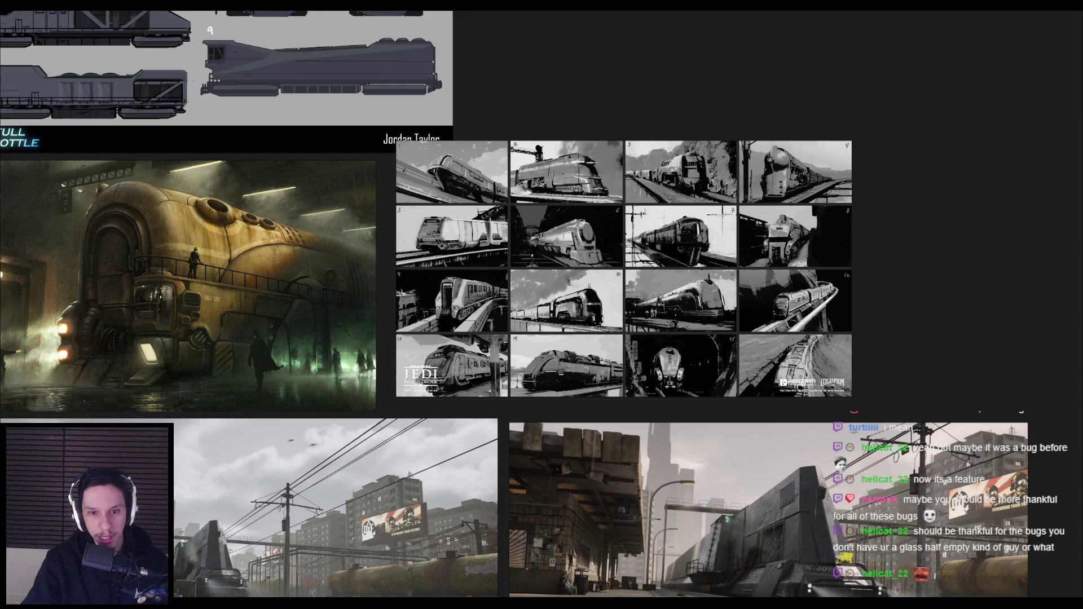
# Paste the green Jedi: Fallen Order train render onto the board, shrink it into place, and save.
pyautogui.hotkey('alt', 'Tab')
pyautogui.moveTo(362, 443); pyautogui.dragTo(451, 387)
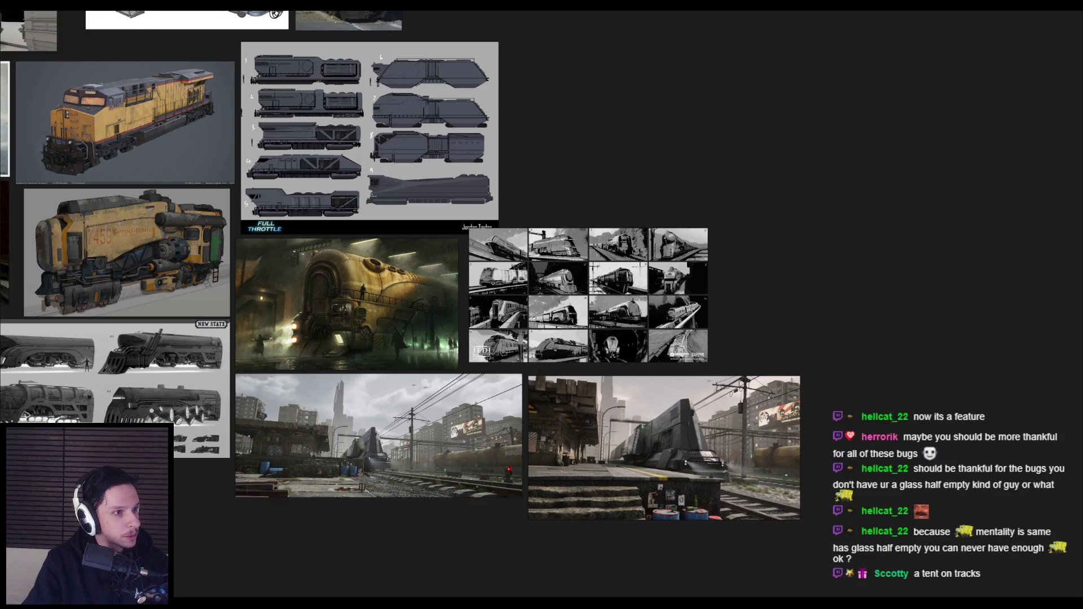
pyautogui.hotkey('ctrl', 'v')
pyautogui.moveTo(784, 347)
pyautogui.mouseDown()
pyautogui.moveTo(739, 322)
pyautogui.moveTo(645, 299)
pyautogui.mouseUp()
pyautogui.scroll(6, 583, 267)
pyautogui.hotkey('ctrl', 's')
# Zoom around the board and briefly check the Unreal scene before returning.
pyautogui.scroll(-5, 540, 310)
pyautogui.scroll(4, 409, 277)
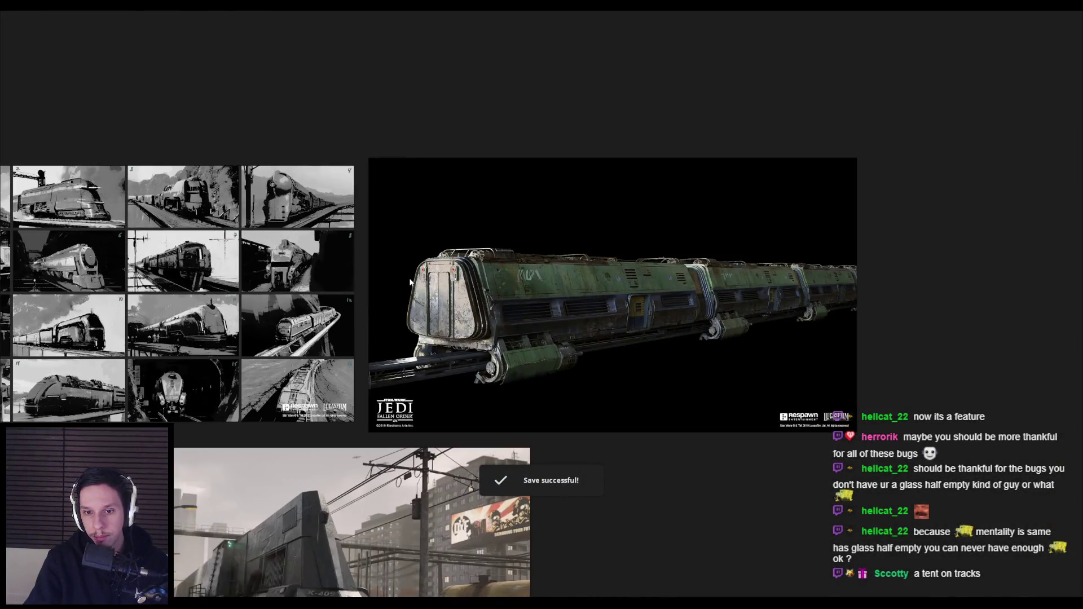
pyautogui.scroll(2, 696, 337)
pyautogui.scroll(-5, 715, 341)
pyautogui.scroll(6, 828, 310)
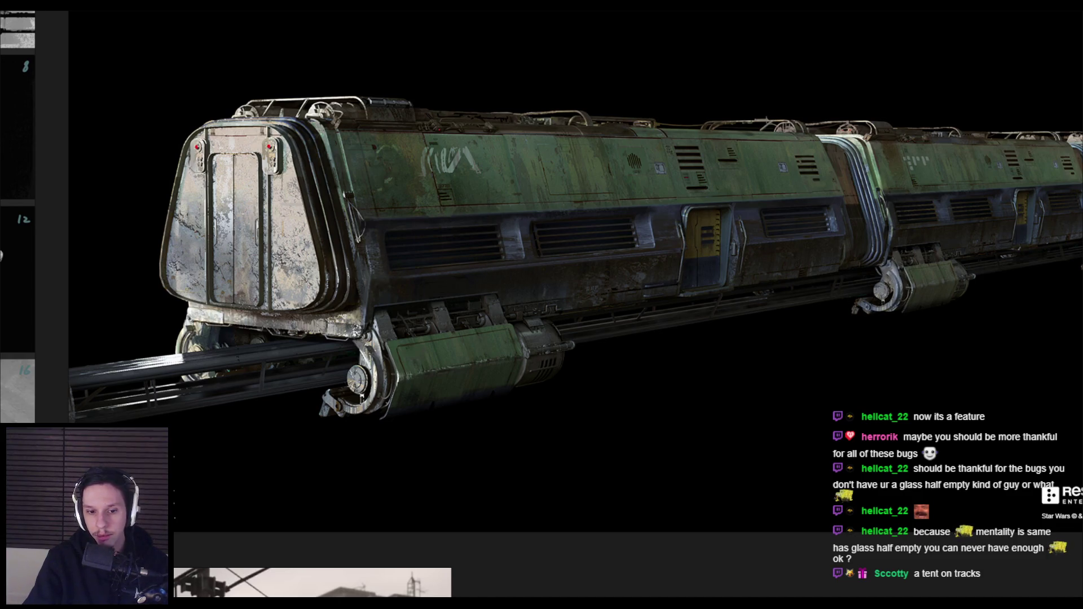
pyautogui.moveTo(328, 604)
pyautogui.click(328, 558)
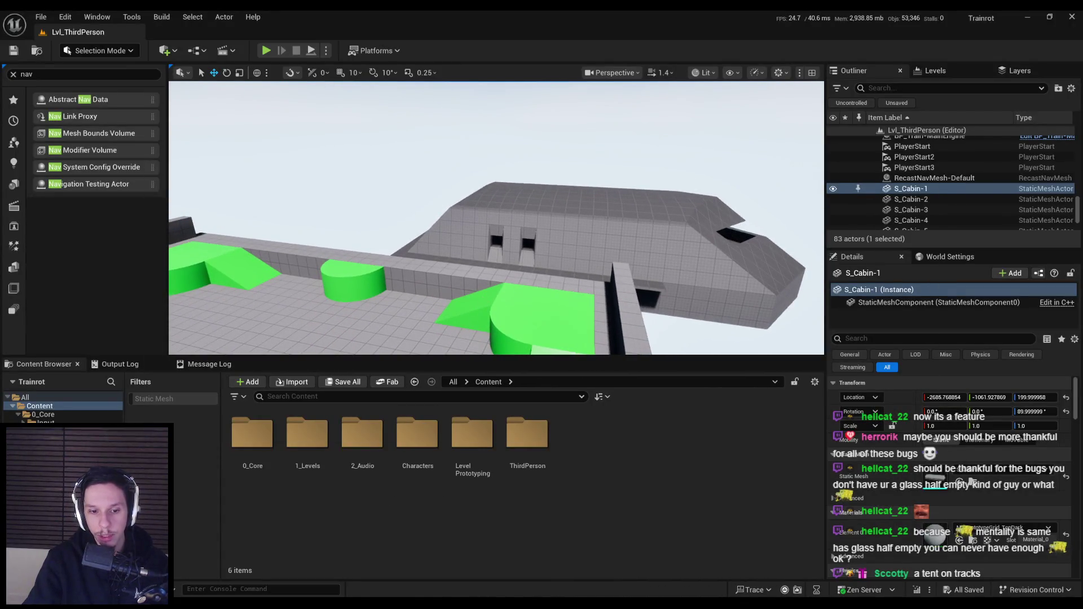
pyautogui.hotkey('alt', 'Tab')
pyautogui.hotkey('alt', 'Tab')
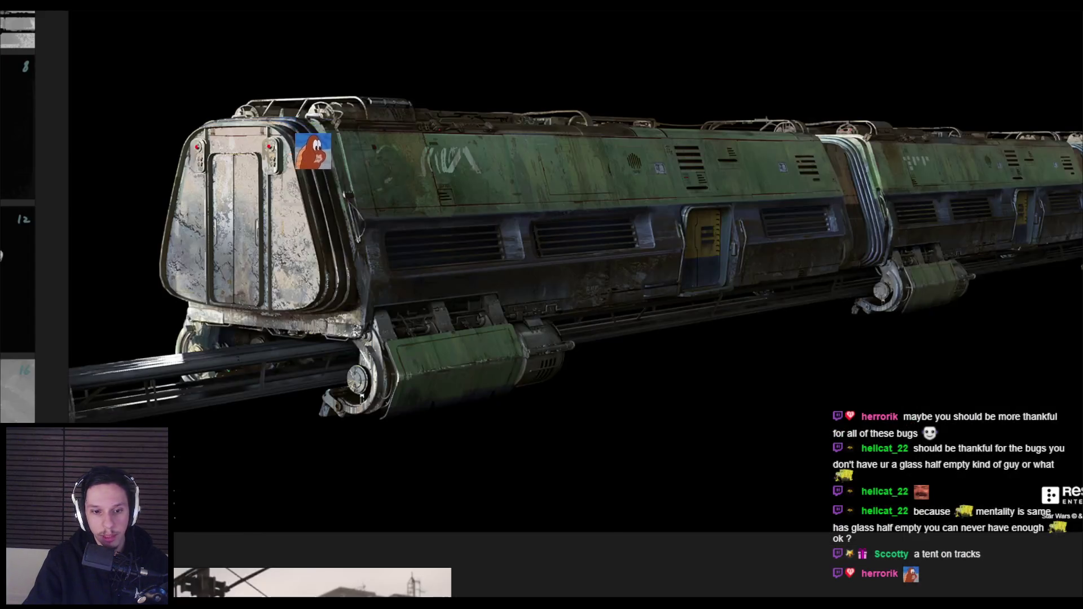
pyautogui.scroll(-5, 400, 247)
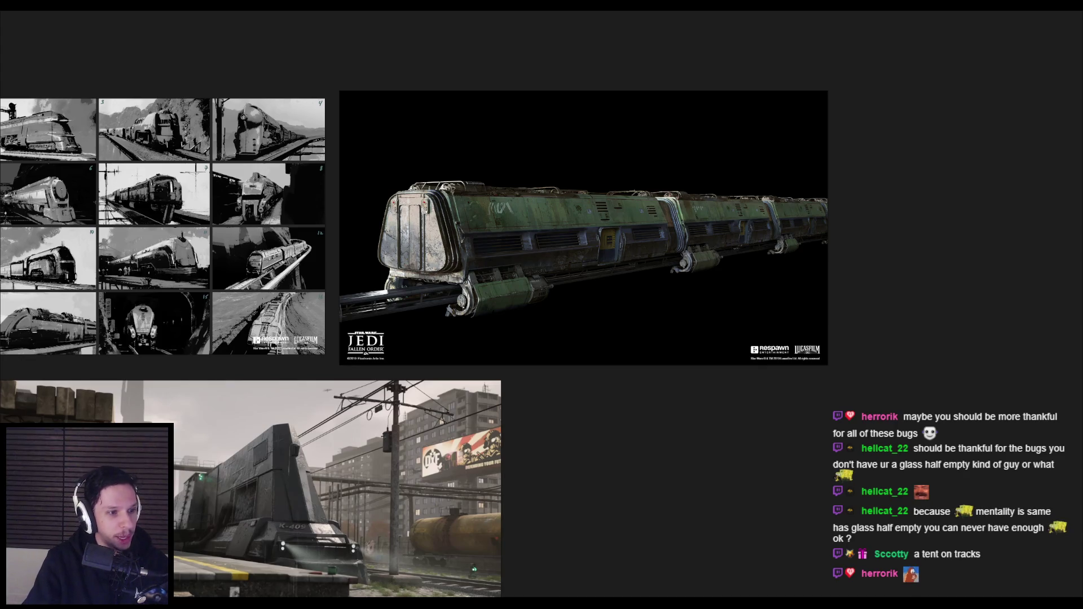
# Paste the rainy train shot, shrink it, move it to the board's upper right, and save.
pyautogui.hotkey('ctrl', 'v')
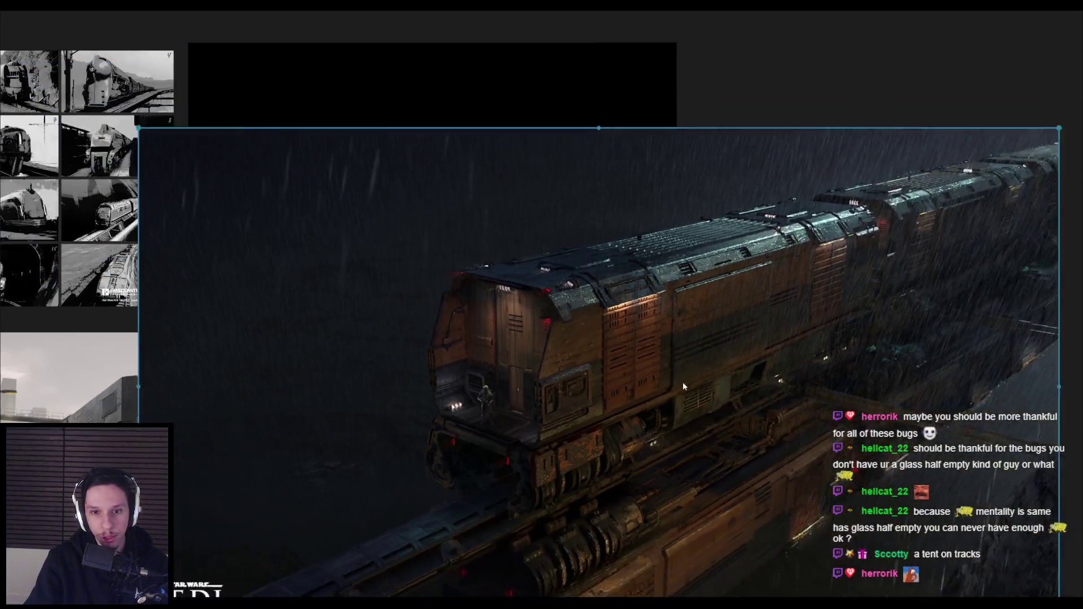
pyautogui.moveTo(682, 382); pyautogui.dragTo(437, 347)
pyautogui.moveTo(519, 398)
pyautogui.mouseDown()
pyautogui.moveTo(834, 232)
pyautogui.moveTo(839, 219)
pyautogui.mouseUp()
pyautogui.scroll(5, 644, 327)
pyautogui.hotkey('ctrl', 's')
# Pan across the rainy train image, then switch back to the Blender cabin model.
pyautogui.scroll(3, 522, 258)
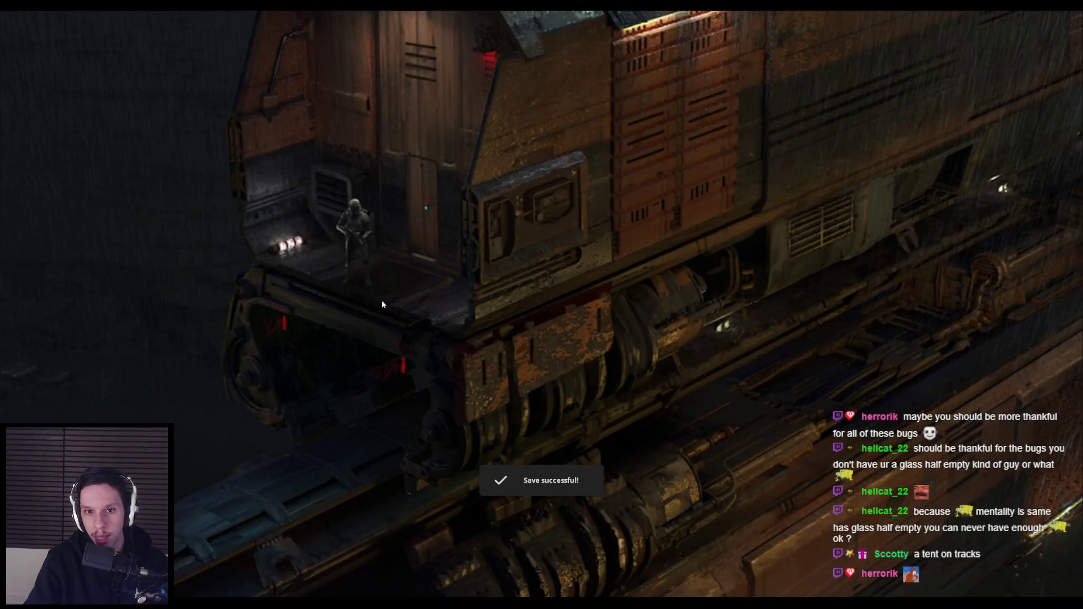
pyautogui.moveTo(382, 300); pyautogui.dragTo(414, 372)
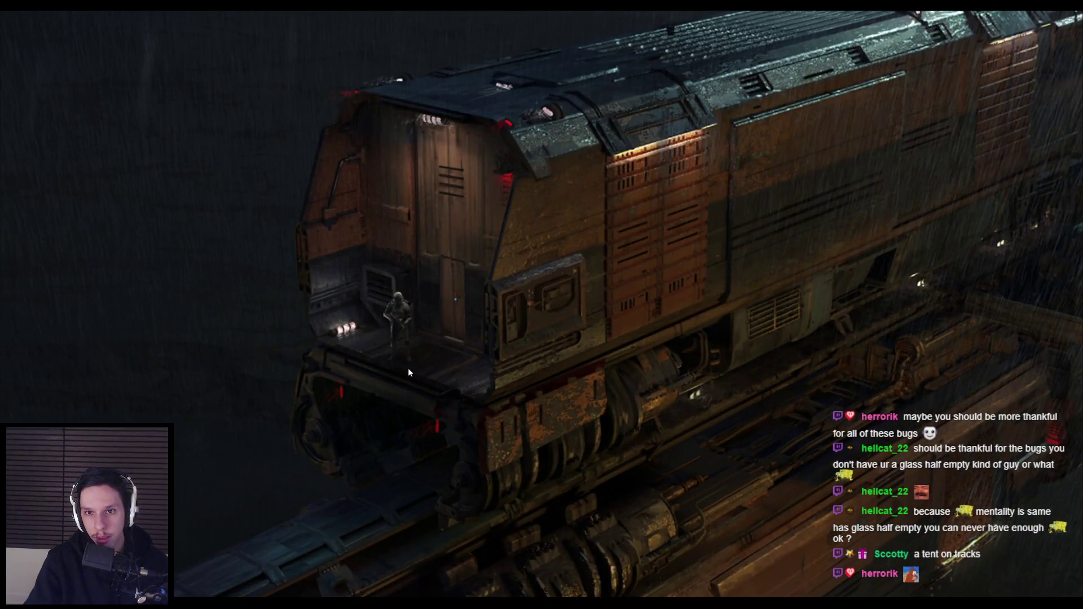
pyautogui.scroll(-3, 506, 373)
pyautogui.scroll(3, 480, 363)
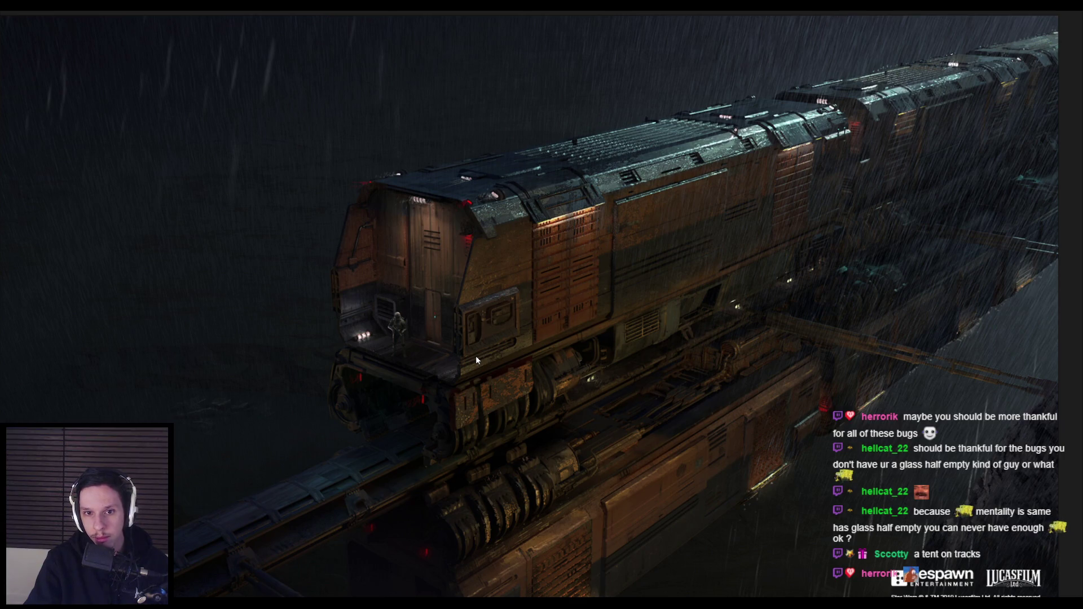
pyautogui.scroll(-1, 475, 355)
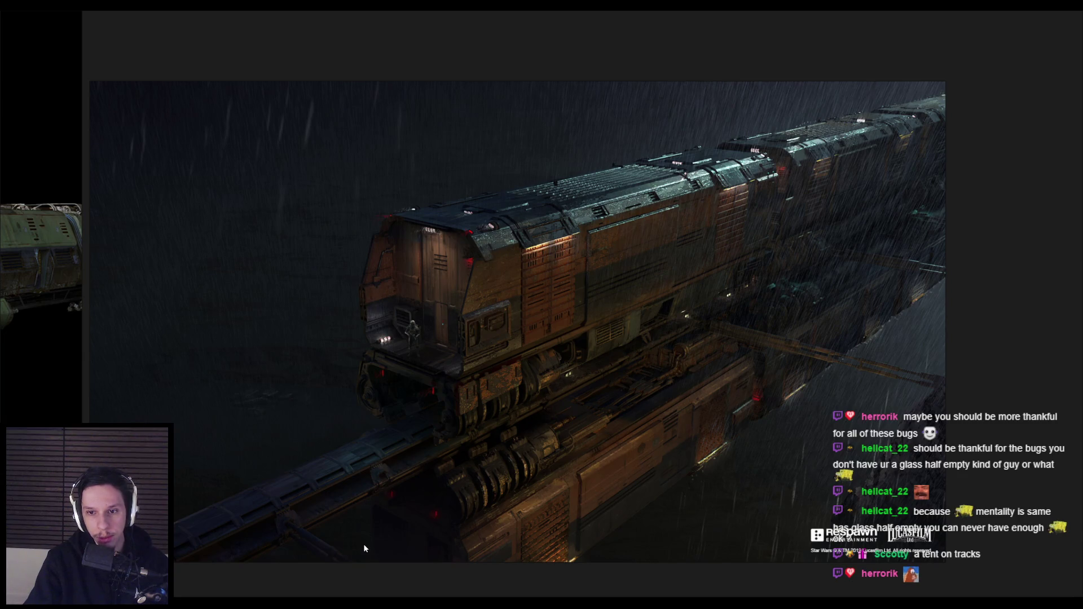
pyautogui.scroll(-1, 462, 337)
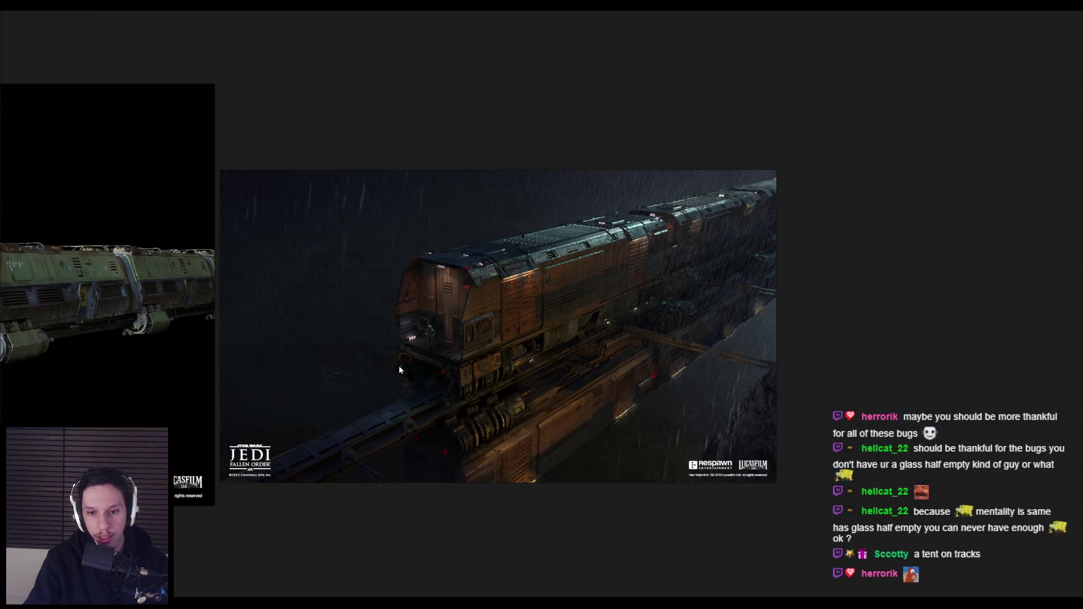
pyautogui.hotkey('alt', 'Tab')
pyautogui.scroll(-4, 505, 278)
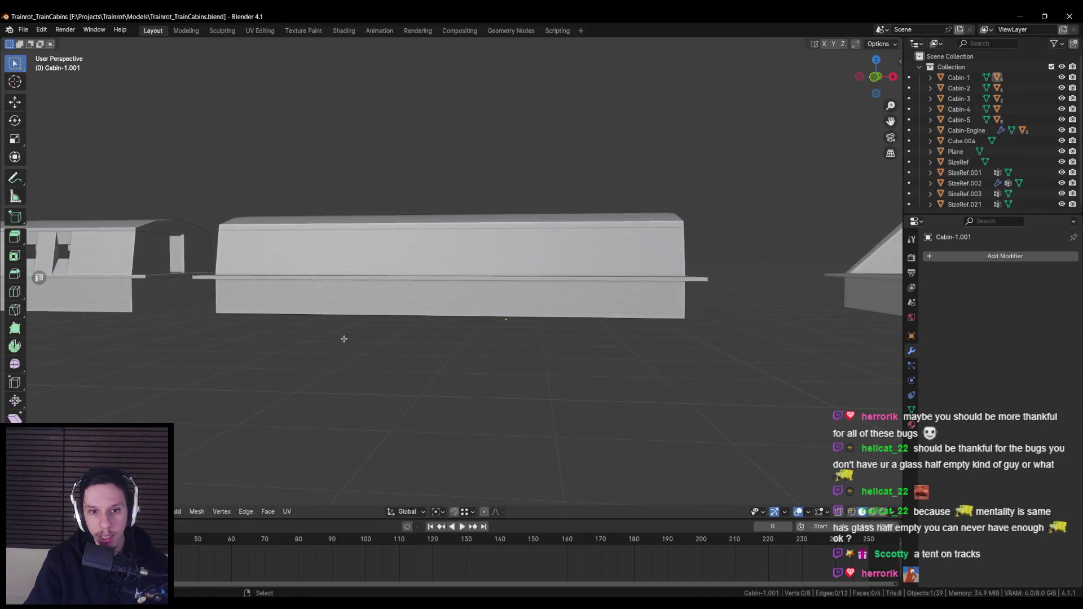
# Orbit around the cabin meshes for side and angled views, then switch to the PureRef board.
pyautogui.moveTo(505, 279); pyautogui.dragTo(534, 229)
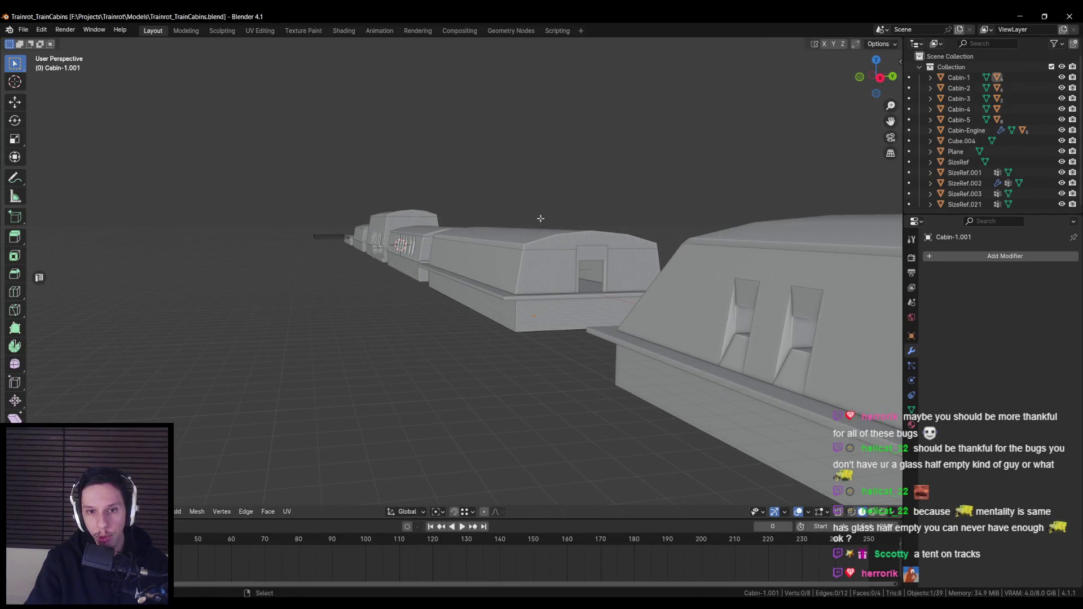
pyautogui.moveTo(397, 234); pyautogui.dragTo(436, 232)
pyautogui.scroll(-3, 452, 248)
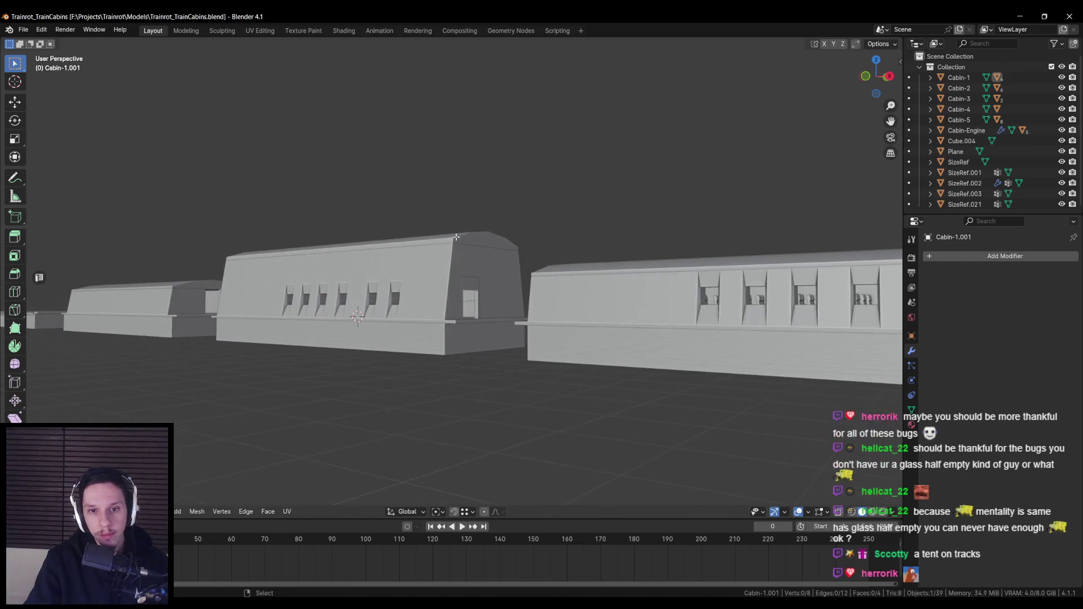
pyautogui.moveTo(445, 323)
pyautogui.mouseDown()
pyautogui.moveTo(498, 358)
pyautogui.moveTo(320, 327)
pyautogui.moveTo(361, 279)
pyautogui.moveTo(382, 326)
pyautogui.moveTo(389, 316)
pyautogui.mouseUp()
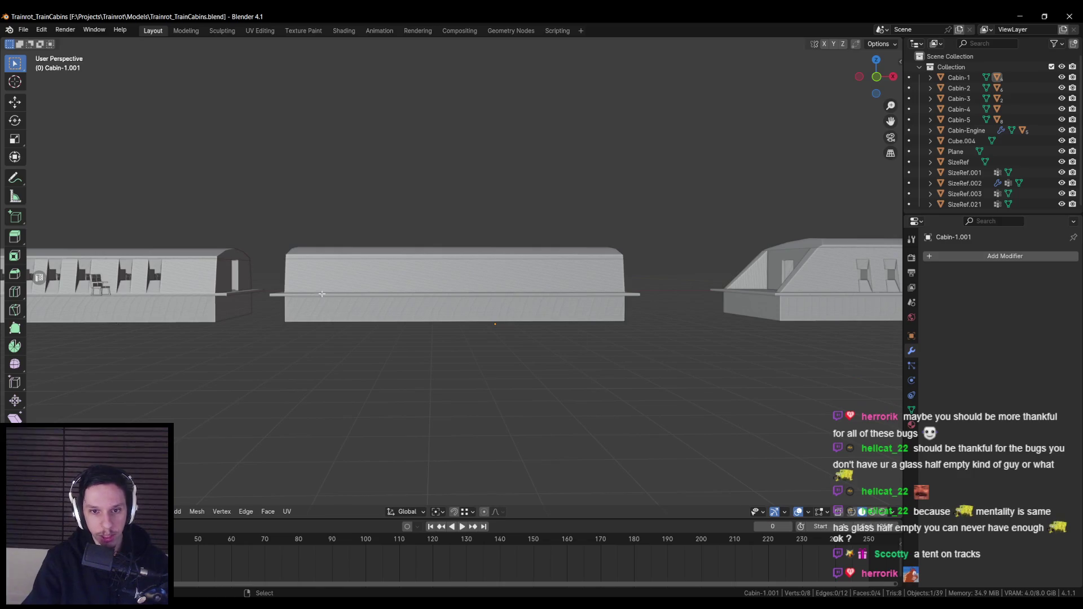
pyautogui.moveTo(573, 274); pyautogui.dragTo(416, 379)
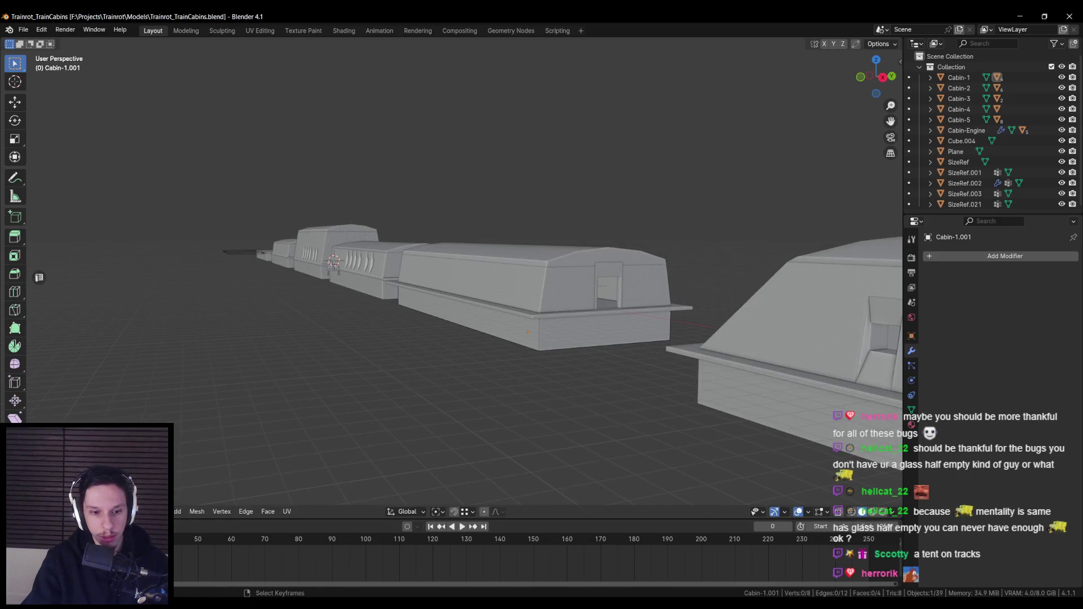
pyautogui.hotkey('alt', 'Tab')
pyautogui.hotkey('alt', 'Tab')
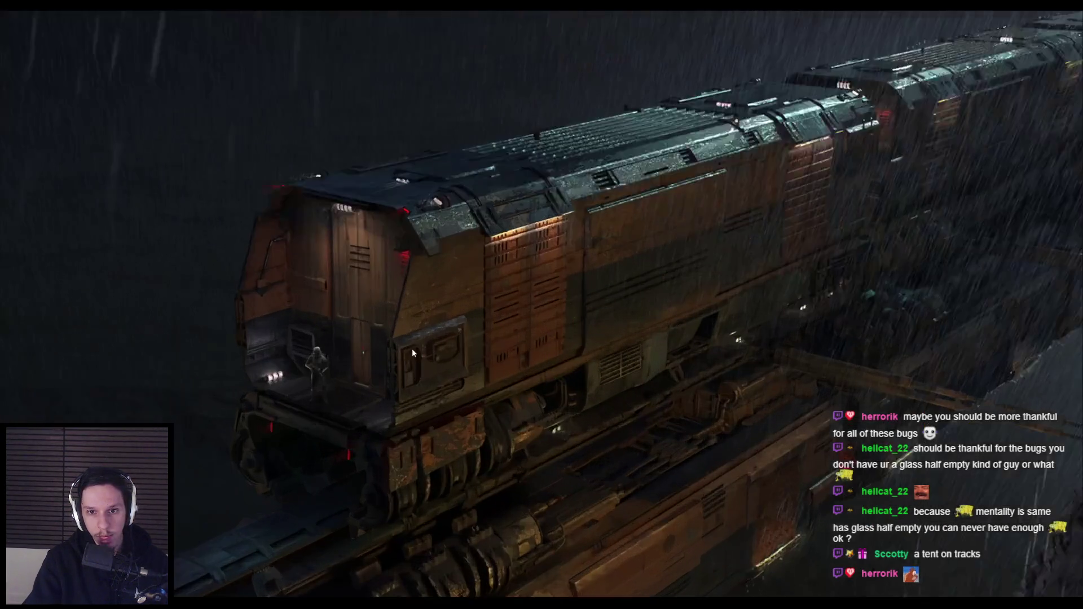
# Pan and zoom the board to view the green train image and the station concept art.
pyautogui.scroll(-5, 446, 298)
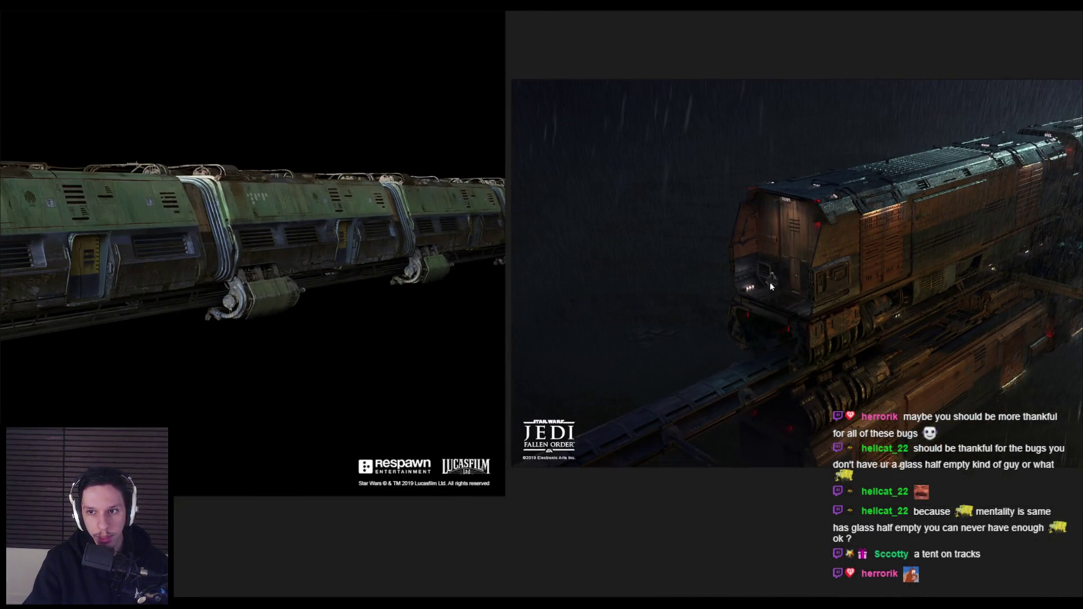
pyautogui.scroll(2, 679, 338)
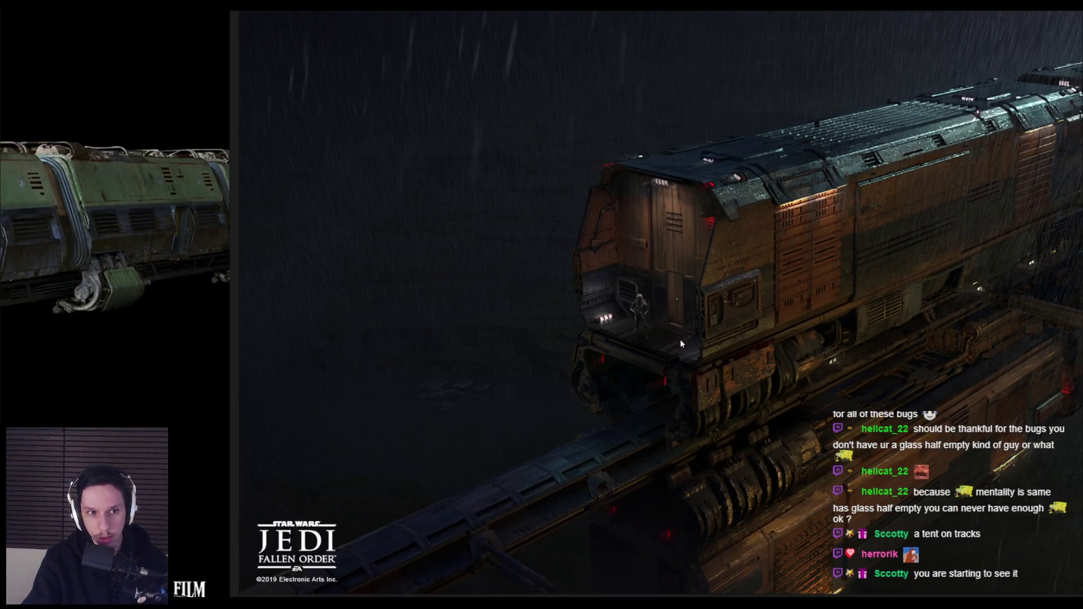
pyautogui.moveTo(123, 359)
pyautogui.mouseDown()
pyautogui.moveTo(472, 330)
pyautogui.moveTo(597, 340)
pyautogui.mouseUp()
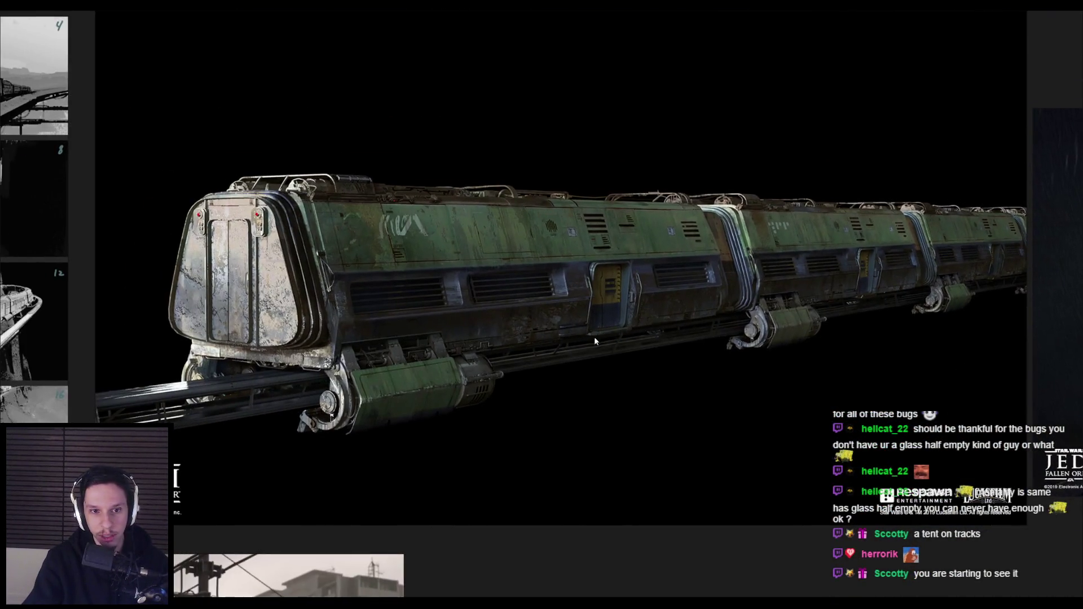
pyautogui.scroll(-5, 592, 339)
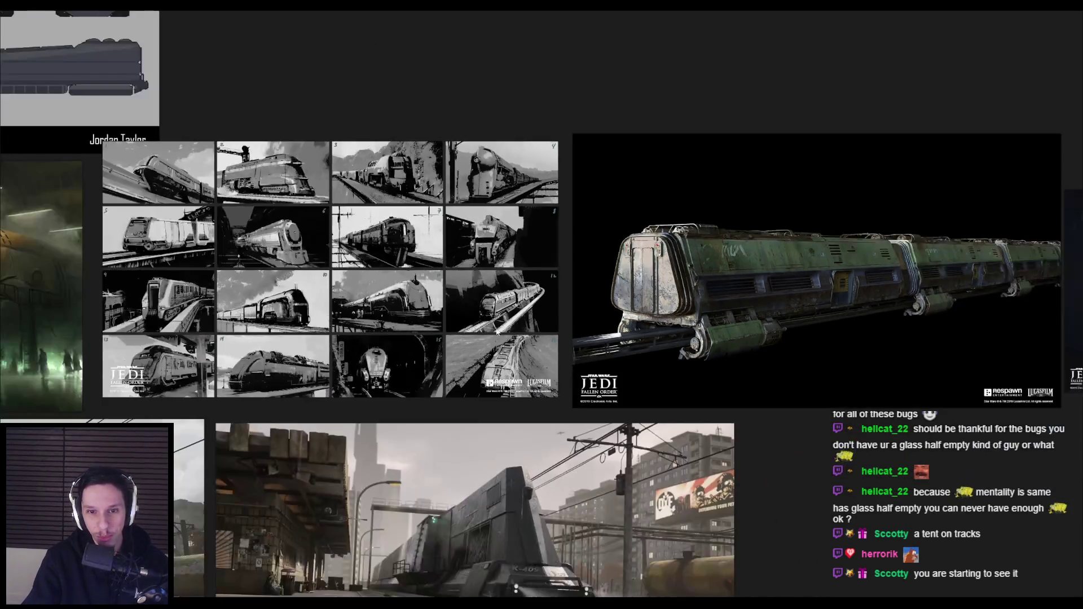
pyautogui.scroll(3, 496, 331)
pyautogui.scroll(-3, 621, 282)
pyautogui.moveTo(637, 283); pyautogui.dragTo(693, 235)
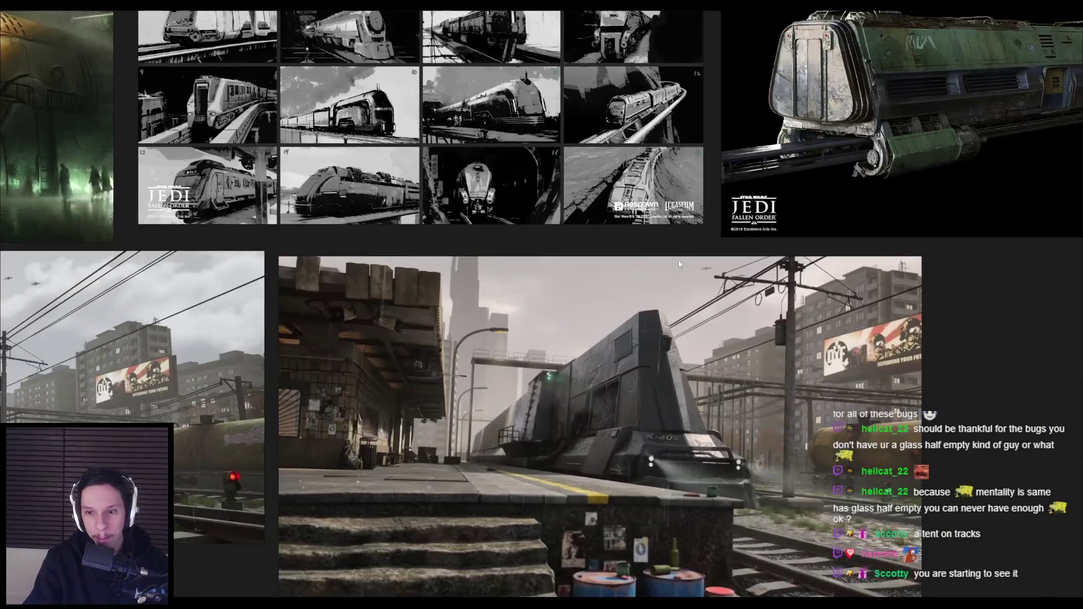
pyautogui.scroll(2, 693, 235)
pyautogui.scroll(1, 522, 427)
pyautogui.scroll(-3, 465, 388)
pyautogui.moveTo(446, 303); pyautogui.dragTo(666, 316)
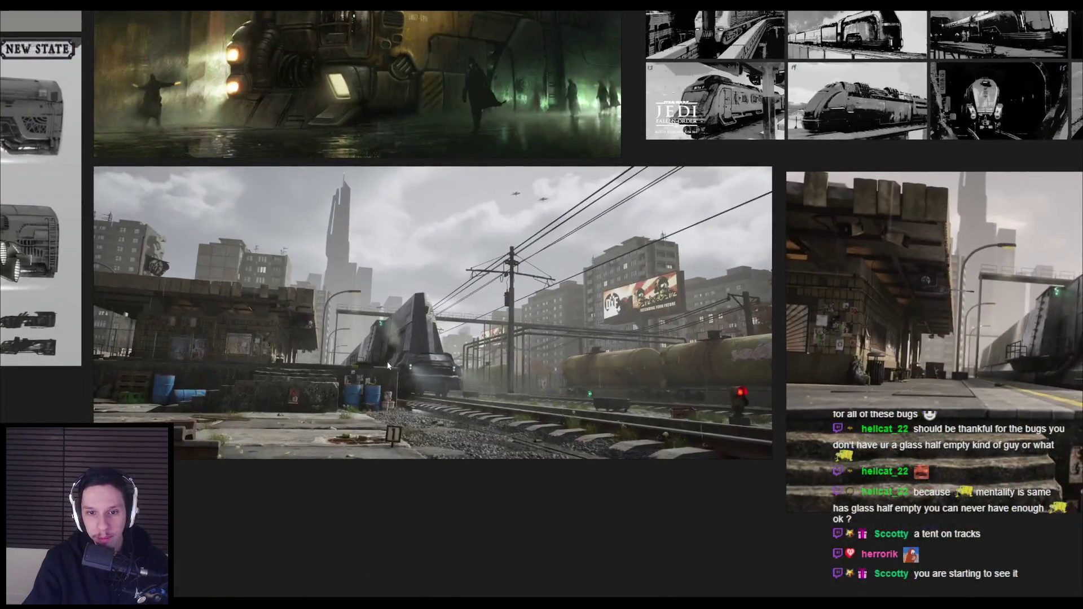
# Browse the Full Throttle art, locomotive sketches and grey coach render, ending on the Jedi train renders.
pyautogui.moveTo(307, 93)
pyautogui.mouseDown()
pyautogui.moveTo(415, 236)
pyautogui.moveTo(412, 388)
pyautogui.mouseUp()
pyautogui.scroll(-3, 572, 445)
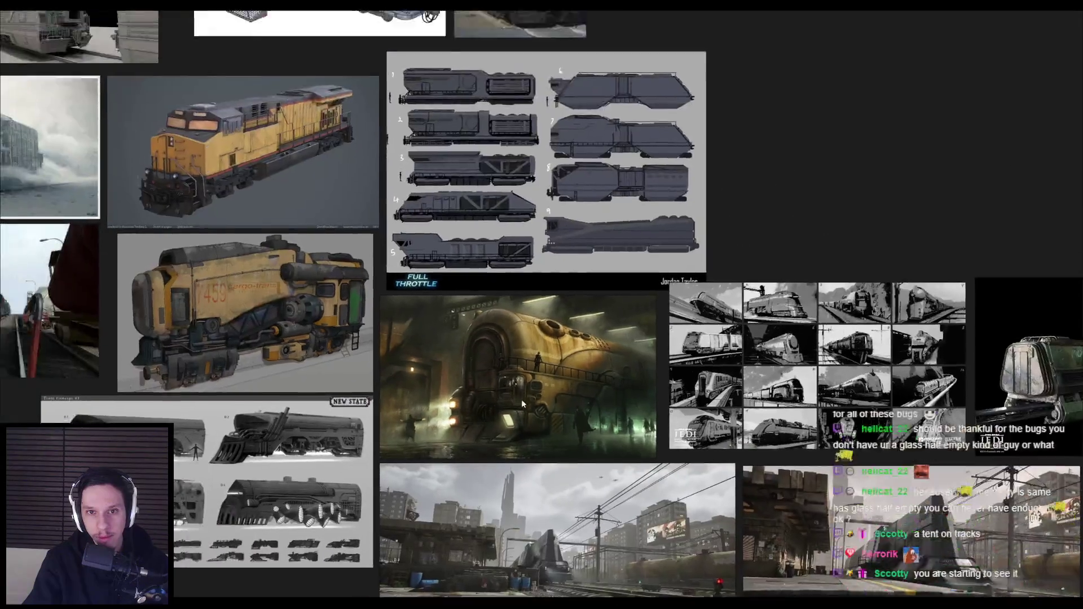
pyautogui.moveTo(472, 250); pyautogui.dragTo(705, 356)
pyautogui.scroll(3, 392, 204)
pyautogui.scroll(-2, 391, 204)
pyautogui.moveTo(412, 242); pyautogui.dragTo(390, 333)
pyautogui.scroll(2, 390, 333)
pyautogui.scroll(-2, 390, 332)
pyautogui.moveTo(612, 351)
pyautogui.mouseDown()
pyautogui.moveTo(551, 489)
pyautogui.moveTo(293, 368)
pyautogui.mouseUp()
pyautogui.moveTo(621, 536); pyautogui.dragTo(209, 254)
pyautogui.moveTo(878, 407); pyautogui.dragTo(438, 213)
pyautogui.moveTo(513, 283)
pyautogui.mouseDown()
pyautogui.moveTo(449, 156)
pyautogui.moveTo(455, 141)
pyautogui.mouseUp()
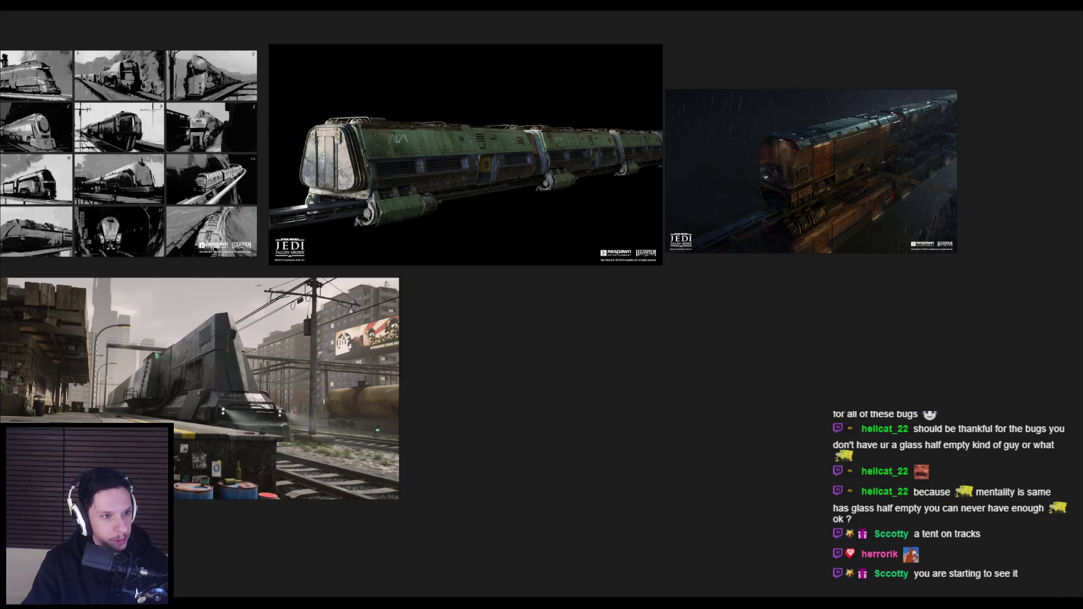
# Paste the white armoured-train sketch, shrink and place it beside the concept art, and save.
pyautogui.hotkey('ctrl', 'v')
pyautogui.scroll(-5, 682, 434)
pyautogui.moveTo(683, 433)
pyautogui.mouseDown()
pyautogui.moveTo(186, 435)
pyautogui.moveTo(436, 458)
pyautogui.moveTo(350, 439)
pyautogui.moveTo(324, 465)
pyautogui.moveTo(348, 441)
pyautogui.mouseUp()
pyautogui.scroll(5, 327, 445)
pyautogui.hotkey('ctrl', 's')
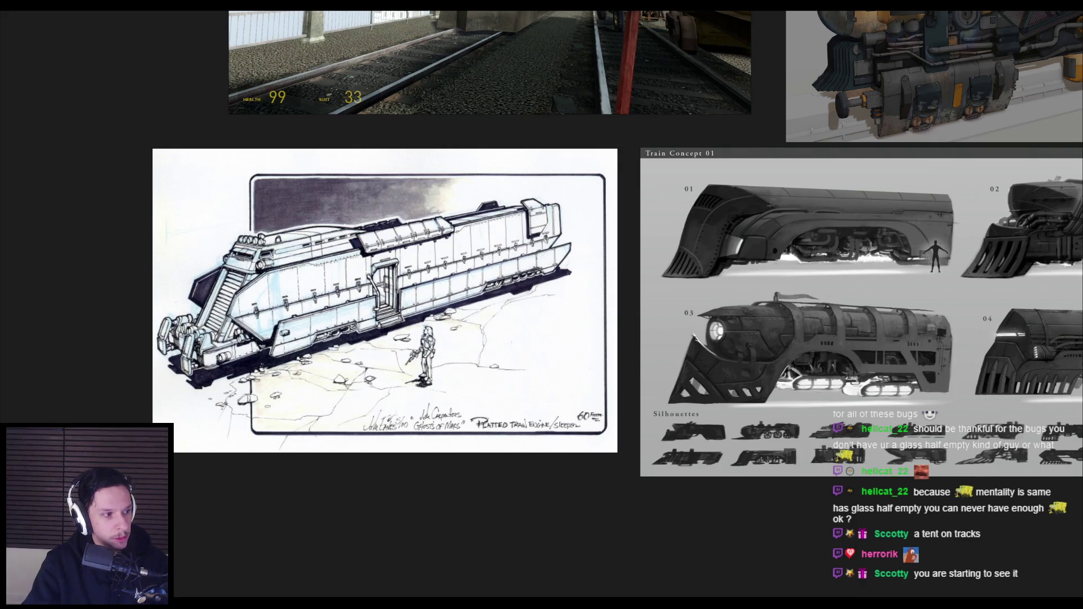
# Look across the wider image collection, then switch to the Blender cabin scene.
pyautogui.scroll(-5, 458, 384)
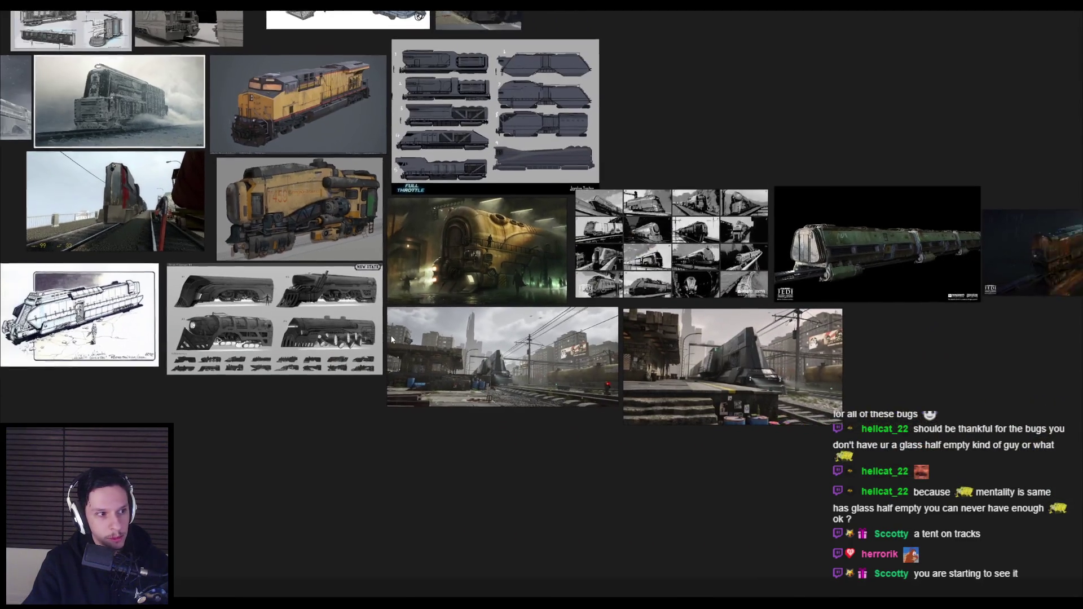
pyautogui.moveTo(391, 339); pyautogui.dragTo(275, 331)
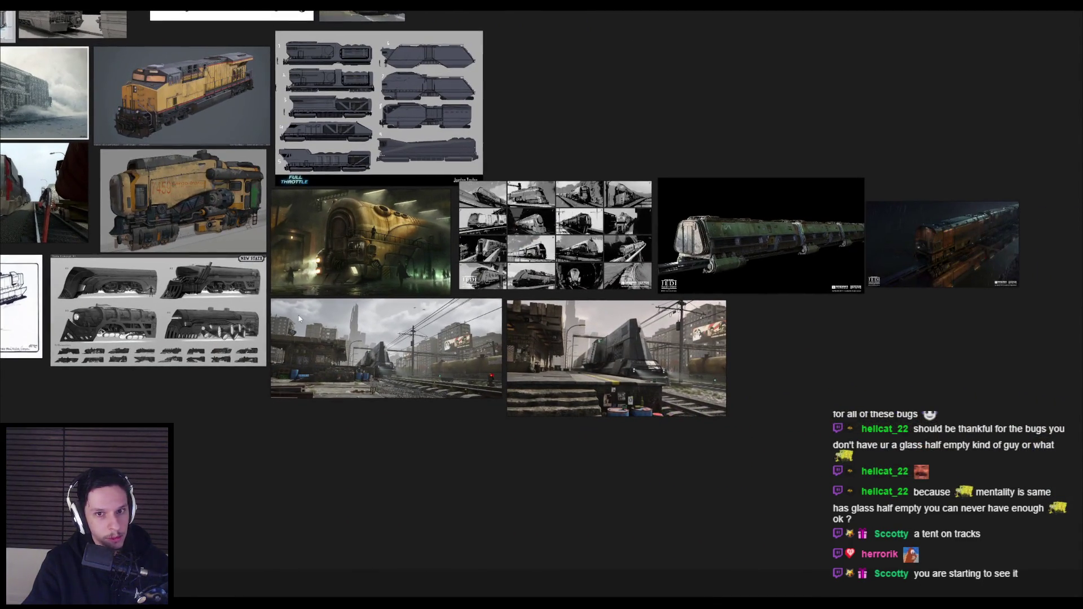
pyautogui.hotkey('alt', 'Tab')
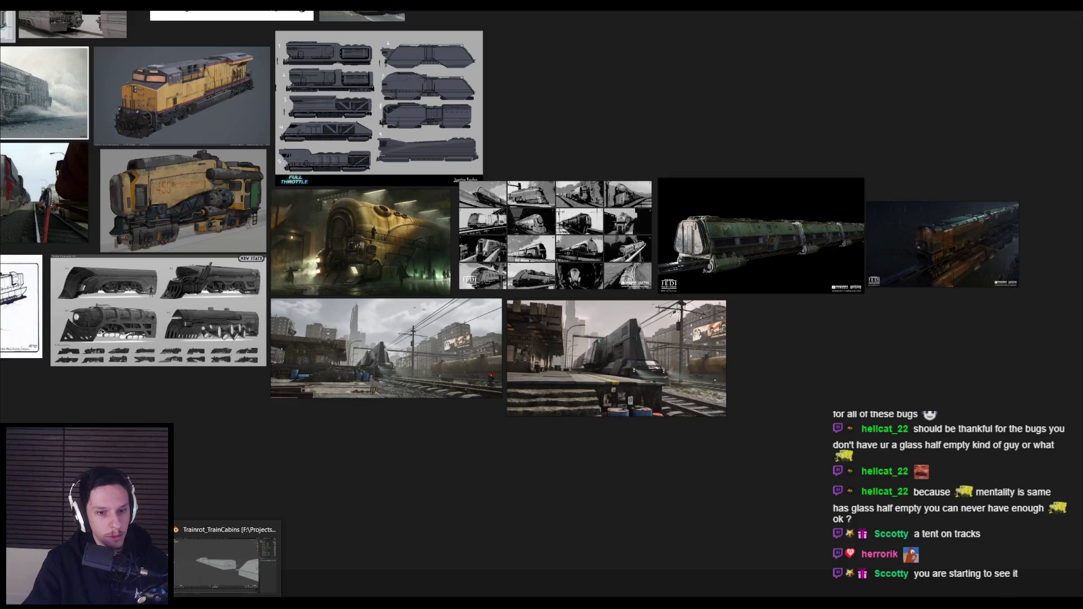
pyautogui.scroll(3, 519, 302)
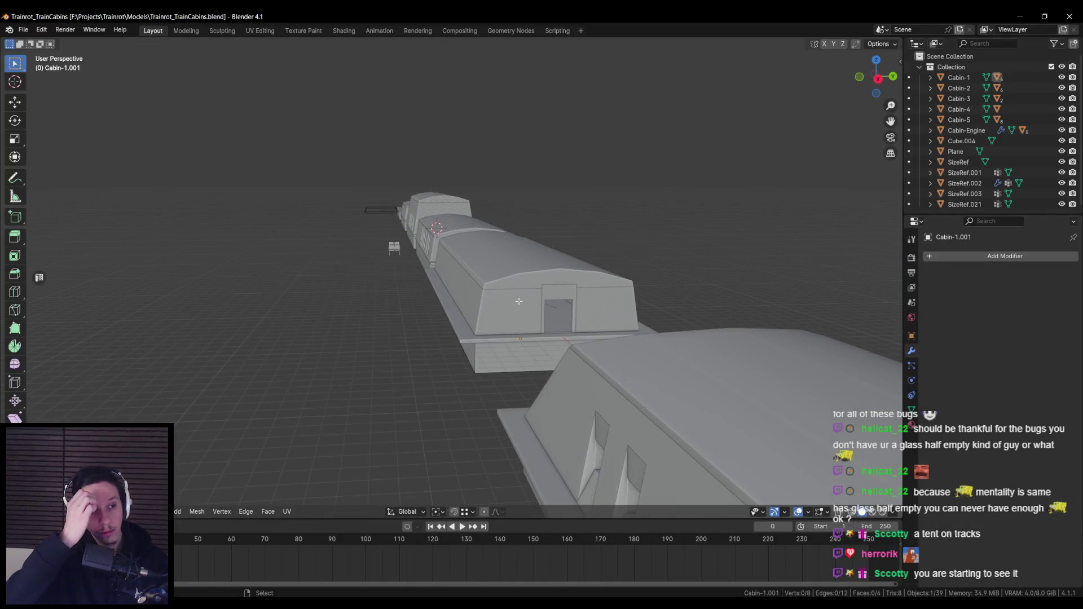
# Orbit to a side view of the three cabins, then bring the PureRef board back up.
pyautogui.moveTo(448, 301); pyautogui.dragTo(282, 299)
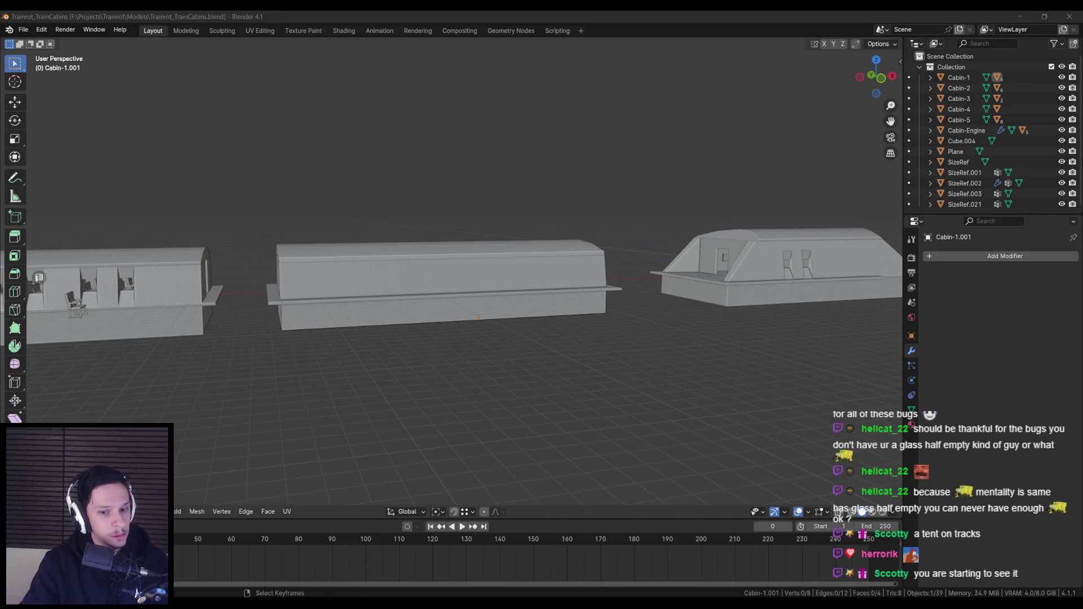
pyautogui.hotkey('alt', 'Tab')
pyautogui.scroll(-3, 483, 358)
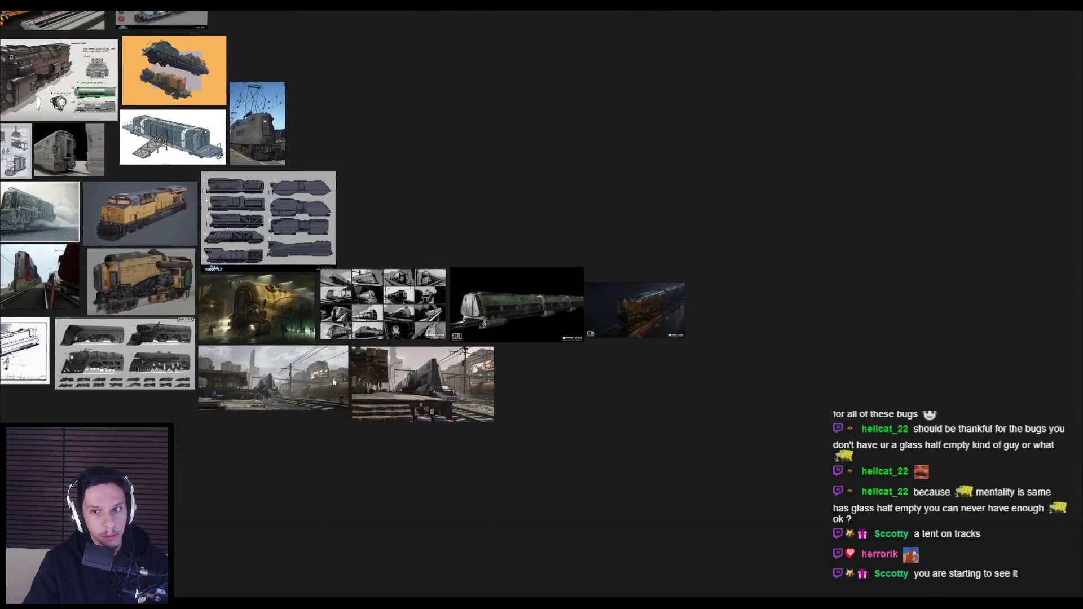
# Paste the labelled bogie diagram into an empty area of the board.
pyautogui.moveTo(385, 286)
pyautogui.mouseDown()
pyautogui.moveTo(290, 471)
pyautogui.moveTo(303, 450)
pyautogui.mouseUp()
pyautogui.hotkey('ctrl', 'v')
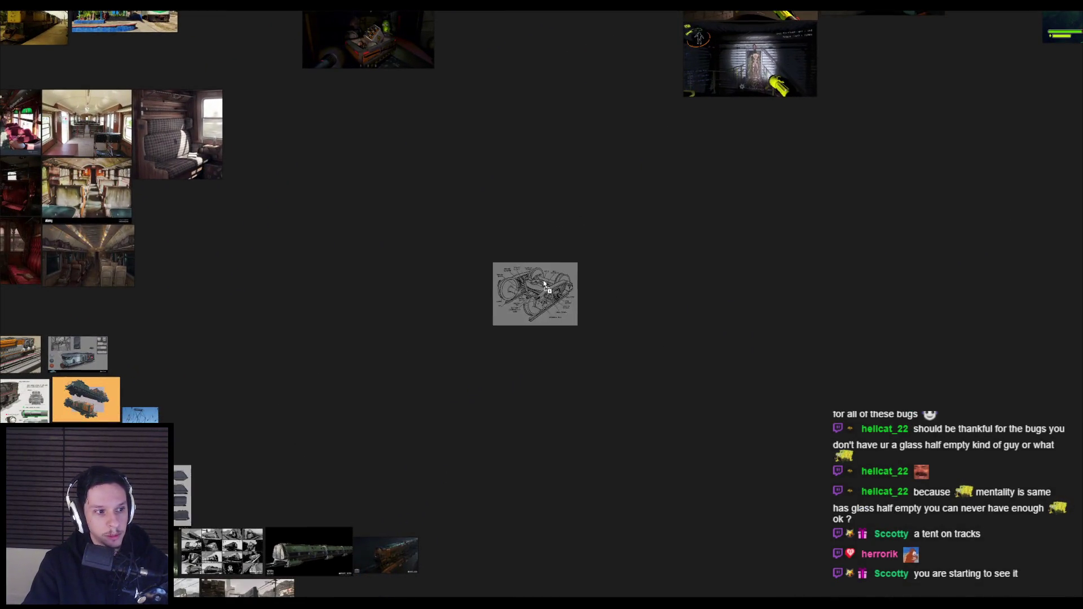
pyautogui.scroll(10, 538, 277)
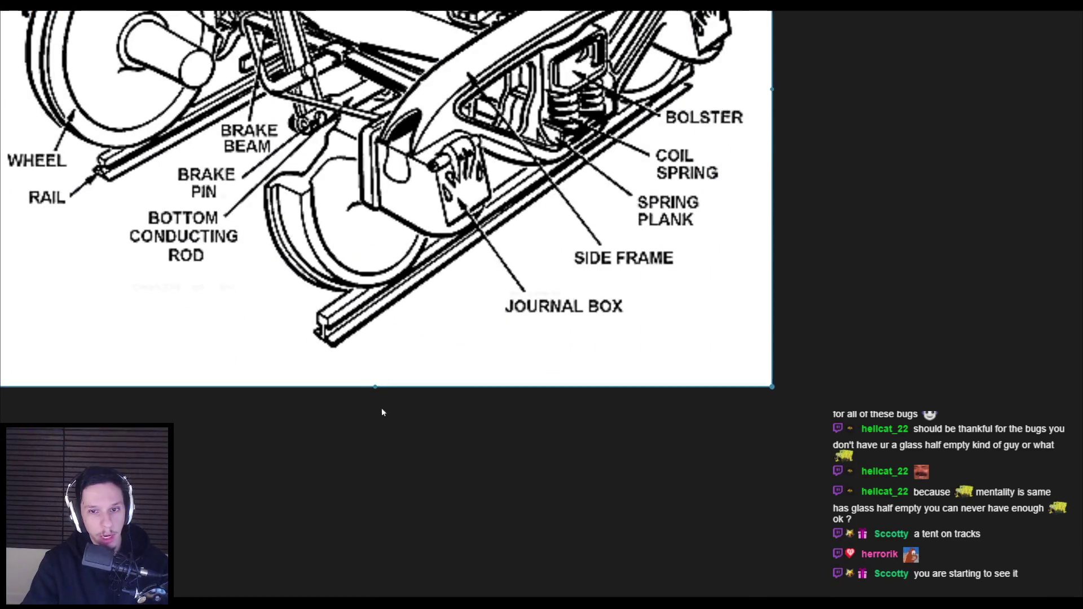
pyautogui.scroll(-3, 414, 339)
pyautogui.scroll(1, 457, 387)
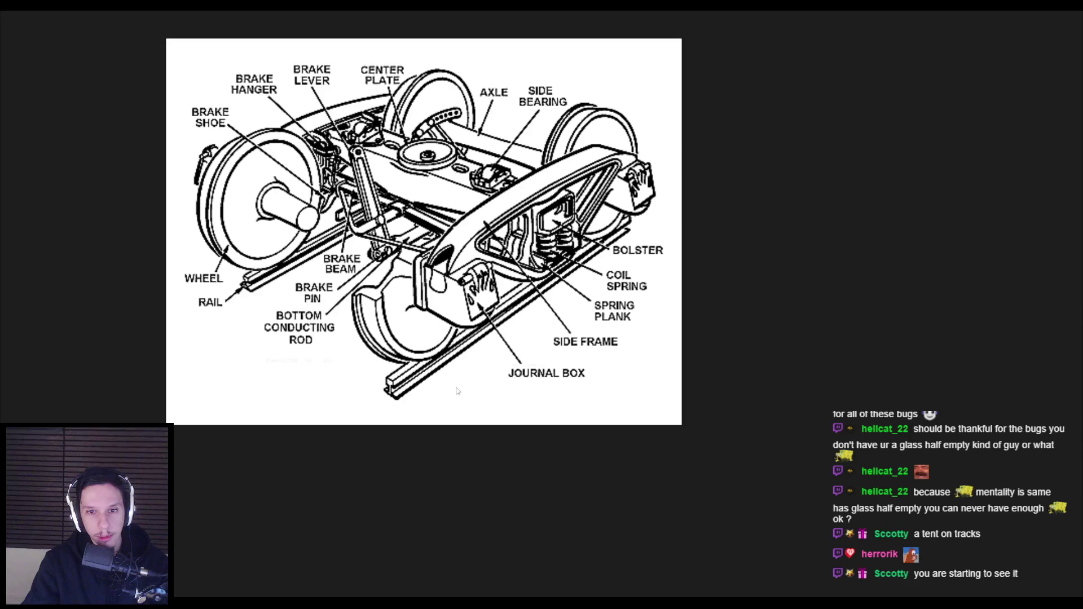
pyautogui.scroll(-2, 330, 405)
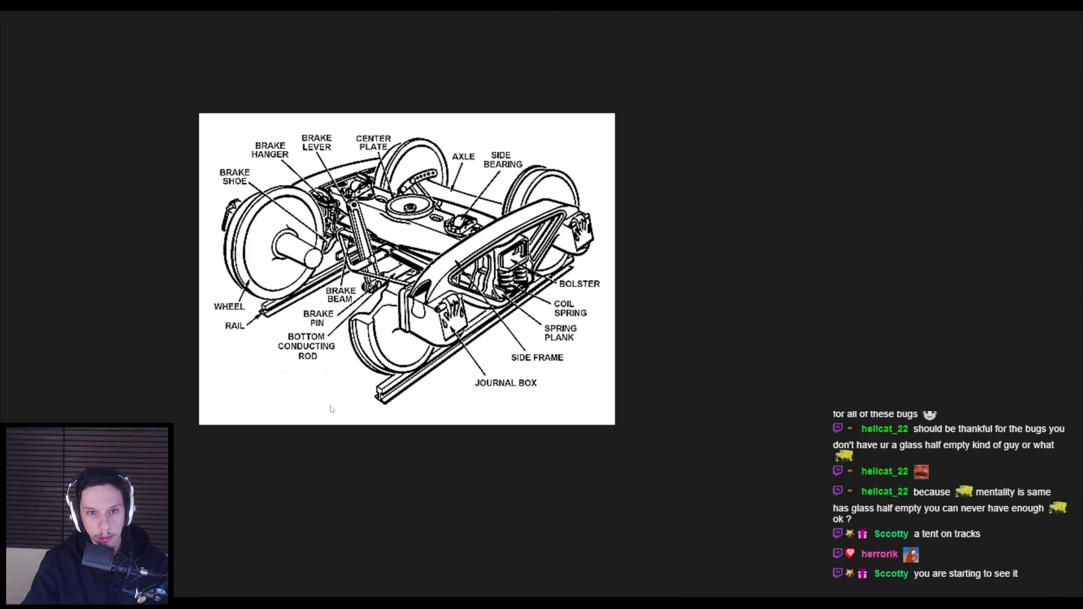
pyautogui.moveTo(331, 405); pyautogui.dragTo(343, 377)
pyautogui.scroll(-2, 343, 377)
pyautogui.scroll(1, 343, 377)
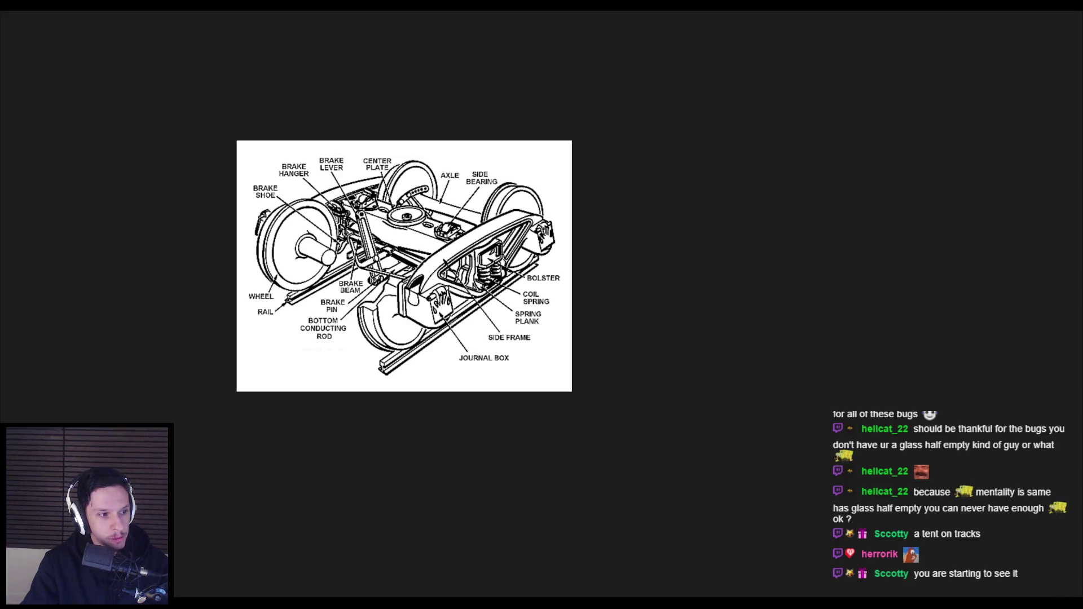
# Drop the 3D bogie render beside the diagram and paste the bogie photo beneath it.
pyautogui.moveTo(644, 248); pyautogui.dragTo(646, 251)
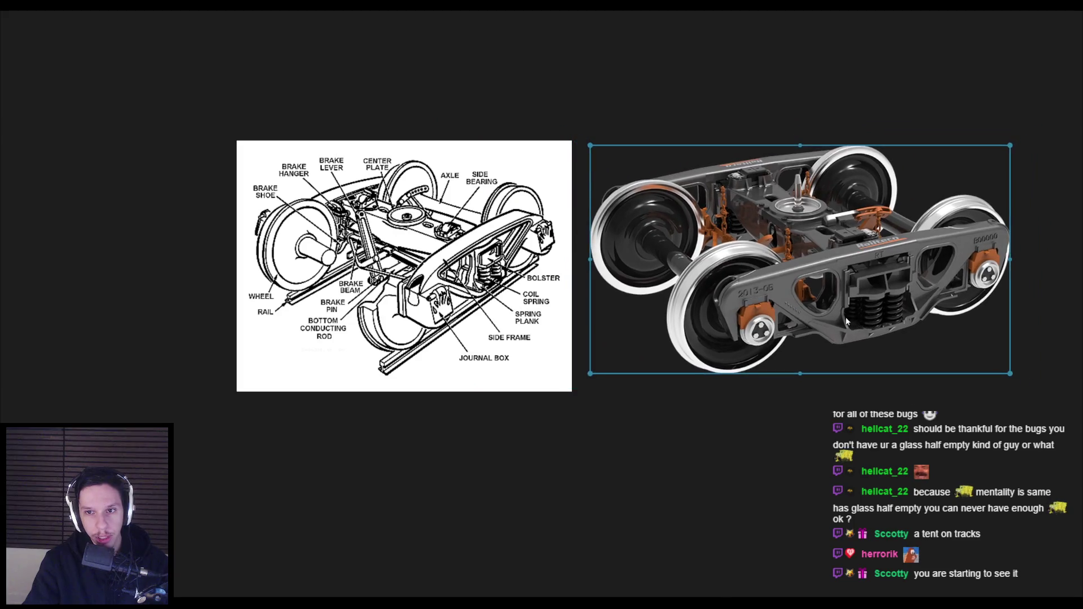
pyautogui.click(763, 480)
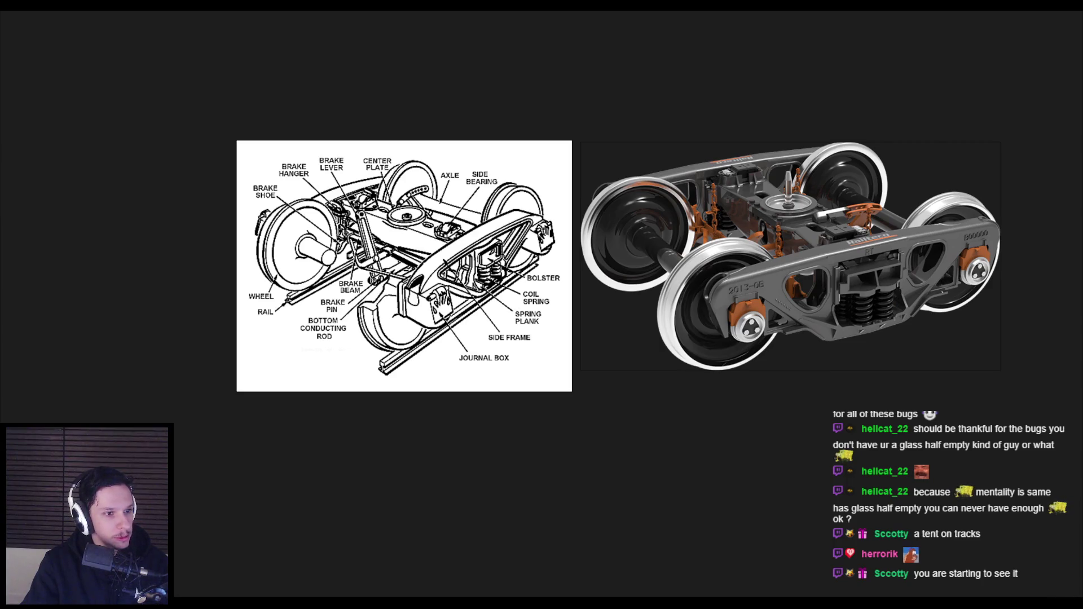
pyautogui.moveTo(352, 332); pyautogui.dragTo(357, 309)
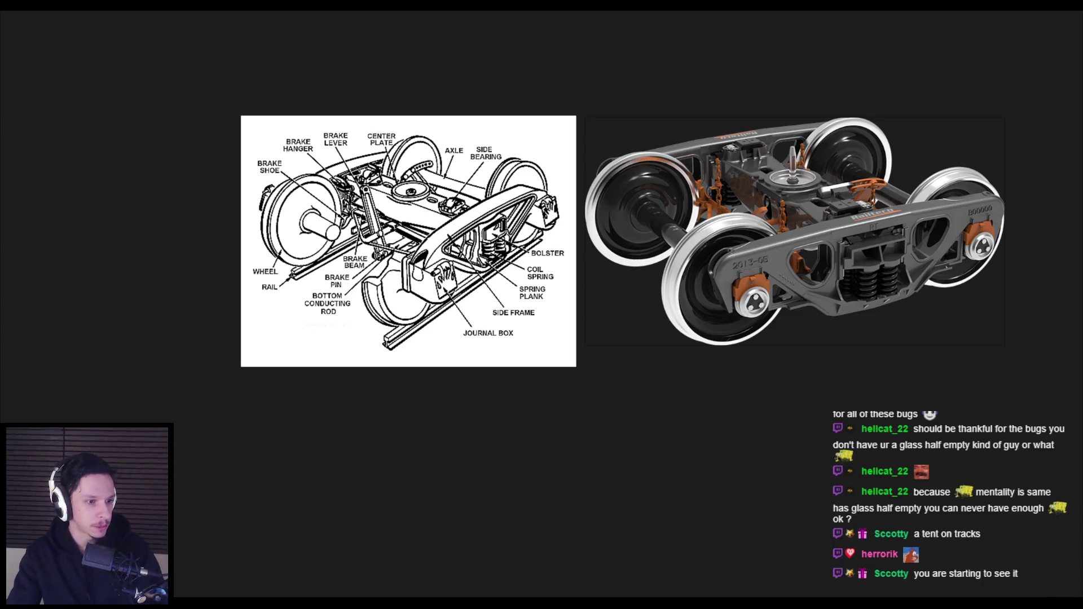
pyautogui.hotkey('ctrl', 'v')
pyautogui.moveTo(556, 400); pyautogui.dragTo(418, 431)
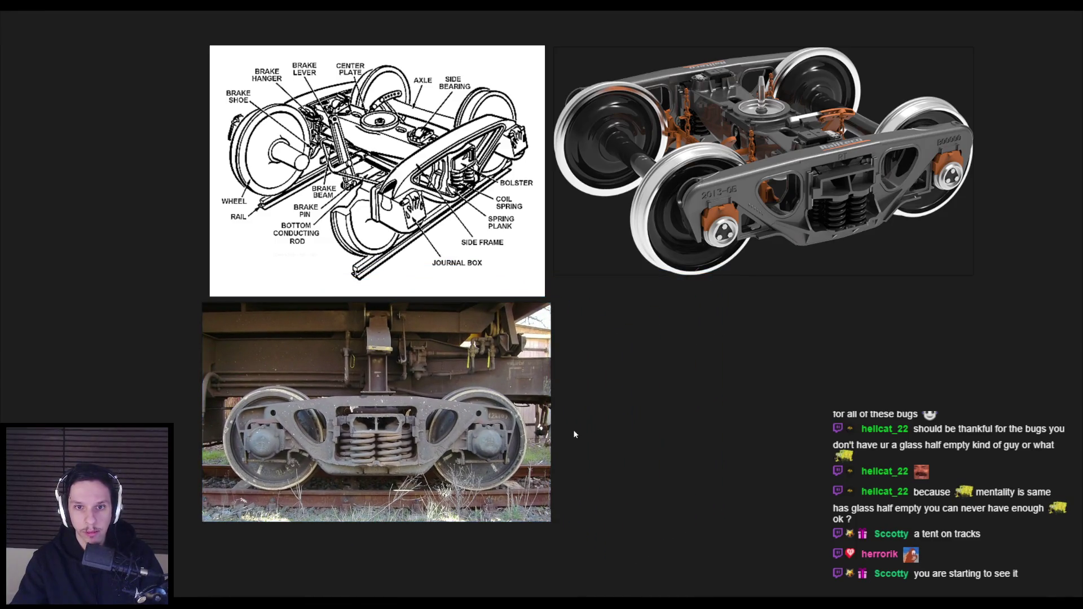
# Save the board with its three bogie images, then return to Blender looking under the cabin.
pyautogui.hotkey('ctrl', 's')
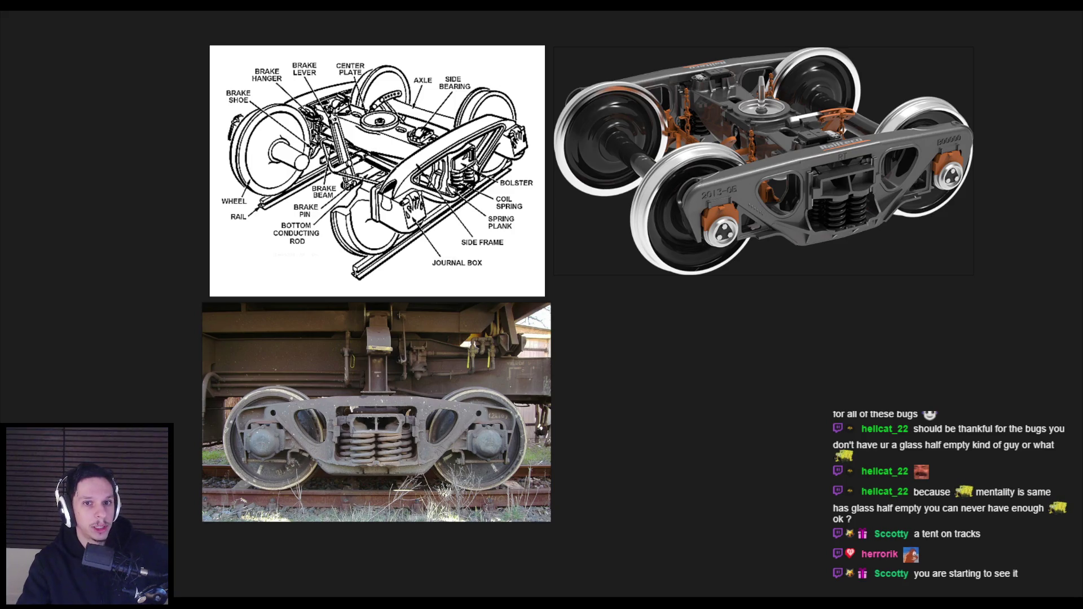
pyautogui.moveTo(334, 116); pyautogui.dragTo(414, 206)
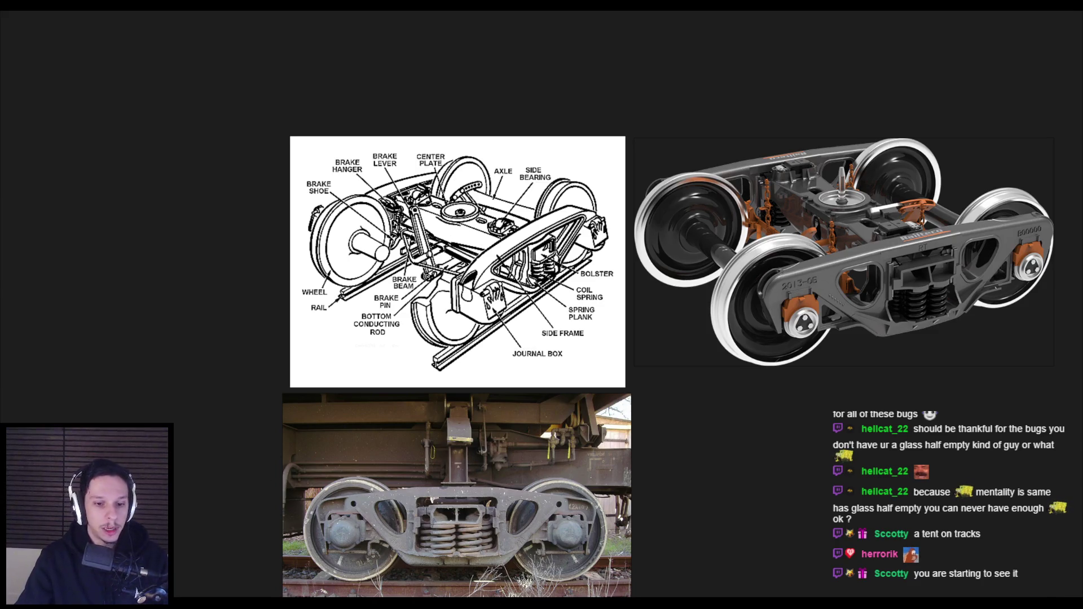
pyautogui.hotkey('alt', 'Tab')
pyautogui.moveTo(303, 452)
pyautogui.mouseDown()
pyautogui.moveTo(586, 239)
pyautogui.moveTo(491, 266)
pyautogui.moveTo(426, 321)
pyautogui.moveTo(491, 330)
pyautogui.mouseUp()
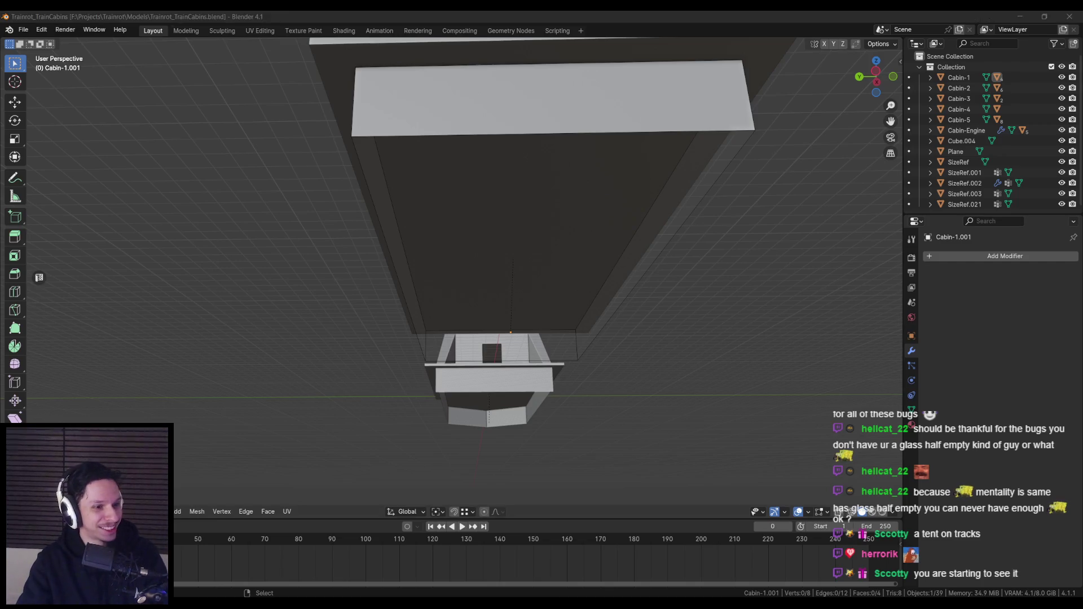
# Orbit to a side view of the three grey cabin blockouts, then return to PureRef.
pyautogui.moveTo(57, 210); pyautogui.dragTo(428, 291)
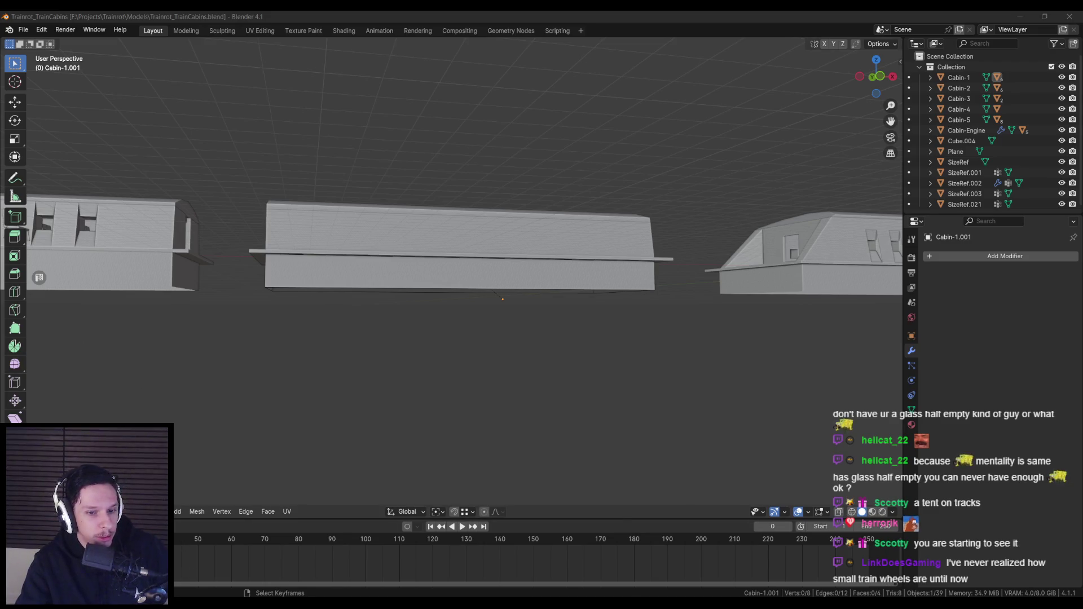
pyautogui.hotkey('alt', 'Tab')
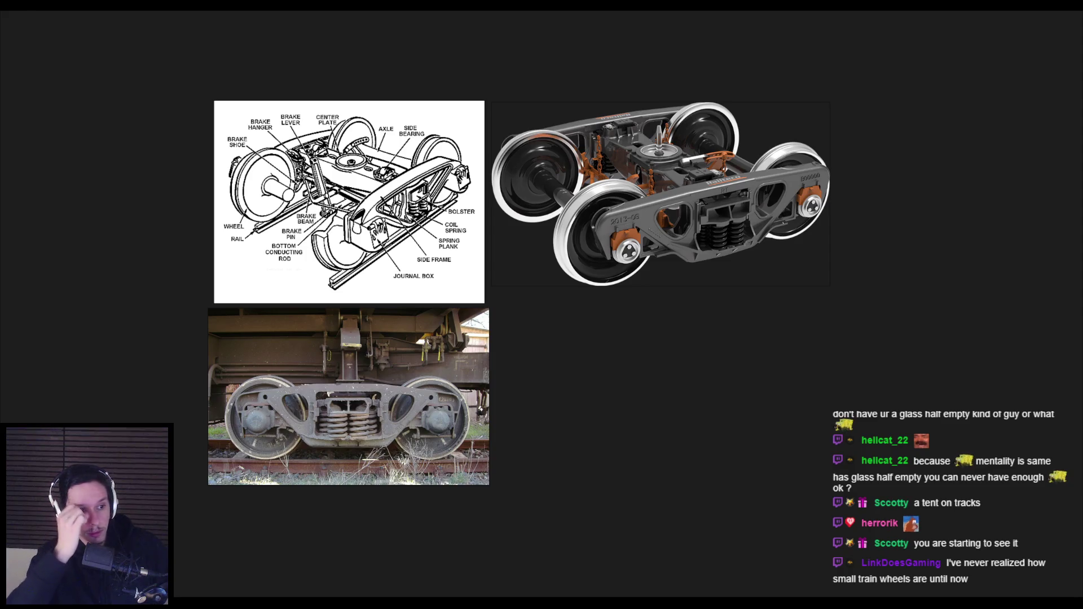
# Paste the photo of locomotive 7565 on curved track and zoom around to inspect it.
pyautogui.hotkey('ctrl', 'v')
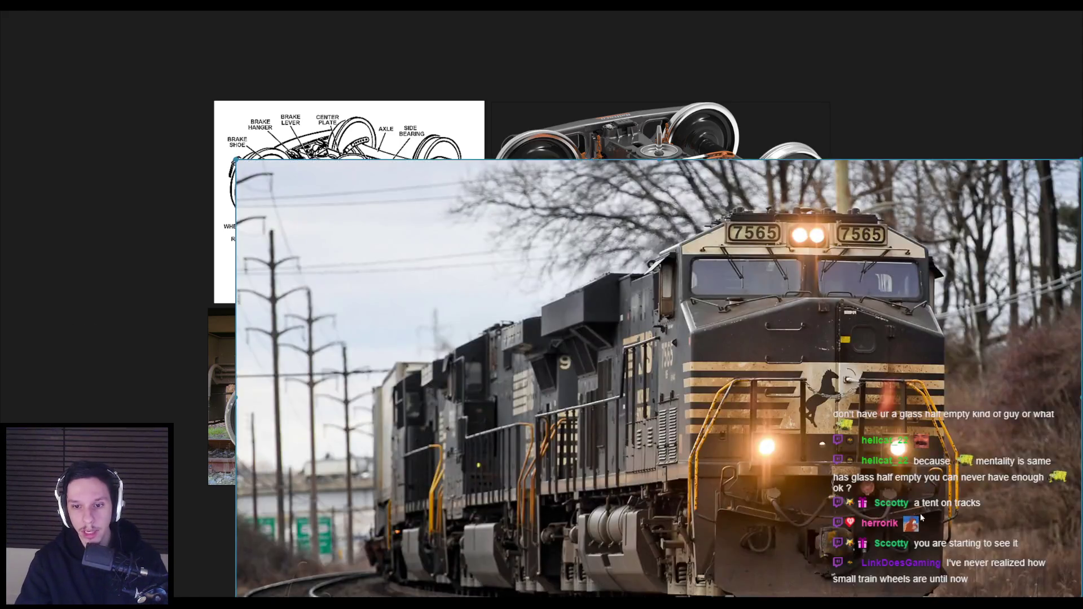
pyautogui.scroll(5, 615, 557)
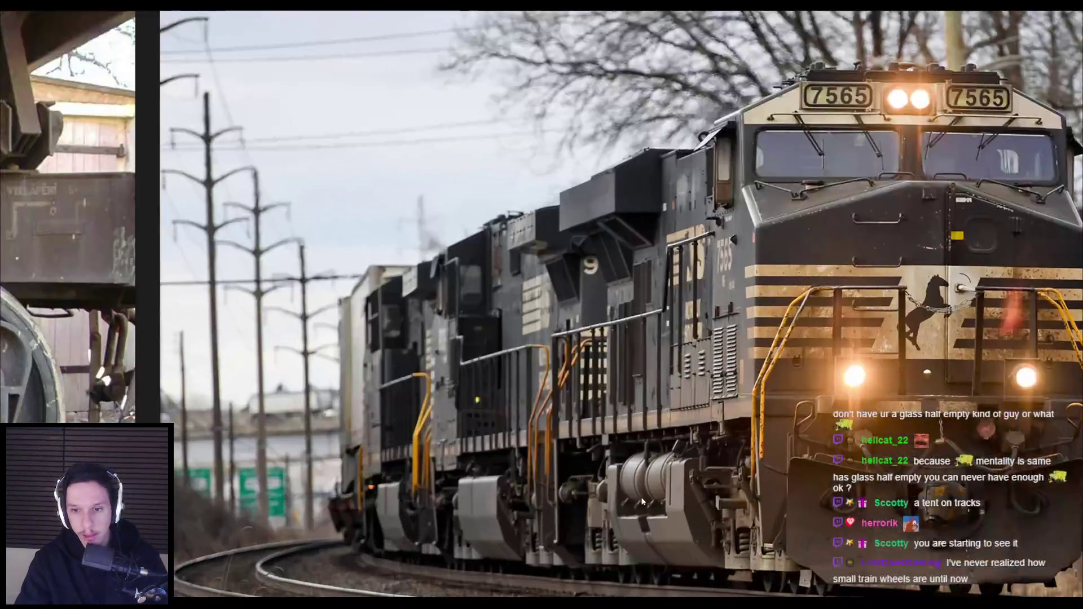
pyautogui.moveTo(642, 495); pyautogui.dragTo(620, 338)
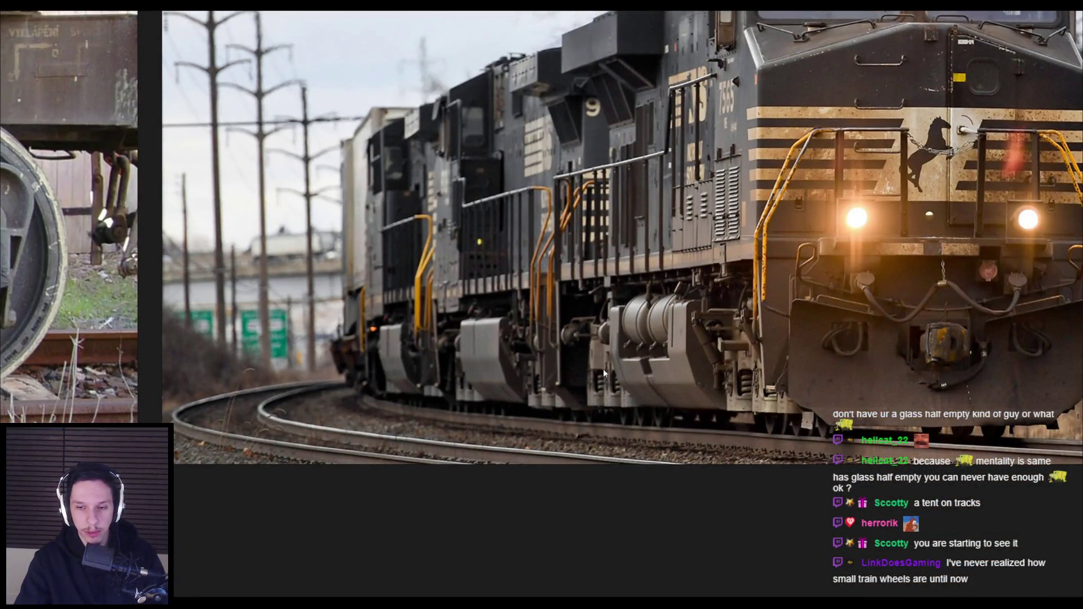
pyautogui.scroll(-5, 885, 261)
pyautogui.moveTo(387, 399)
pyautogui.mouseDown()
pyautogui.moveTo(527, 453)
pyautogui.moveTo(522, 300)
pyautogui.mouseUp()
pyautogui.scroll(6, 522, 300)
pyautogui.scroll(-4, 761, 265)
pyautogui.scroll(-3, 762, 265)
pyautogui.scroll(8, 622, 295)
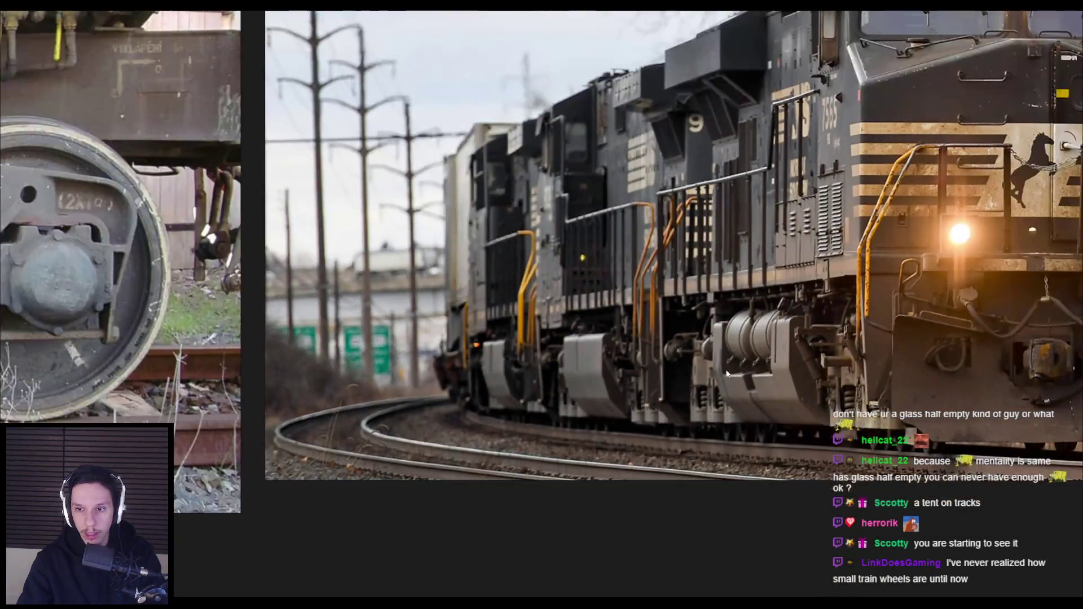
pyautogui.scroll(-1, 728, 374)
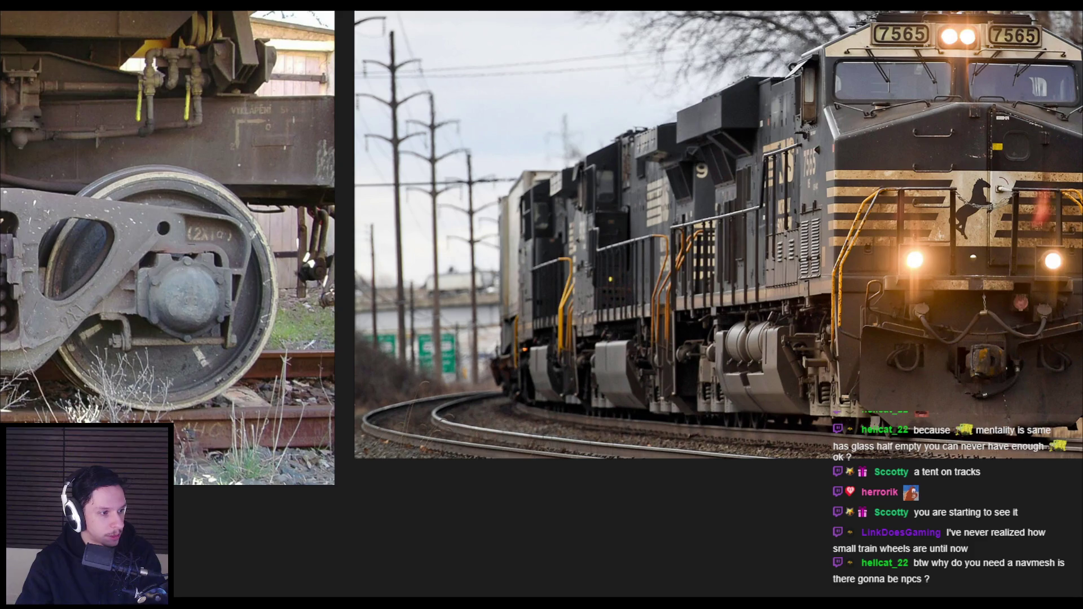
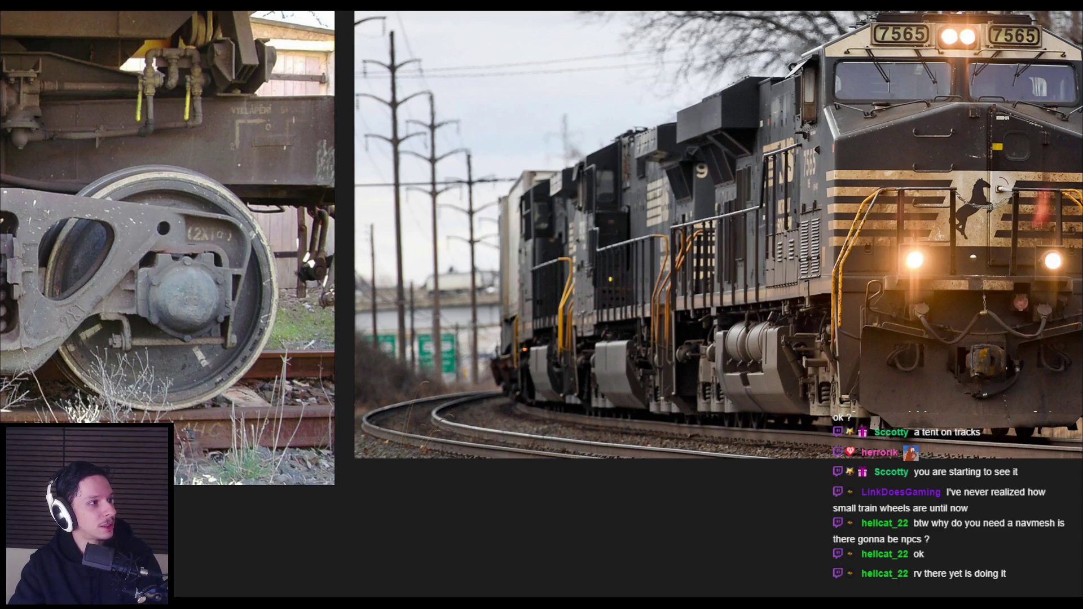
# Open the EMD locomotive spare-parts reference from the PureRef board as its source image in Chrome.
pyautogui.doubleClick(543, 181)
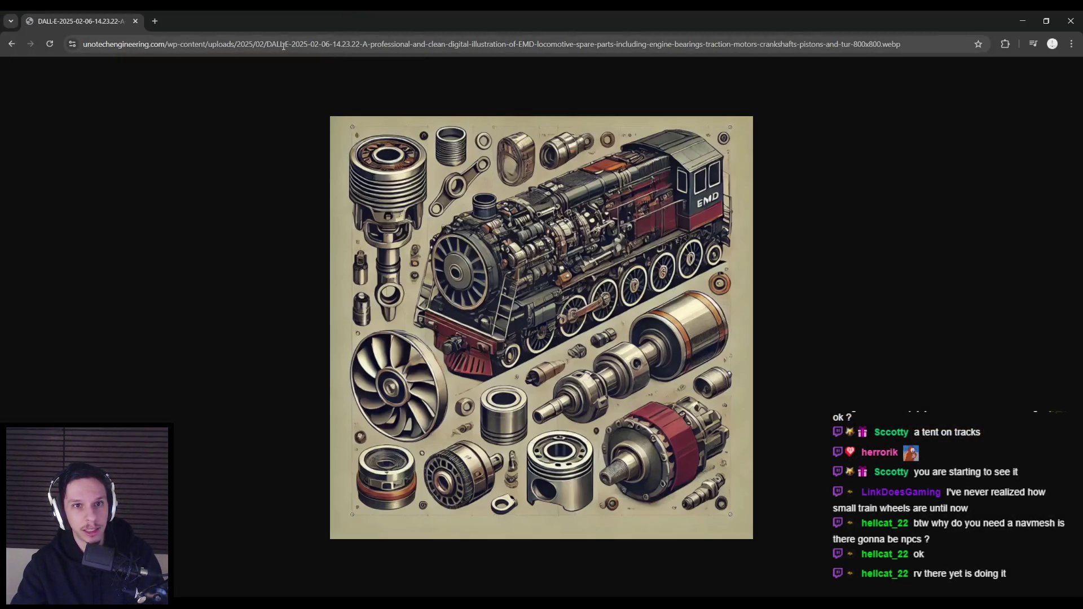
# Zoom and pan around the EMD locomotive parts illustration, then return to PureRef.
pyautogui.keyDown('ctrl'); pyautogui.scroll(4, 504, 293); pyautogui.keyUp('ctrl')
pyautogui.keyDown('ctrl'); pyautogui.scroll(-3, 504, 292); pyautogui.keyUp('ctrl')
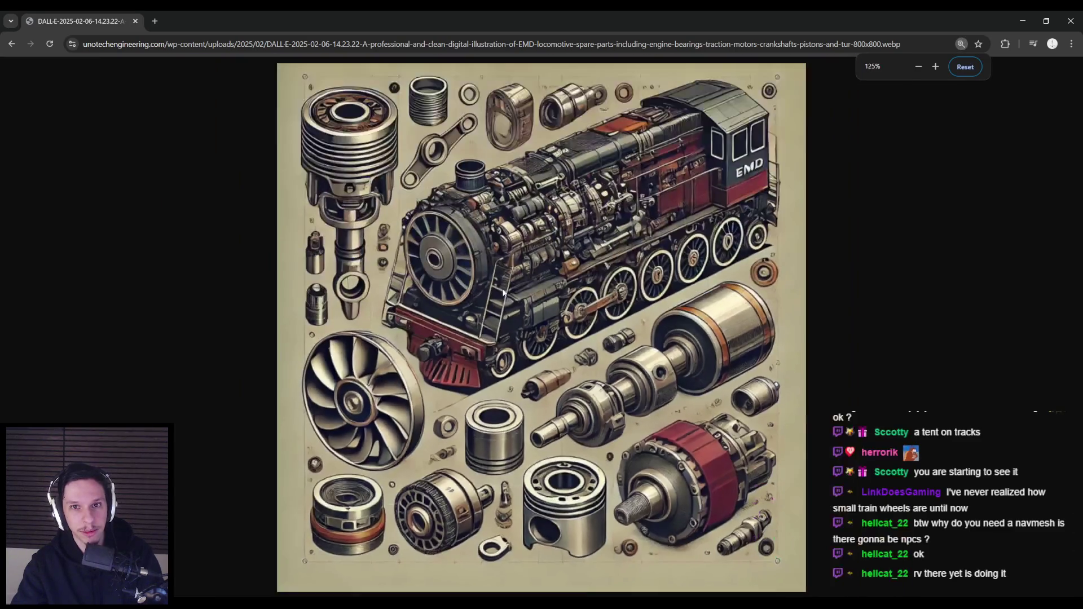
pyautogui.keyDown('ctrl'); pyautogui.scroll(2, 425, 74); pyautogui.keyUp('ctrl')
pyautogui.keyDown('ctrl'); pyautogui.scroll(-2, 425, 74); pyautogui.keyUp('ctrl')
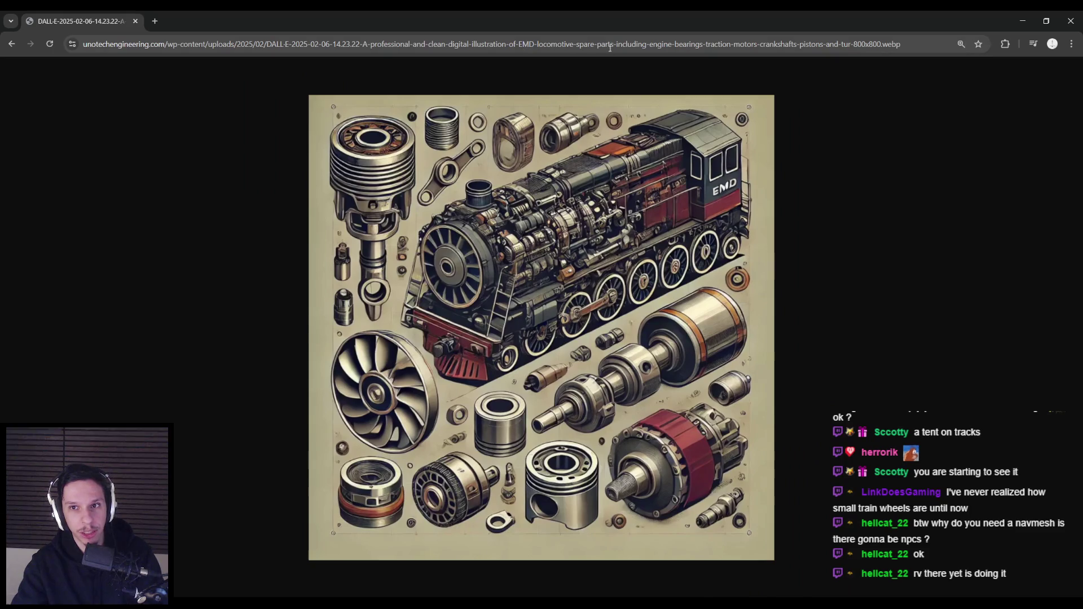
pyautogui.keyDown('ctrl'); pyautogui.scroll(-8, 623, 507); pyautogui.keyUp('ctrl')
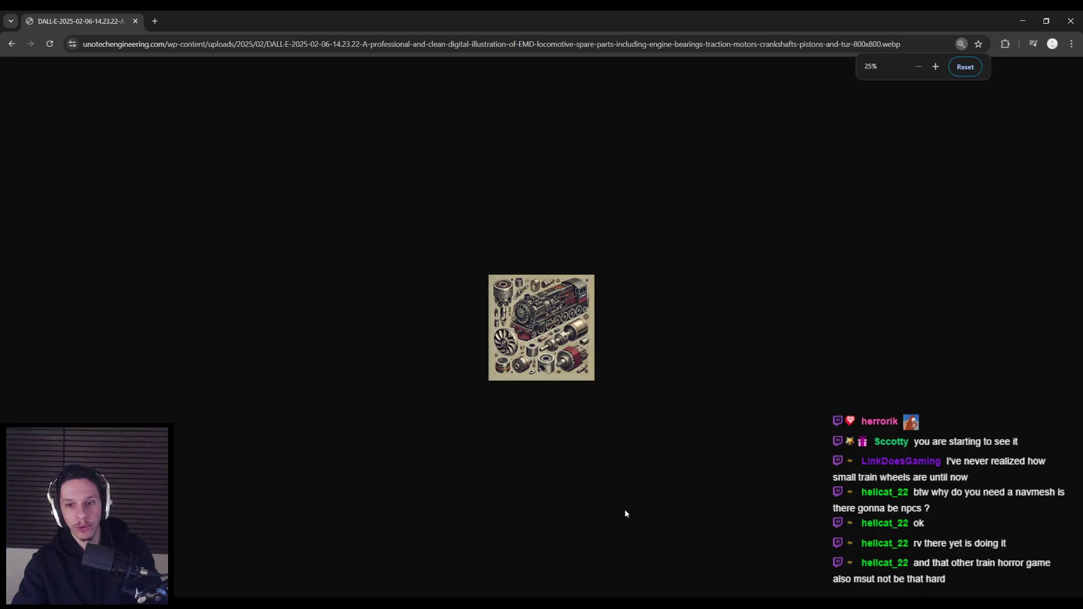
pyautogui.keyDown('ctrl'); pyautogui.scroll(12, 620, 505); pyautogui.keyUp('ctrl')
pyautogui.scroll(-3, 617, 501)
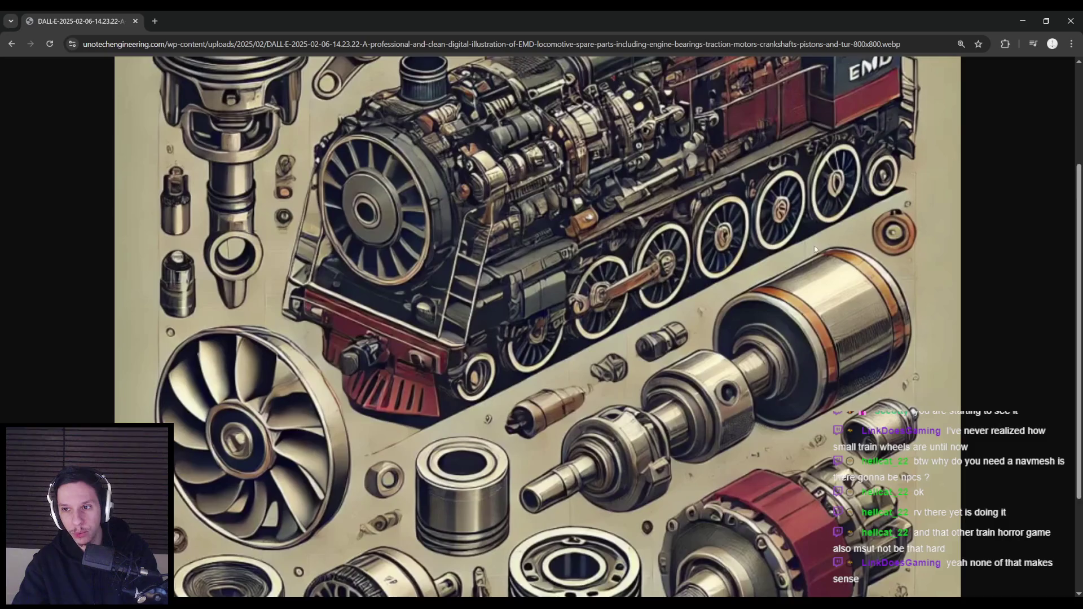
pyautogui.scroll(-3, 695, 488)
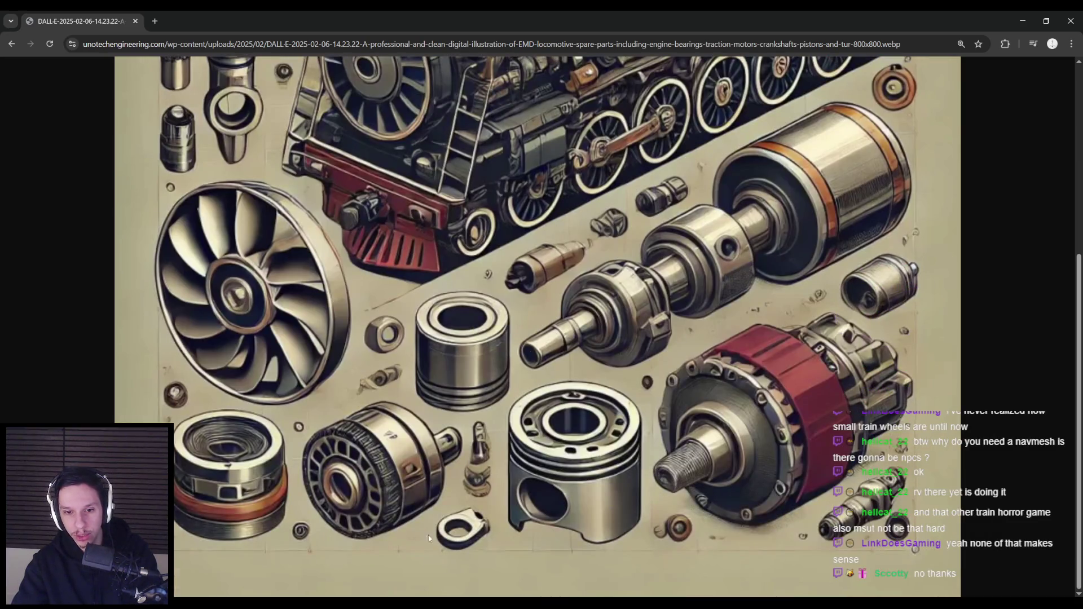
pyautogui.scroll(5, 279, 362)
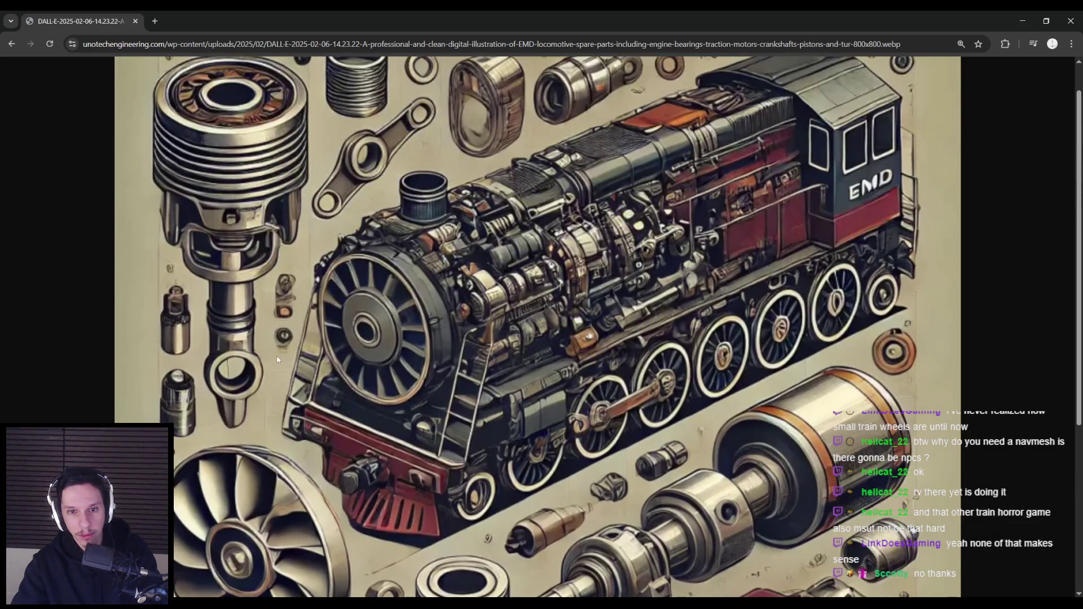
pyautogui.scroll(-5, 278, 359)
pyautogui.hotkey('alt', 'Tab')
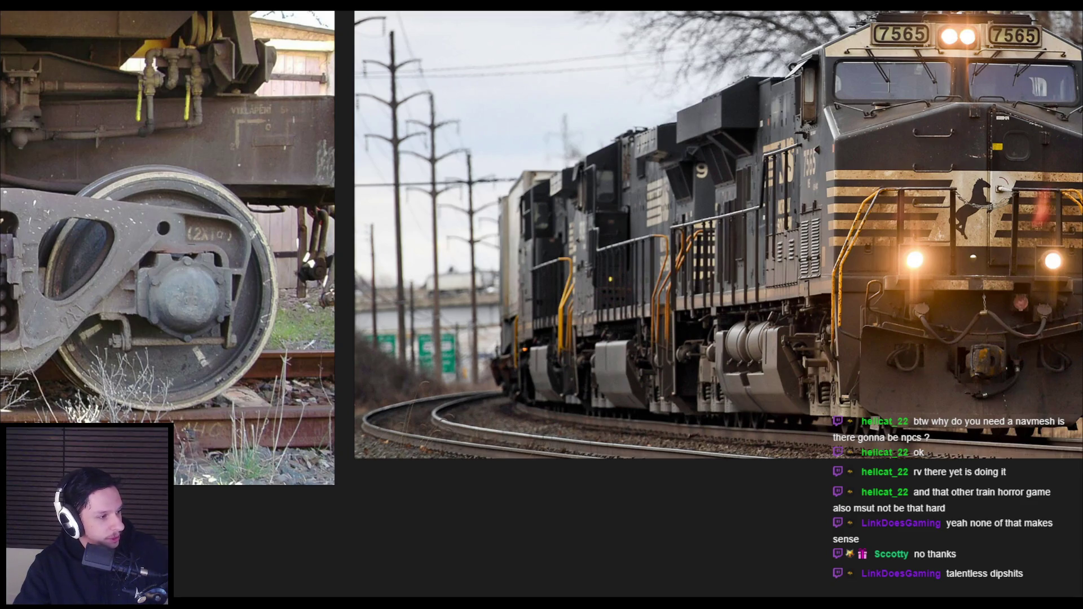
# Zoom out the PureRef canvas until all four bogie and locomotive references show.
pyautogui.scroll(-3, 384, 314)
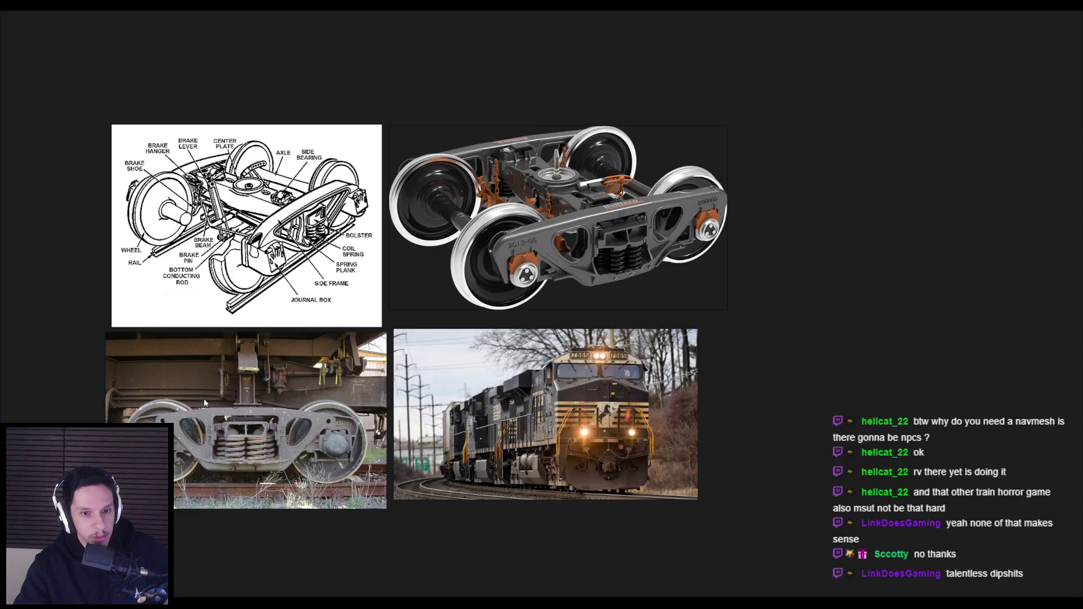
# Adjust the zoom on the four bogie pictures and save the reference board.
pyautogui.scroll(3, 290, 360)
pyautogui.scroll(-2, 442, 324)
pyautogui.hotkey('ctrl', 's')
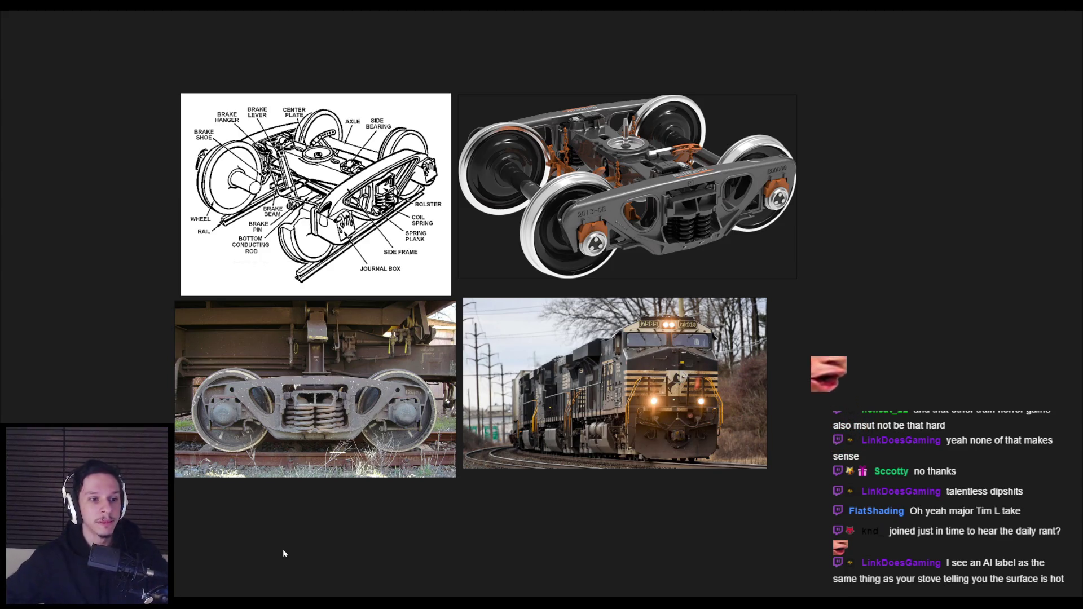
# Re-centre the four bogie and locomotive pictures, save again, and frame them large.
pyautogui.scroll(-2, 307, 444)
pyautogui.moveTo(317, 394); pyautogui.dragTo(353, 403)
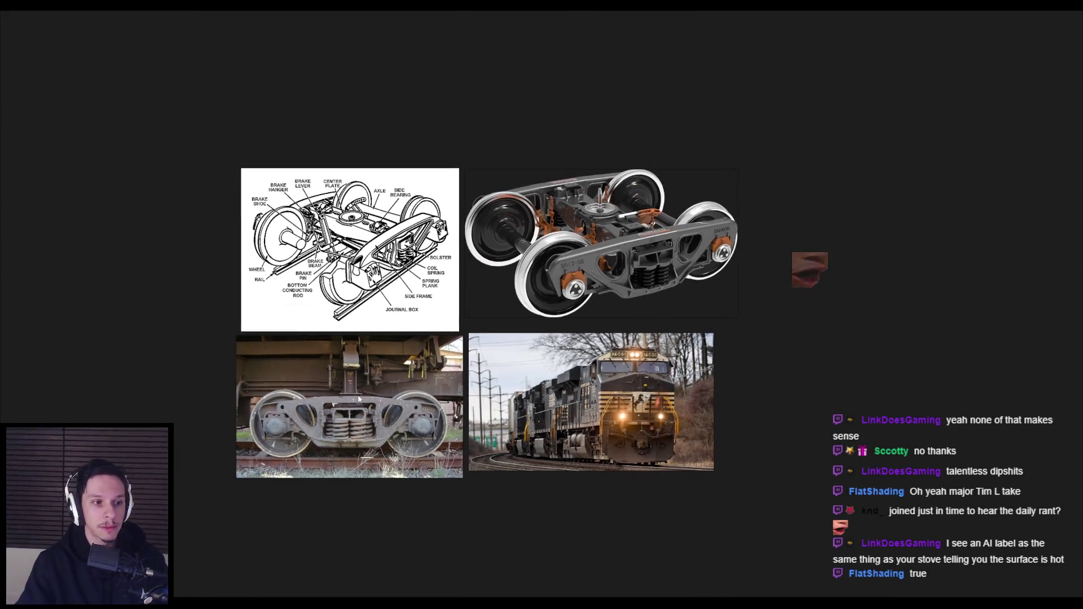
pyautogui.scroll(2, 398, 376)
pyautogui.hotkey('ctrl', 's')
pyautogui.moveTo(398, 375); pyautogui.dragTo(466, 381)
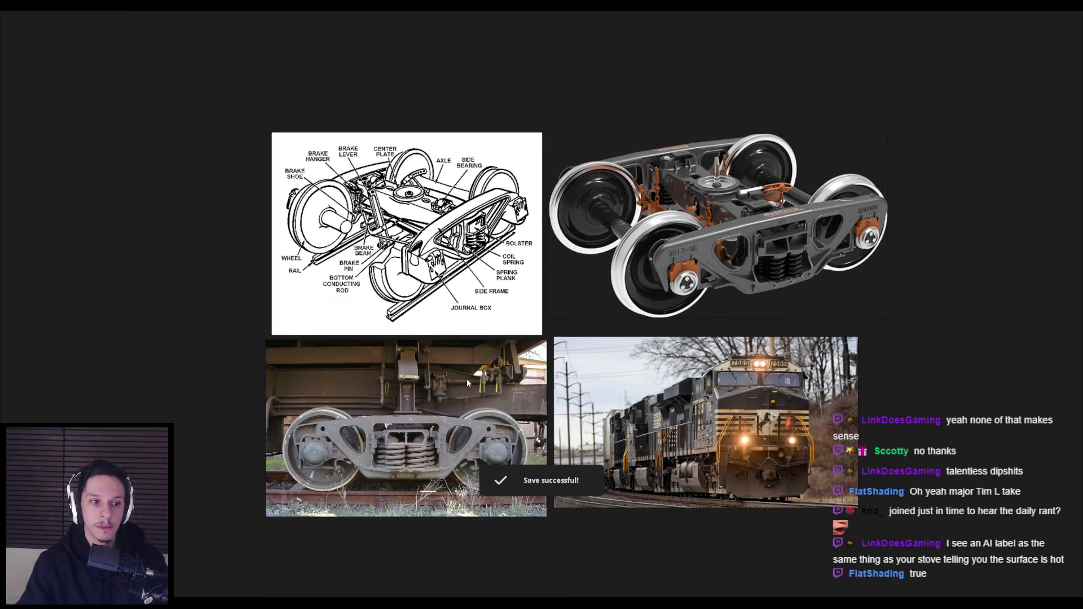
pyautogui.scroll(2, 466, 378)
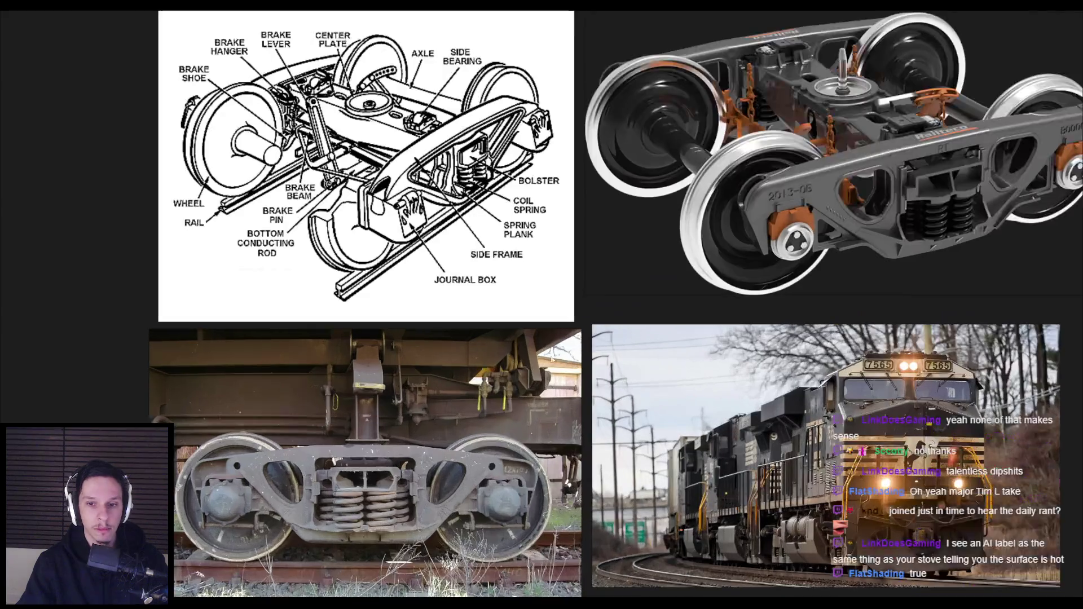
pyautogui.scroll(-1, 583, 325)
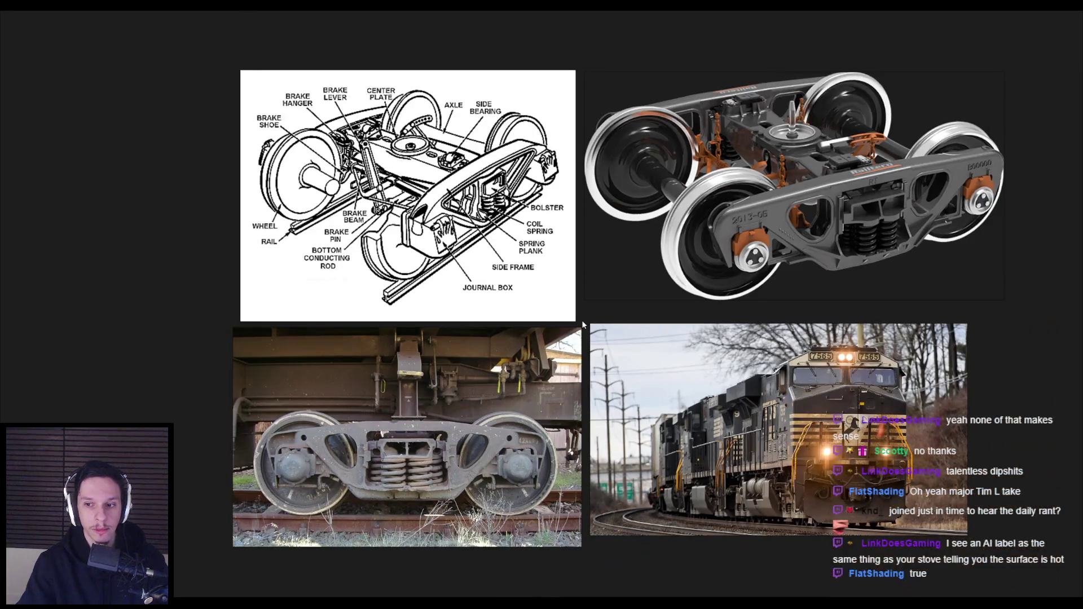
# Centre the four pictures, then zoom out to an overview of every image group.
pyautogui.moveTo(583, 324); pyautogui.dragTo(442, 300)
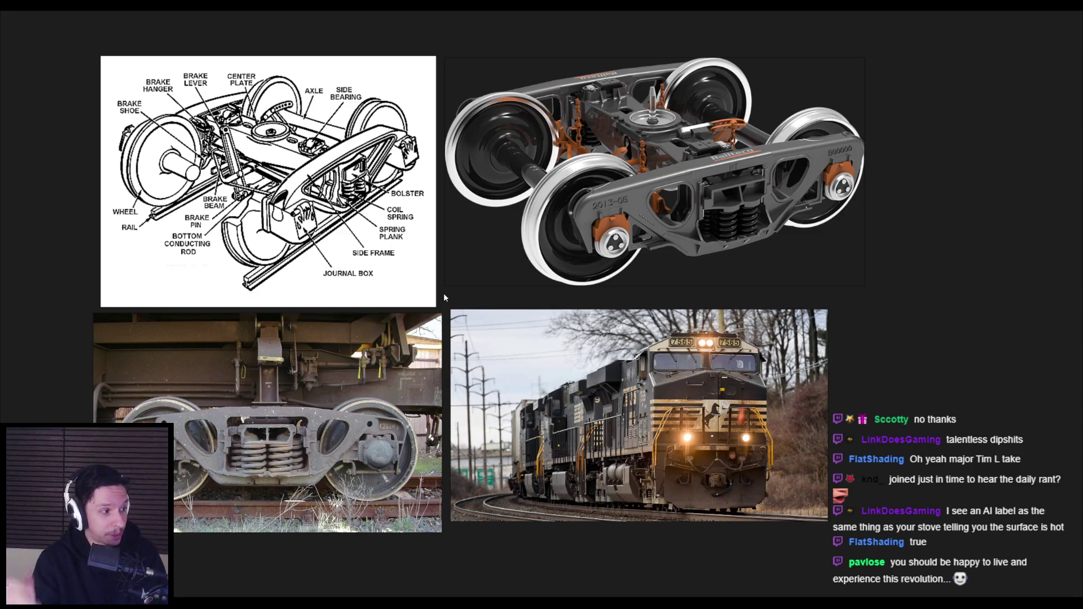
pyautogui.scroll(-3, 444, 294)
pyautogui.scroll(5, 427, 317)
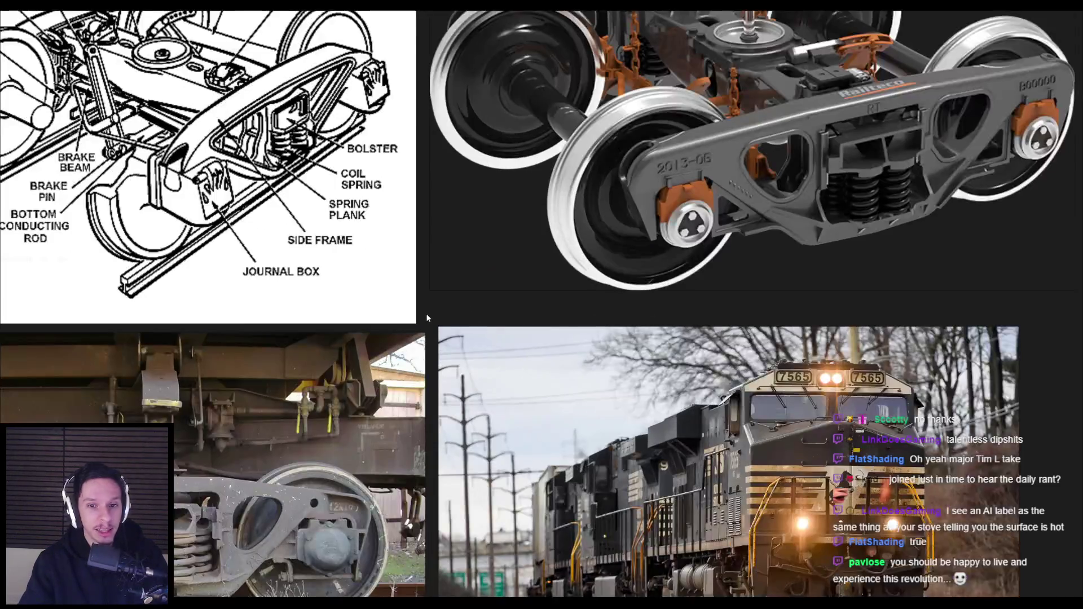
pyautogui.scroll(-2, 427, 317)
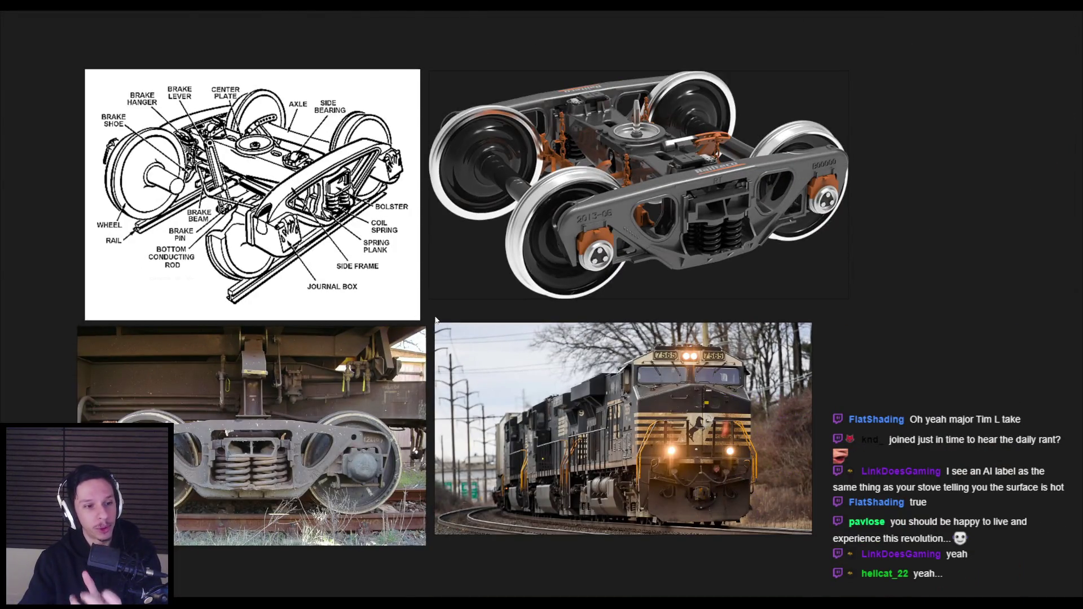
pyautogui.scroll(-3, 435, 320)
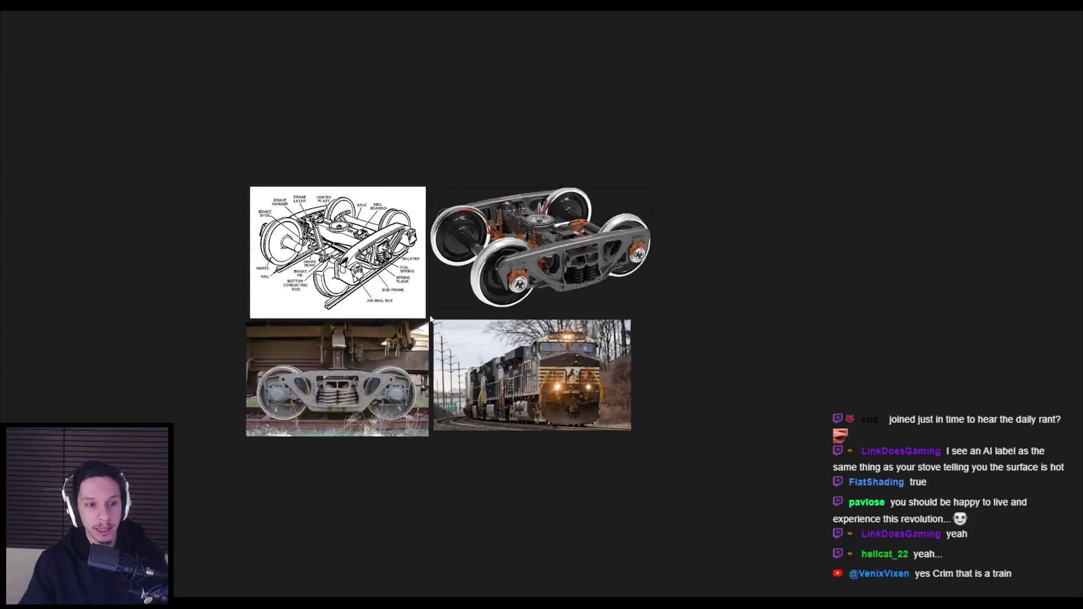
pyautogui.scroll(5, 508, 306)
pyautogui.scroll(-2, 508, 306)
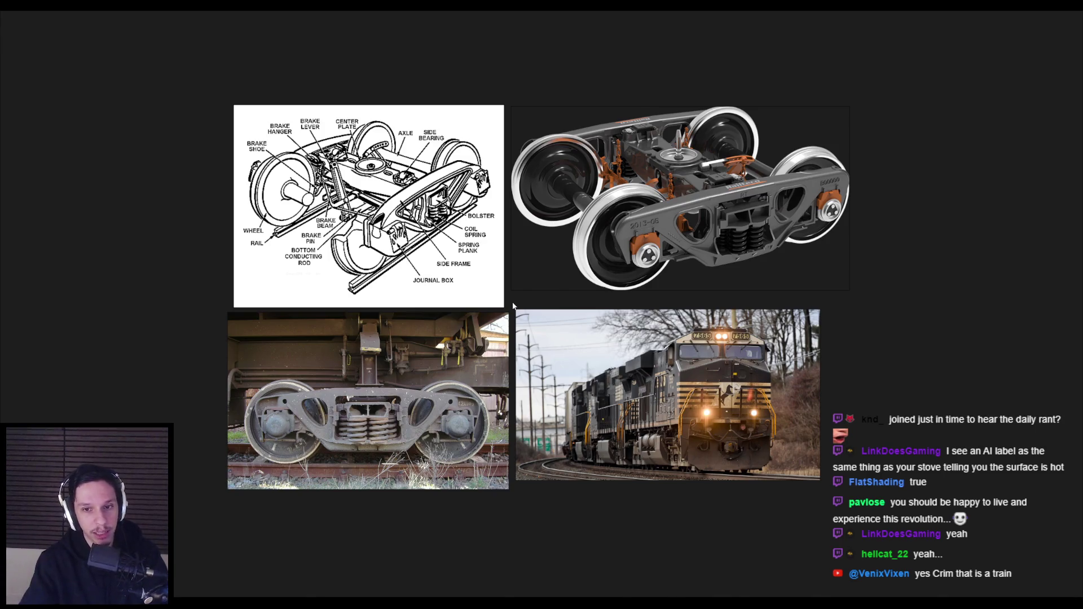
pyautogui.scroll(3, 512, 306)
pyautogui.scroll(-4, 511, 307)
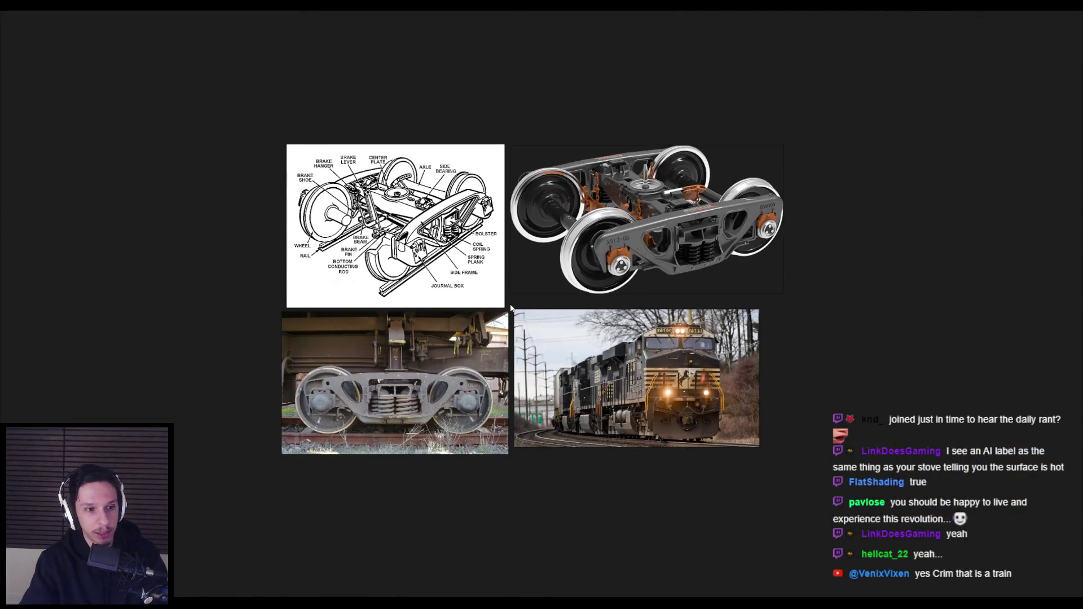
pyautogui.scroll(-2, 511, 307)
pyautogui.scroll(3, 510, 304)
pyautogui.scroll(-6, 510, 304)
pyautogui.scroll(-1, 599, 353)
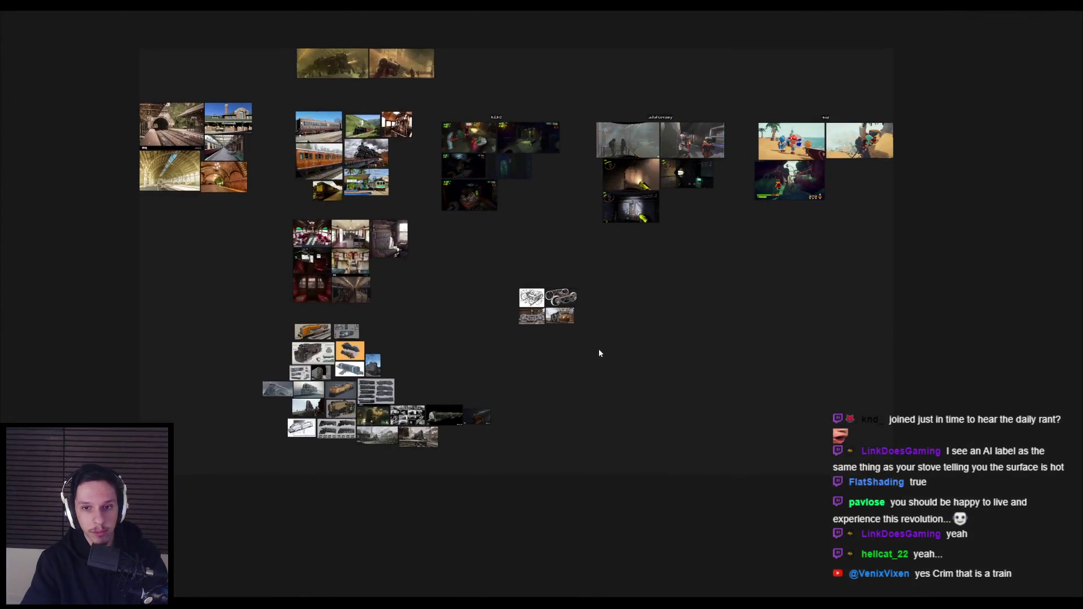
# Move the bogie group left, nudge it slightly right, save, and zoom back in.
pyautogui.scroll(3, 565, 299)
pyautogui.moveTo(491, 361); pyautogui.dragTo(334, 373)
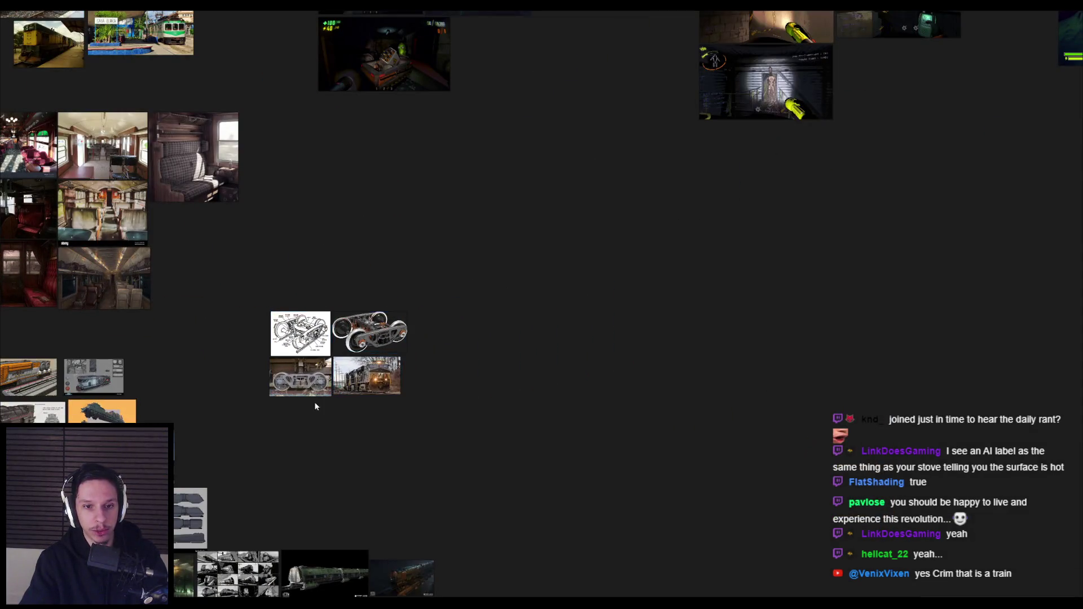
pyautogui.scroll(4, 339, 395)
pyautogui.moveTo(394, 350); pyautogui.dragTo(445, 350)
pyautogui.hotkey('ctrl', 's')
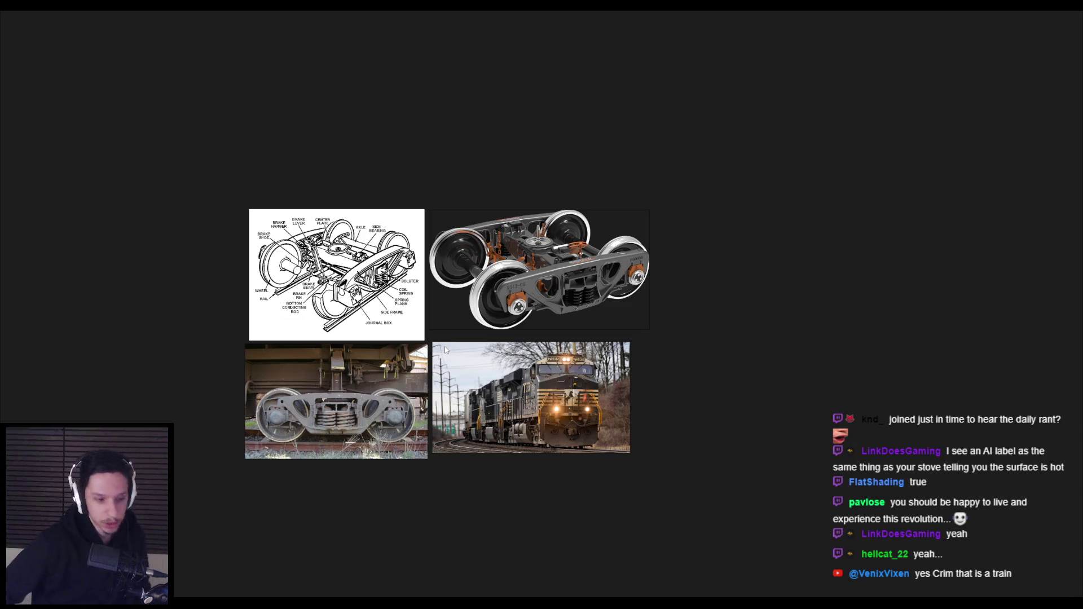
pyautogui.scroll(2, 446, 349)
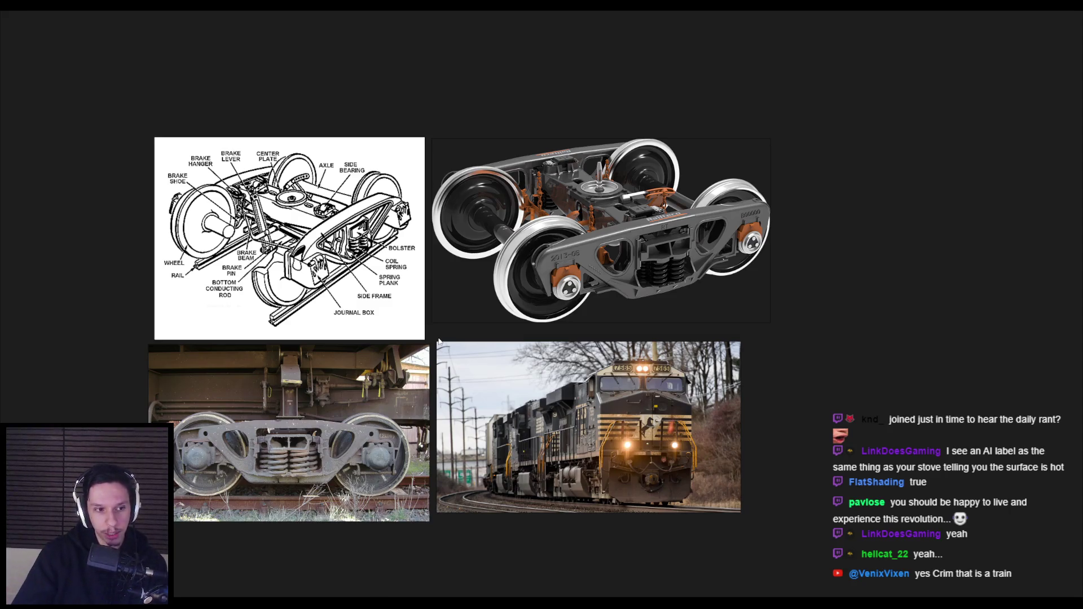
pyautogui.scroll(3, 434, 338)
pyautogui.scroll(-4, 429, 337)
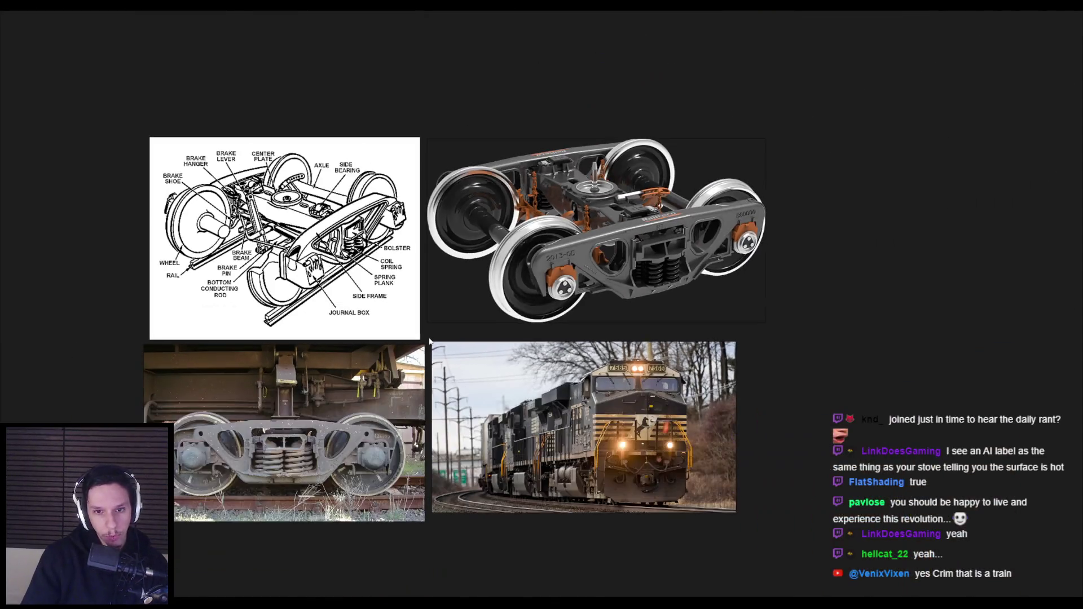
pyautogui.scroll(5, 429, 341)
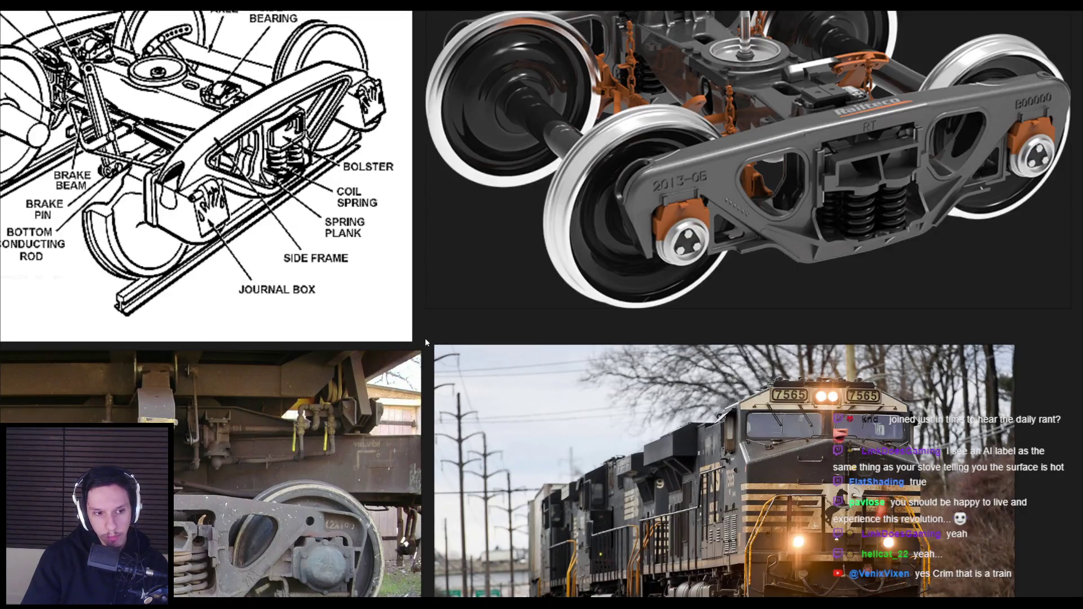
pyautogui.scroll(3, 429, 342)
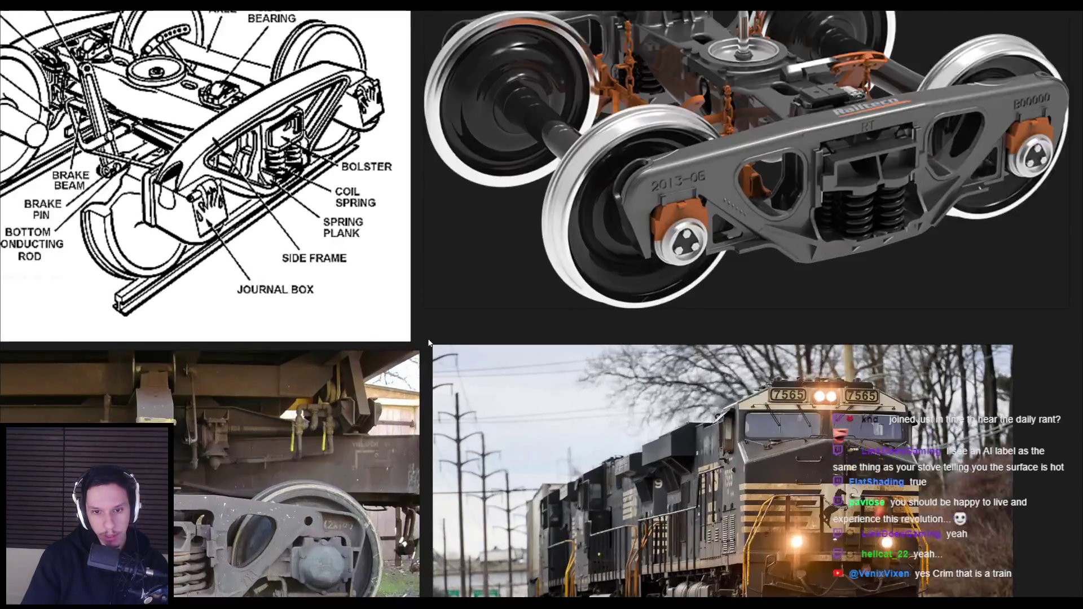
pyautogui.scroll(-4, 427, 342)
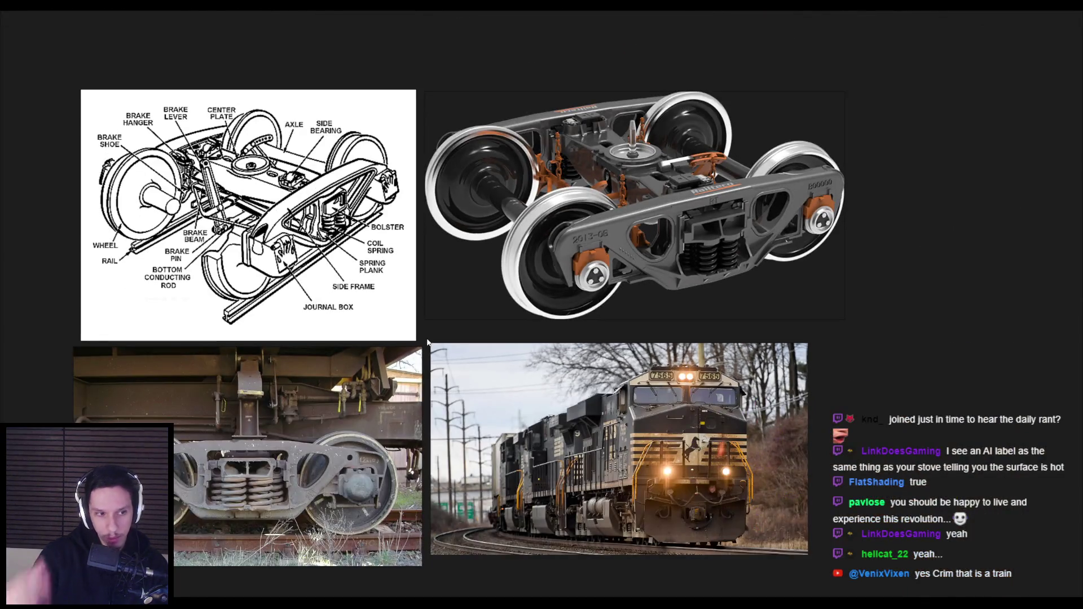
pyautogui.scroll(-2, 428, 342)
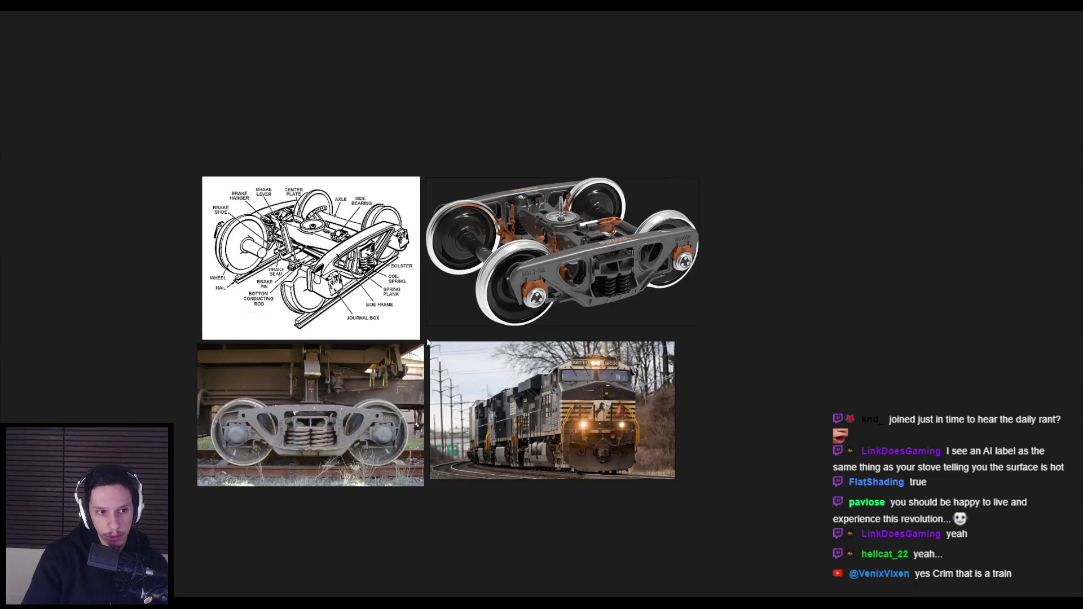
pyautogui.scroll(3, 428, 342)
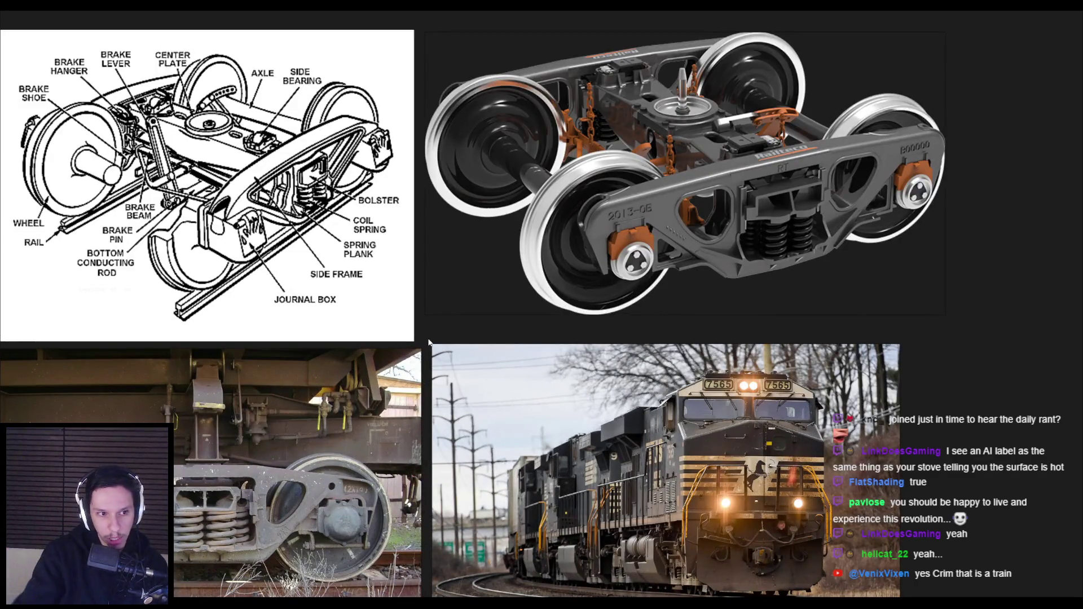
pyautogui.scroll(-3, 425, 341)
pyautogui.scroll(4, 424, 339)
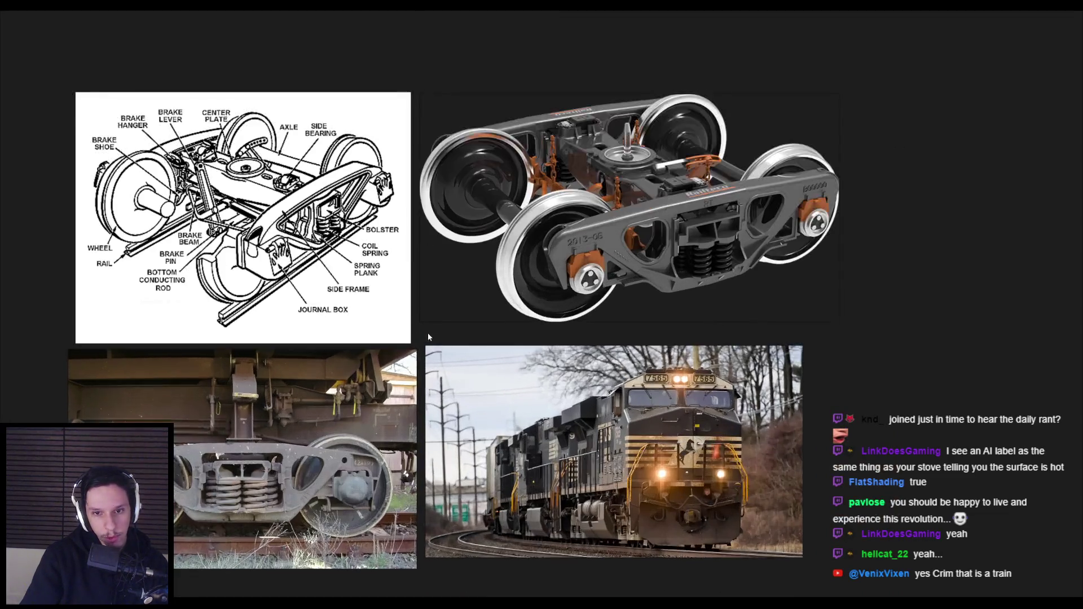
pyautogui.scroll(-4, 423, 342)
pyautogui.moveTo(423, 342)
pyautogui.mouseDown()
pyautogui.moveTo(515, 308)
pyautogui.moveTo(604, 308)
pyautogui.moveTo(550, 331)
pyautogui.moveTo(471, 322)
pyautogui.mouseUp()
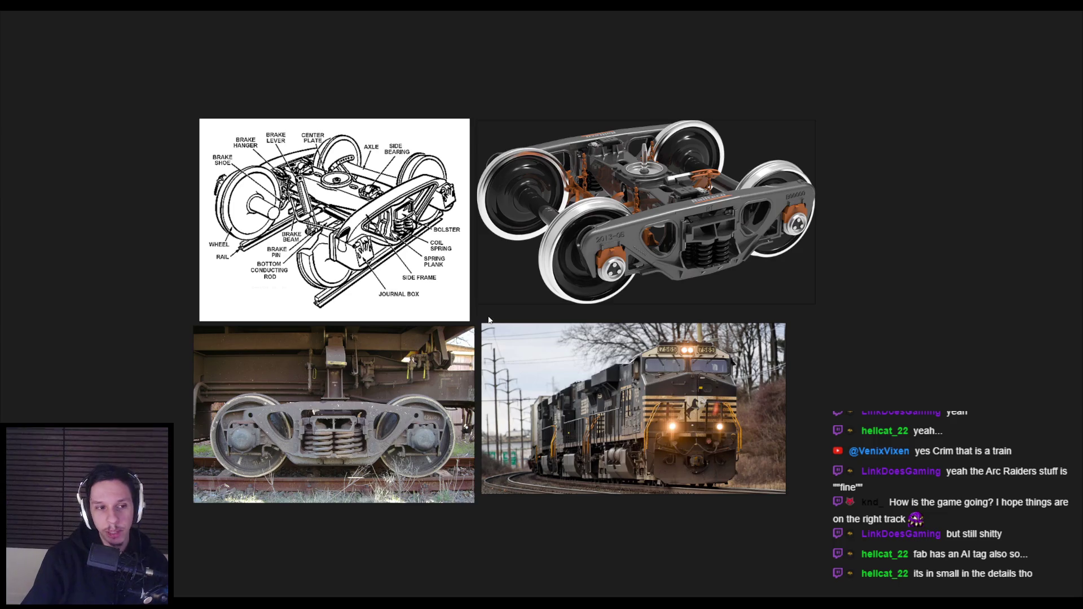
pyautogui.scroll(-5, 474, 325)
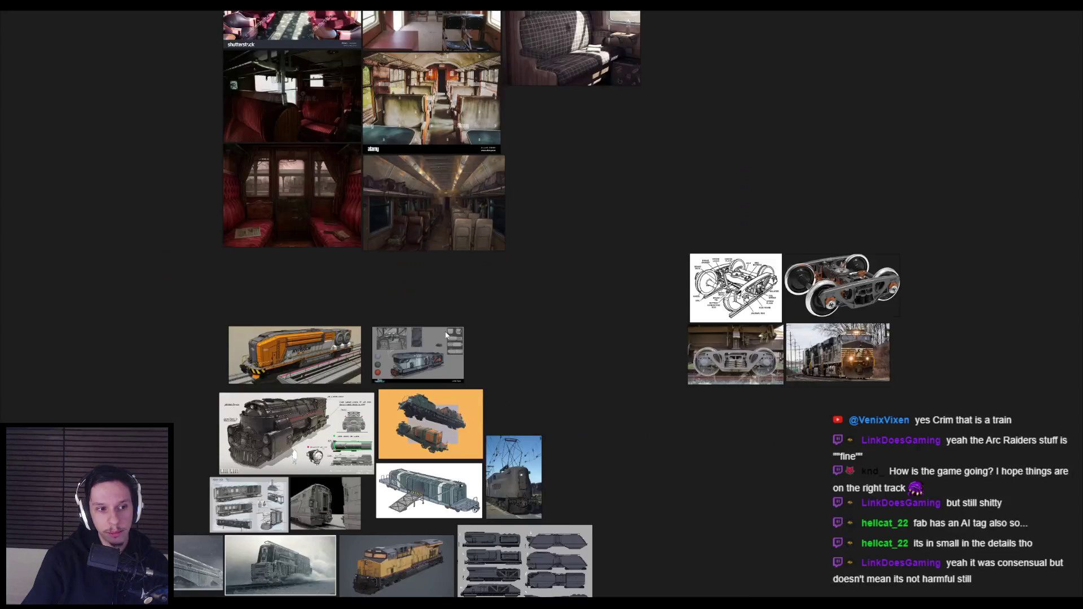
# Zoom out from the bogie images and pan across the train concept art cluster.
pyautogui.scroll(-3, 445, 336)
pyautogui.scroll(10, 454, 320)
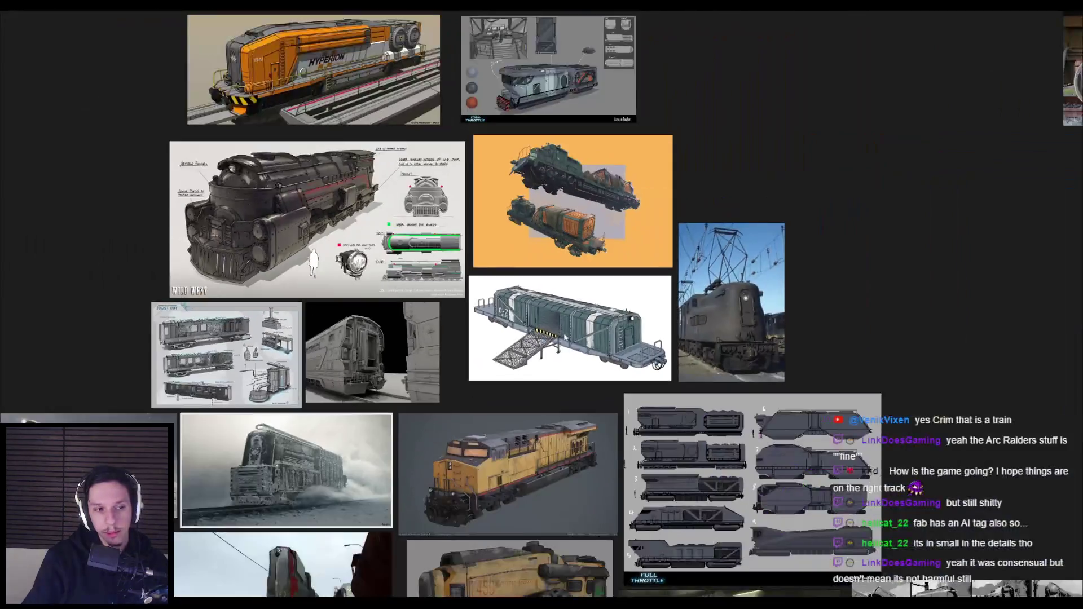
pyautogui.scroll(-5, 533, 334)
pyautogui.scroll(6, 533, 334)
pyautogui.scroll(-3, 327, 384)
pyautogui.scroll(2, 617, 294)
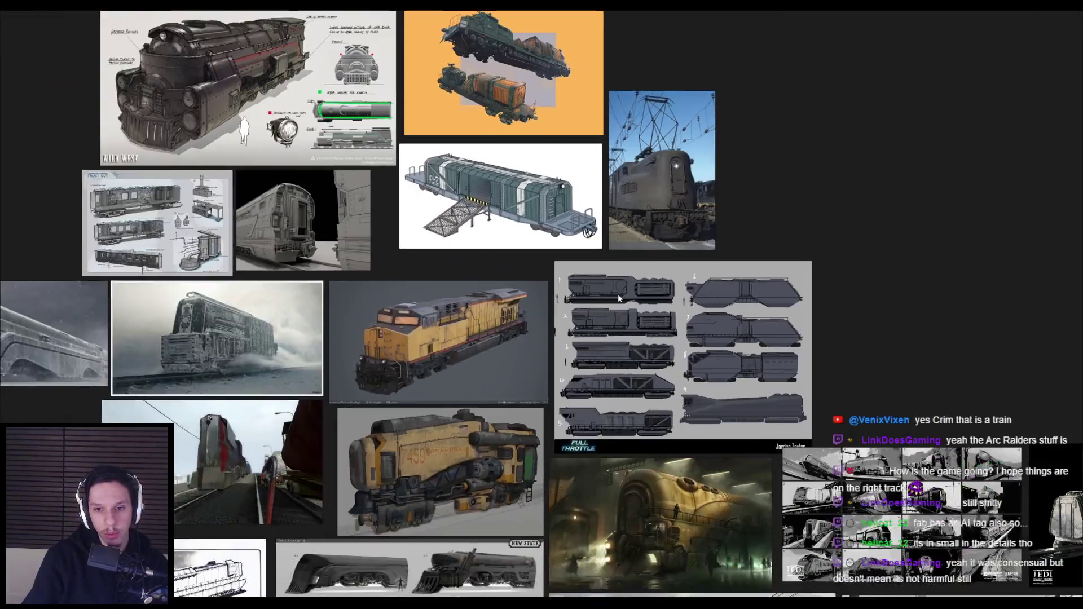
pyautogui.scroll(-3, 618, 294)
pyautogui.scroll(6, 618, 295)
pyautogui.scroll(-4, 558, 391)
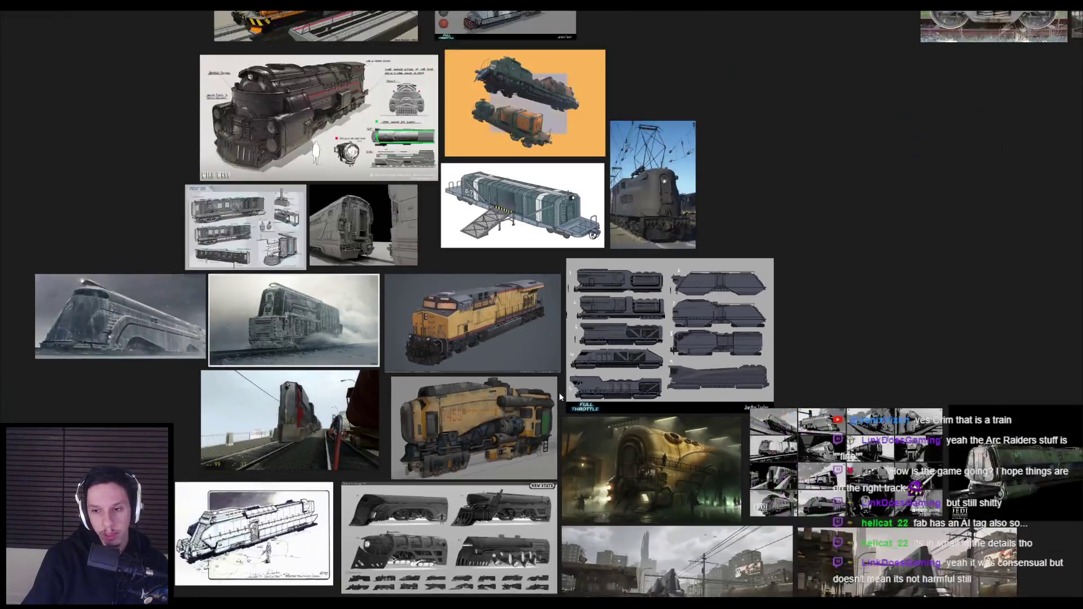
pyautogui.scroll(-3, 560, 395)
pyautogui.scroll(5, 560, 395)
pyautogui.scroll(-2, 544, 412)
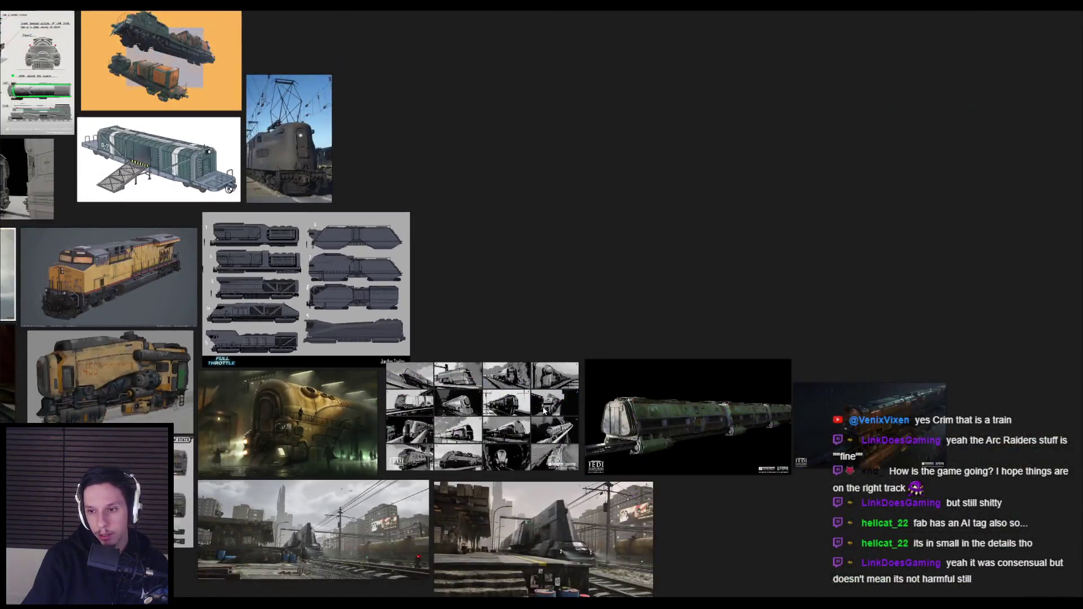
pyautogui.scroll(-1, 544, 412)
pyautogui.scroll(5, 550, 411)
pyautogui.scroll(-2, 546, 411)
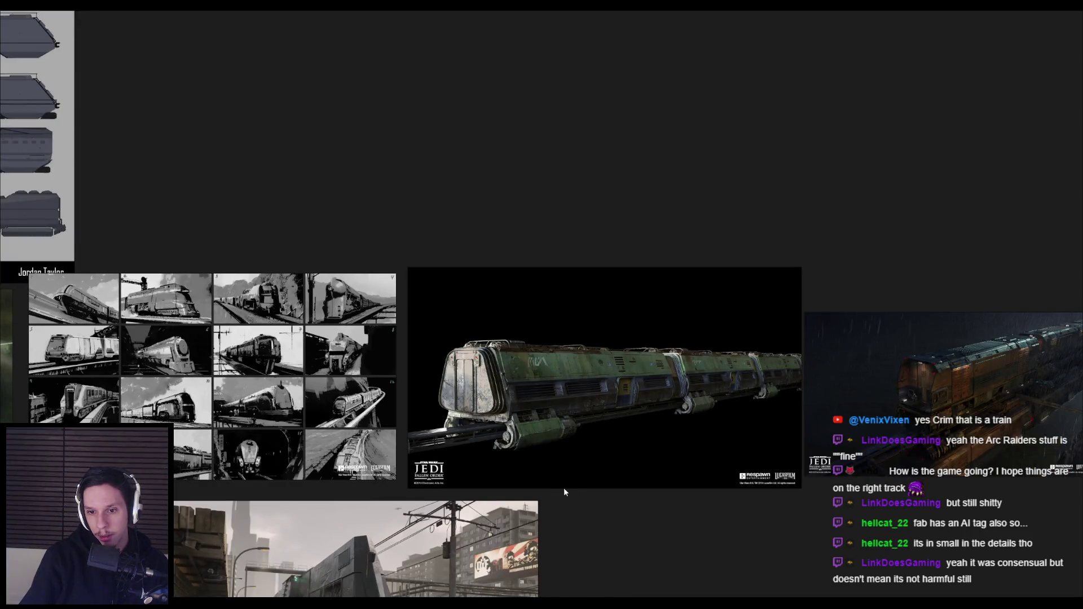
pyautogui.scroll(-3, 539, 494)
pyautogui.scroll(2, 476, 399)
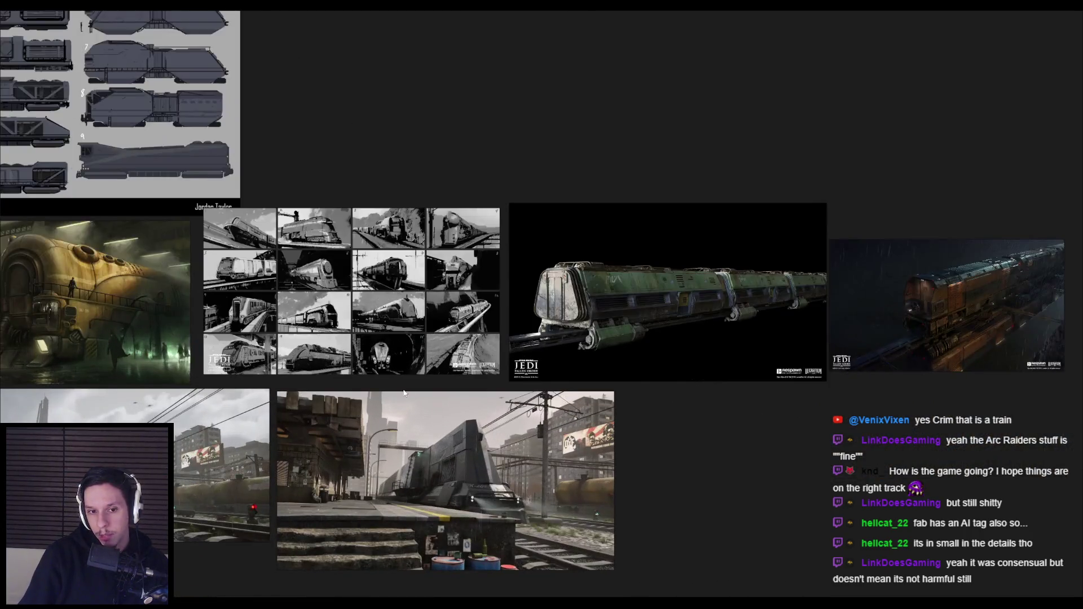
pyautogui.scroll(-2, 523, 374)
pyautogui.scroll(2, 521, 375)
pyautogui.scroll(-2, 522, 374)
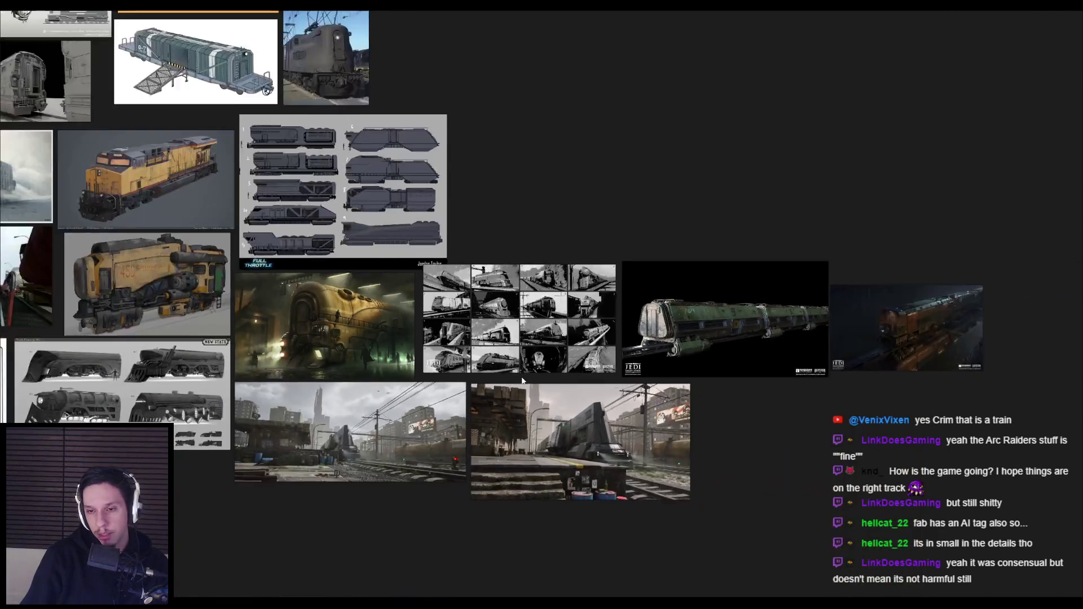
pyautogui.scroll(3, 522, 379)
pyautogui.scroll(1, 529, 391)
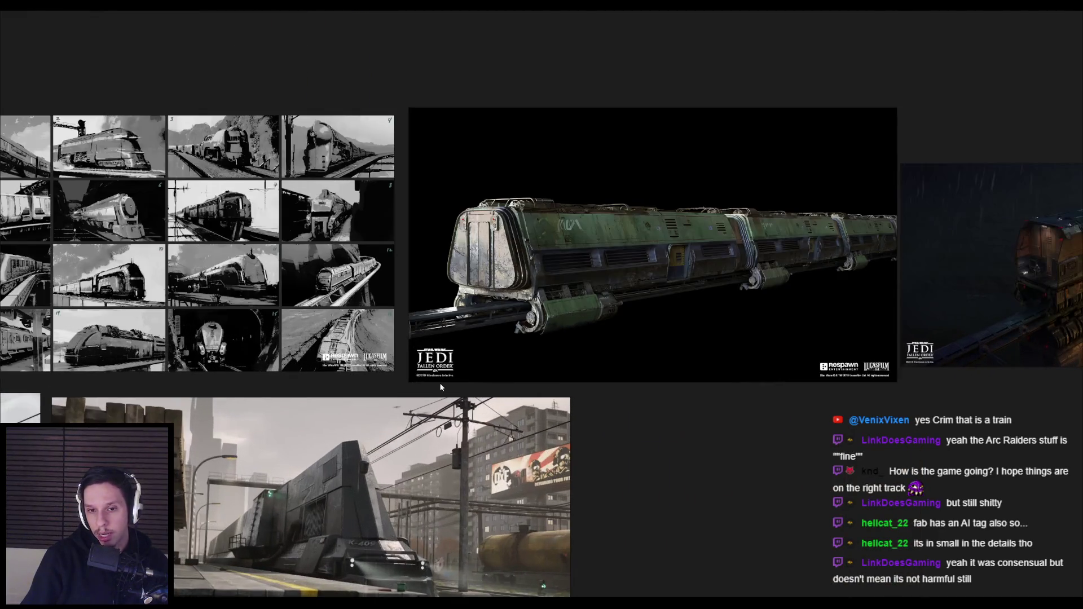
pyautogui.scroll(2, 403, 375)
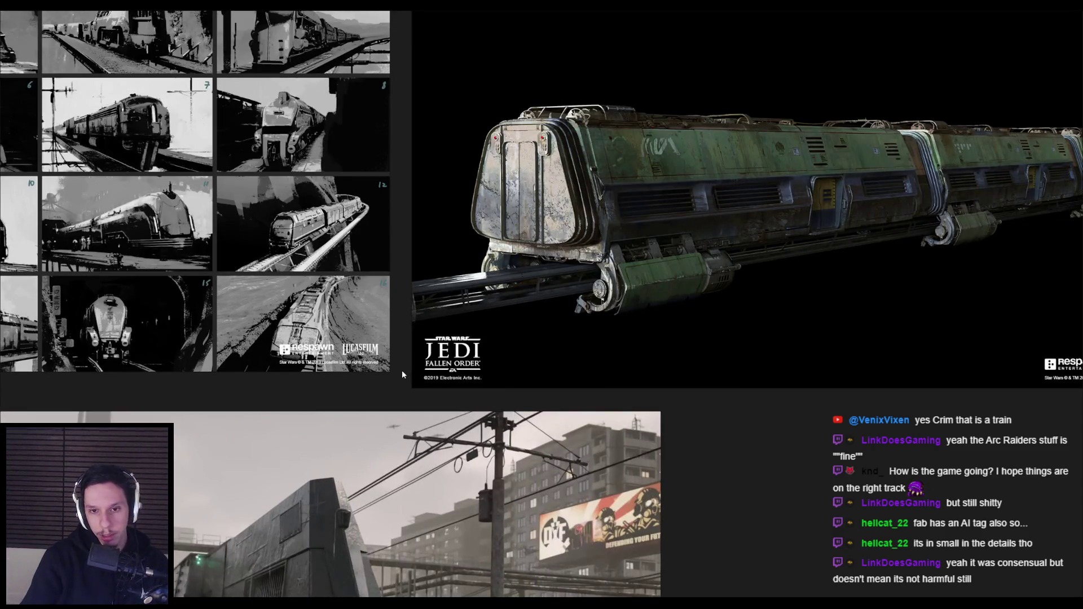
pyautogui.scroll(-4, 402, 371)
pyautogui.scroll(-2, 402, 371)
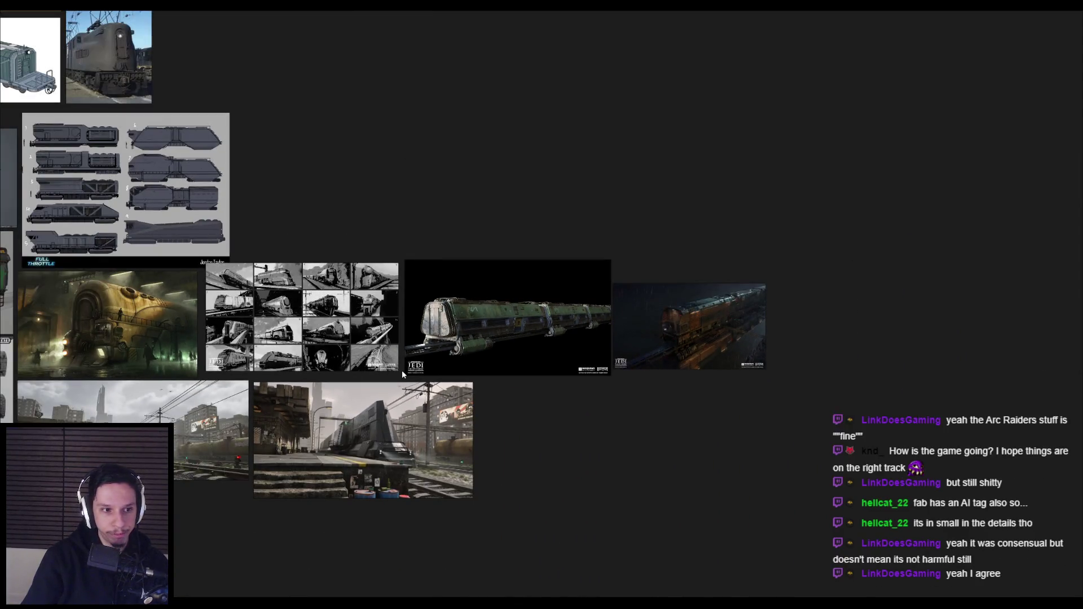
pyautogui.hscroll(-5, 401, 370)
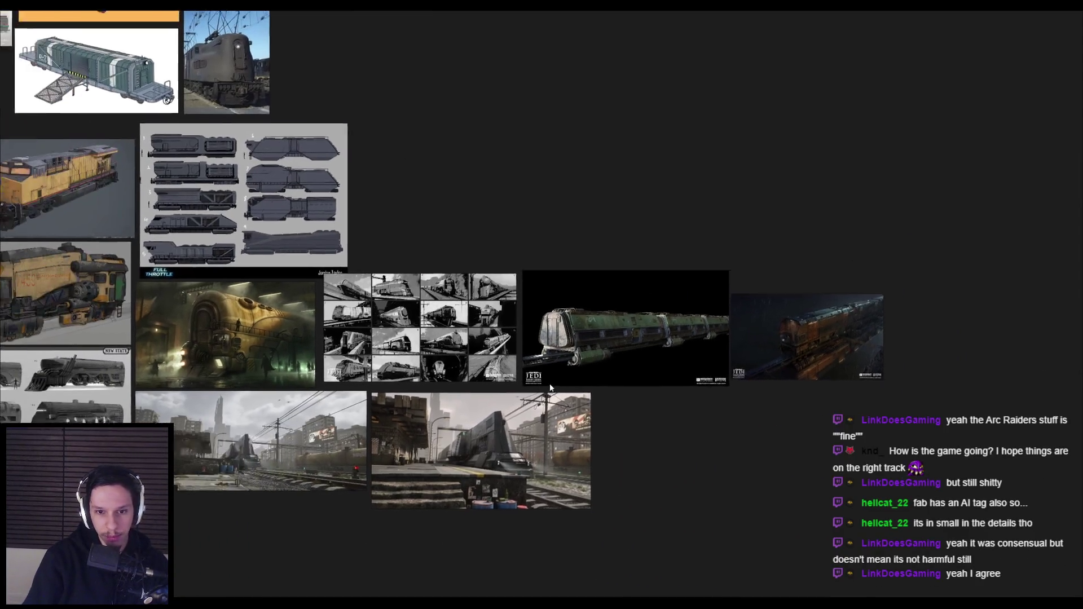
pyautogui.hscroll(-5, 386, 398)
pyautogui.scroll(-1, 479, 403)
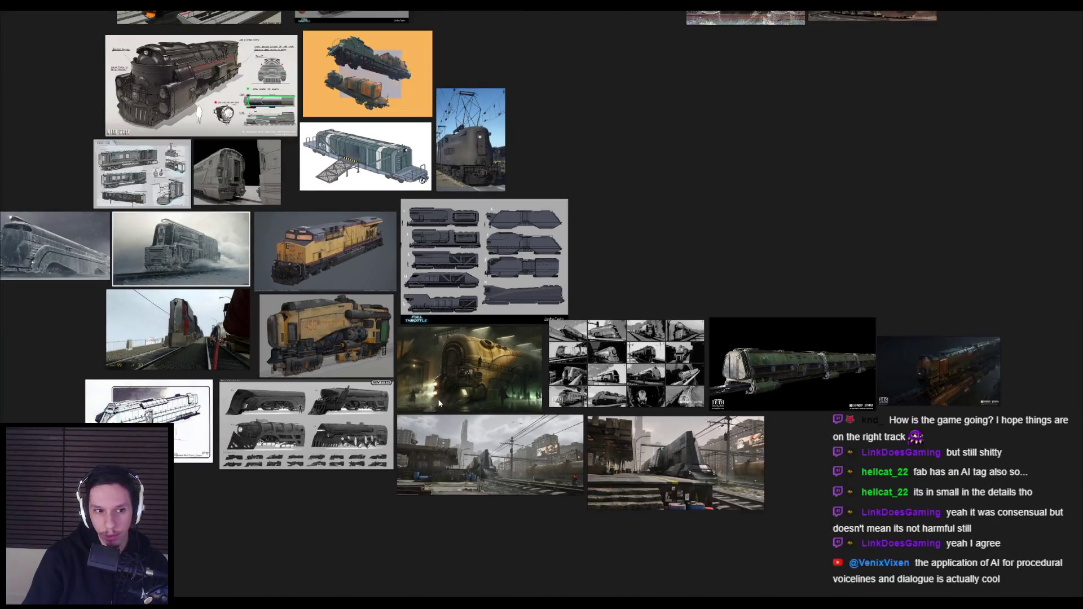
pyautogui.hscroll(-5, 567, 413)
pyautogui.scroll(-3, 567, 414)
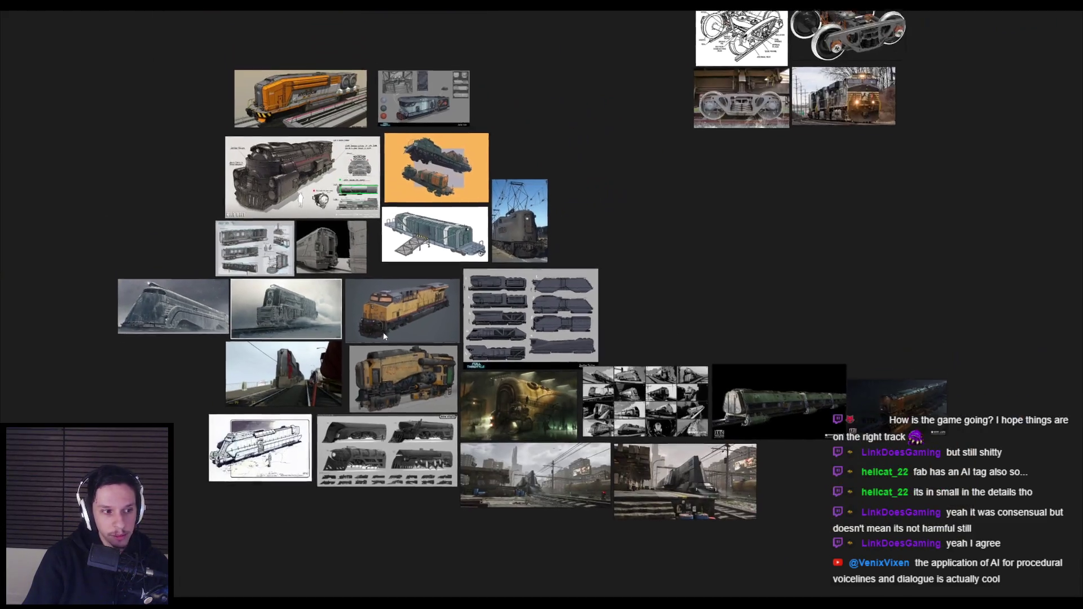
pyautogui.moveTo(384, 334); pyautogui.dragTo(382, 397)
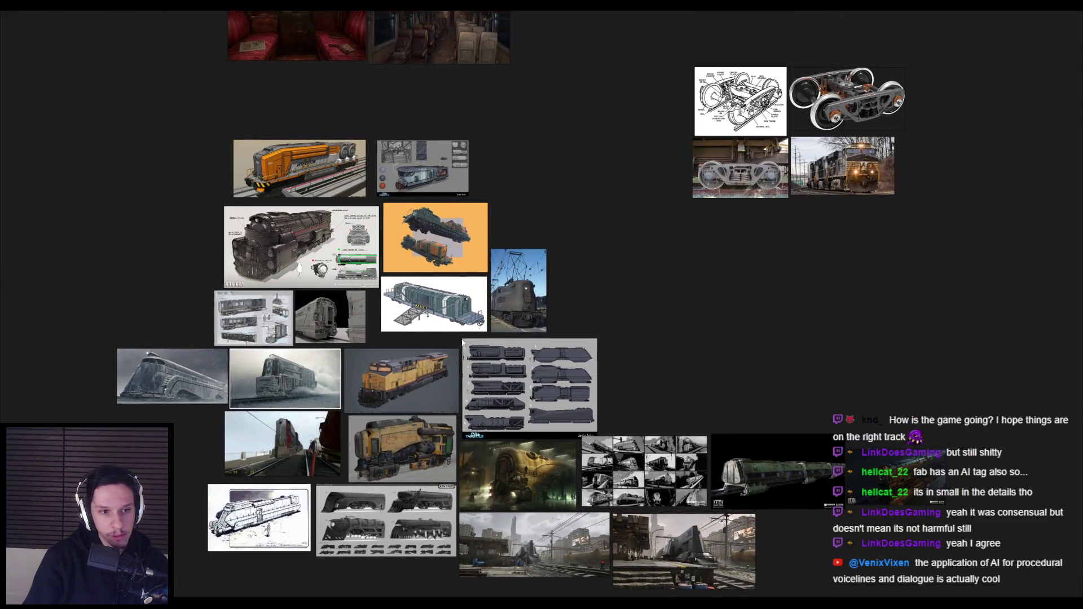
# Box-select the four bogie and locomotive images, then clear the selection.
pyautogui.scroll(3, 506, 340)
pyautogui.moveTo(600, 240); pyautogui.dragTo(776, 376)
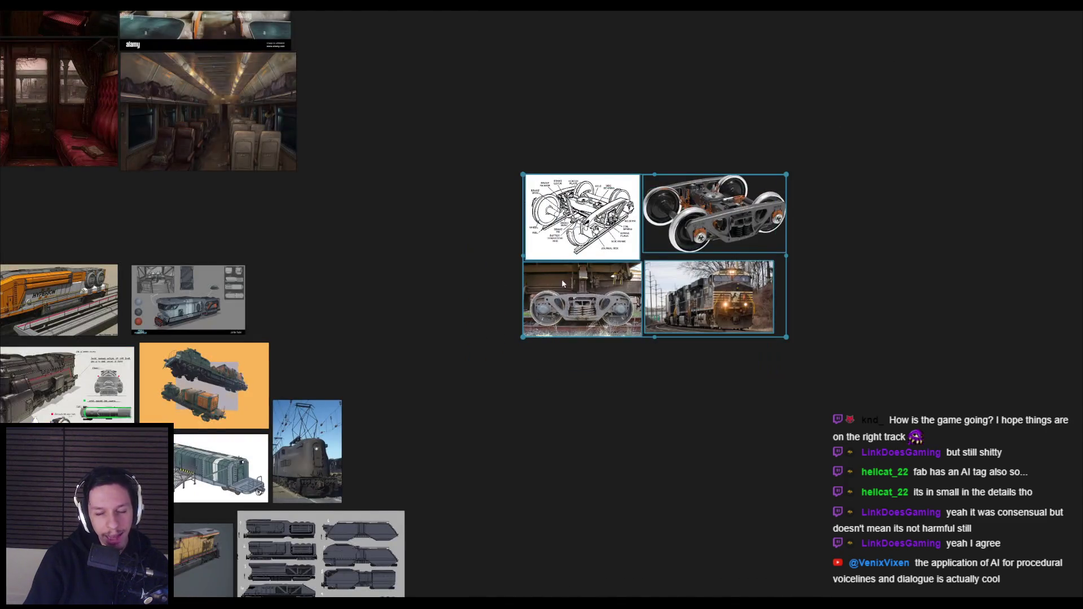
pyautogui.scroll(-3, 561, 267)
pyautogui.scroll(-1, 520, 324)
pyautogui.moveTo(521, 323); pyautogui.dragTo(438, 430)
# Zoom around the board, shift the view down and left, and save it.
pyautogui.scroll(-1, 438, 430)
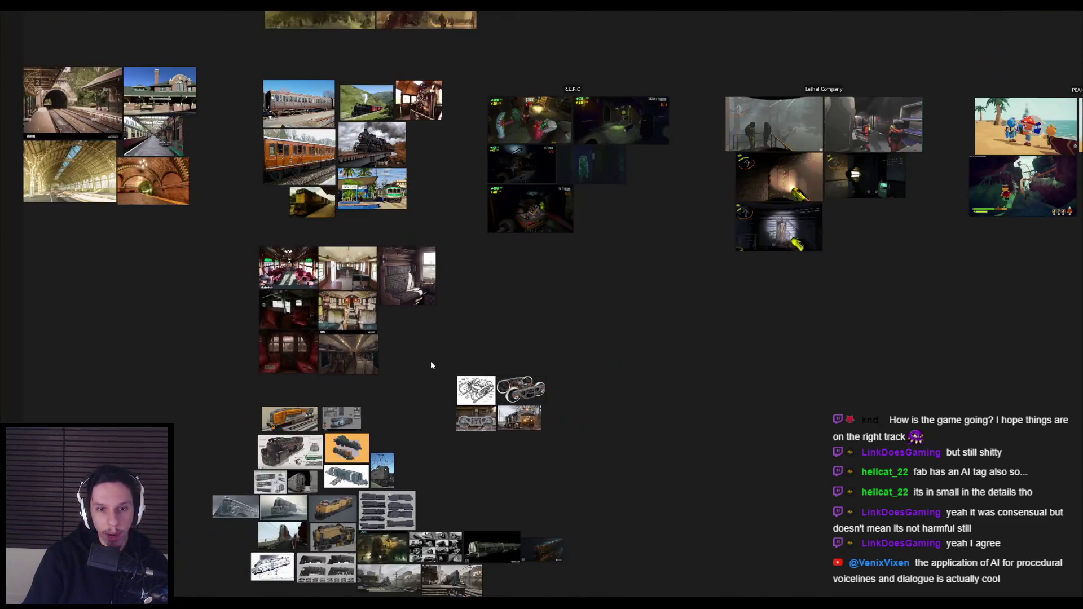
pyautogui.scroll(-2, 431, 363)
pyautogui.scroll(2, 512, 397)
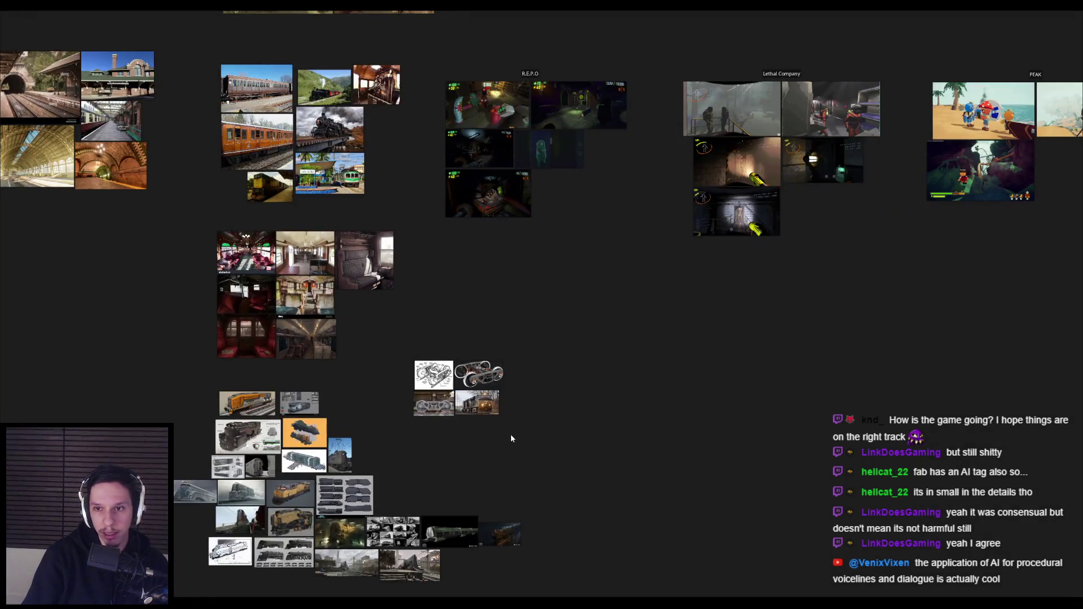
pyautogui.scroll(3, 511, 438)
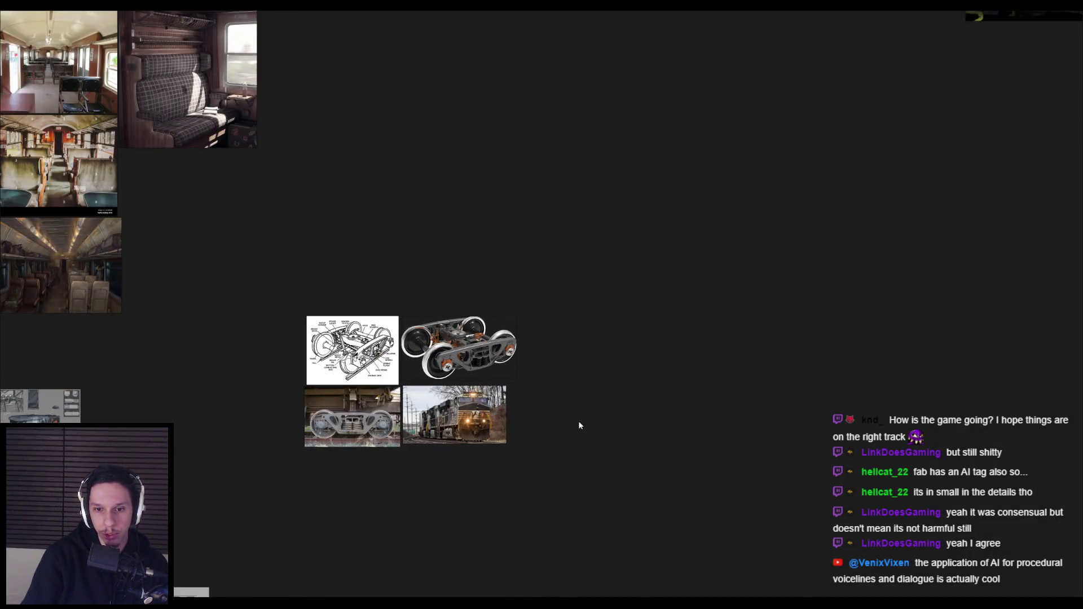
pyautogui.scroll(-2, 577, 426)
pyautogui.scroll(2, 590, 445)
pyautogui.scroll(2, 497, 457)
pyautogui.scroll(-2, 486, 421)
pyautogui.scroll(-2, 486, 421)
pyautogui.moveTo(487, 421); pyautogui.dragTo(382, 534)
pyautogui.hotkey('ctrl', 's')
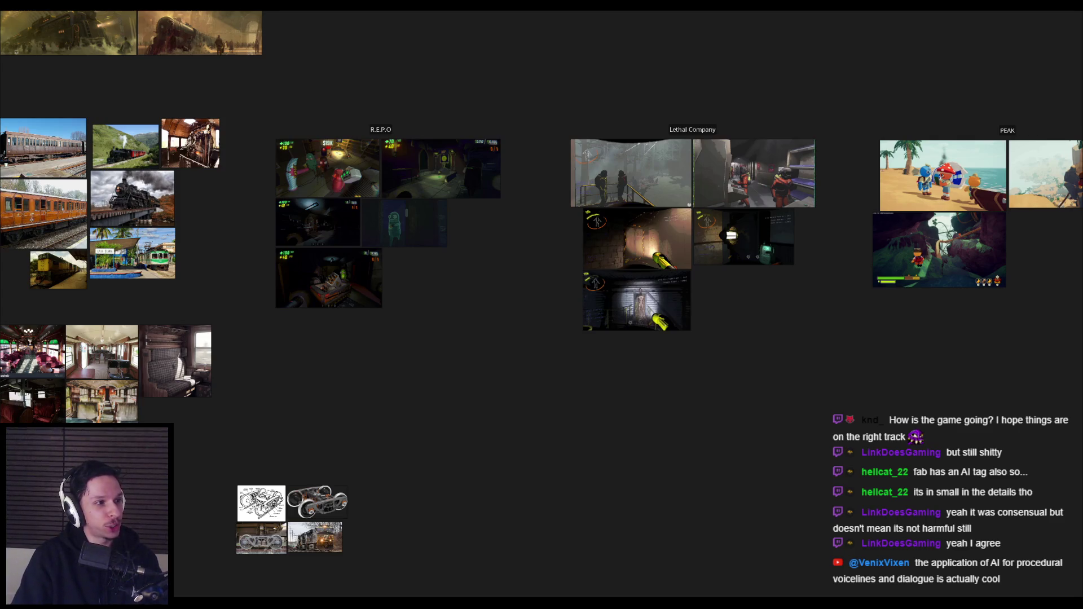
# Zoom out, save the reference board again, and zoom back in.
pyautogui.scroll(-2, 438, 339)
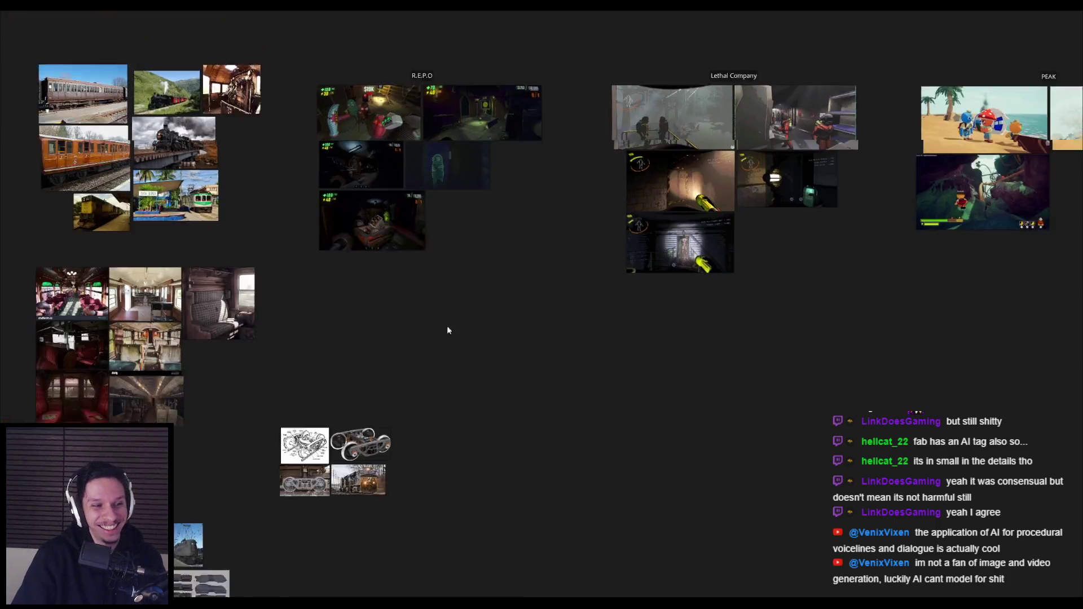
pyautogui.hotkey('ctrl', 's')
pyautogui.scroll(4, 465, 204)
pyautogui.scroll(3, 454, 248)
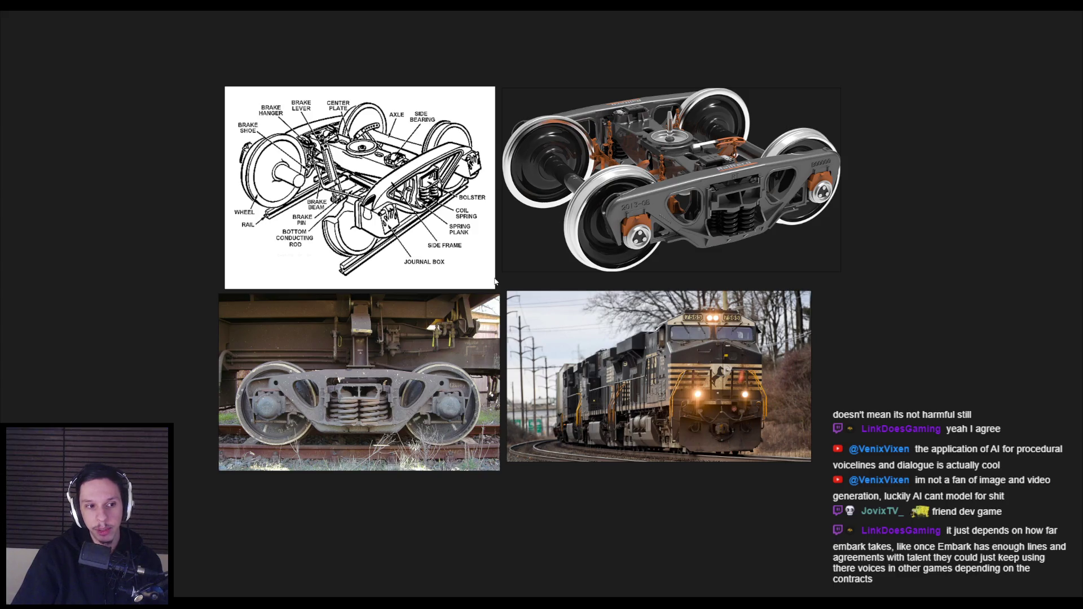
# Zoom in on the two-by-two bogie group and nudge the view to frame it.
pyautogui.scroll(4, 504, 283)
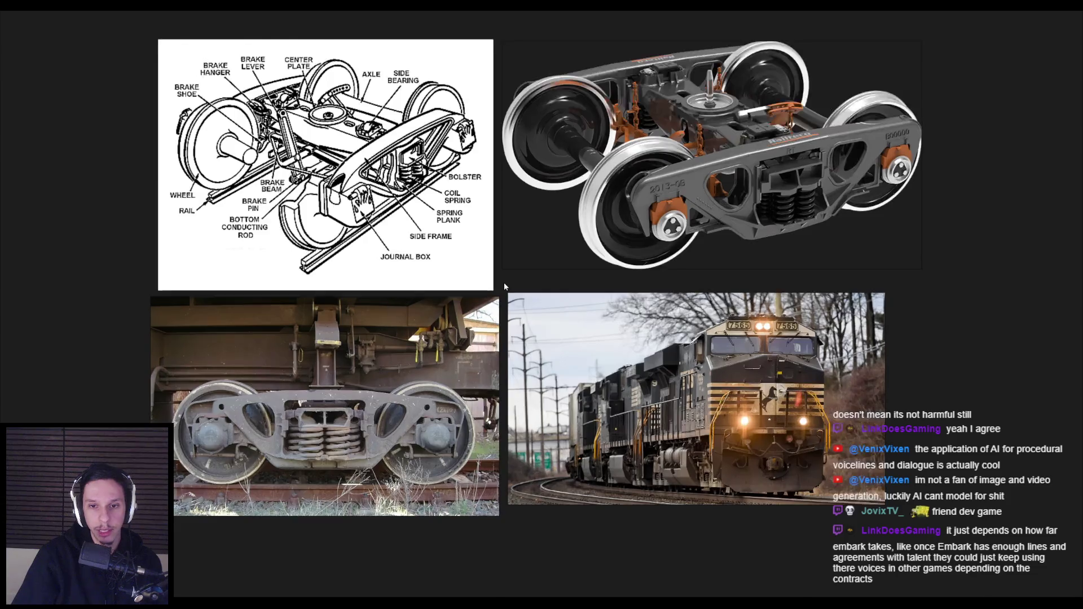
pyautogui.scroll(2, 503, 300)
pyautogui.scroll(-2, 503, 300)
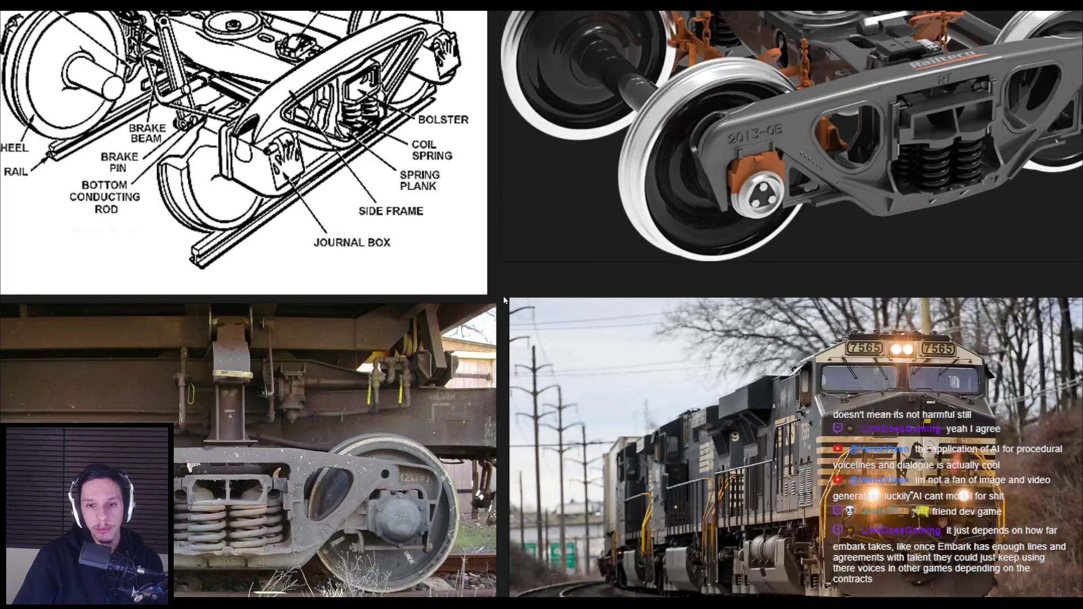
pyautogui.scroll(-3, 504, 299)
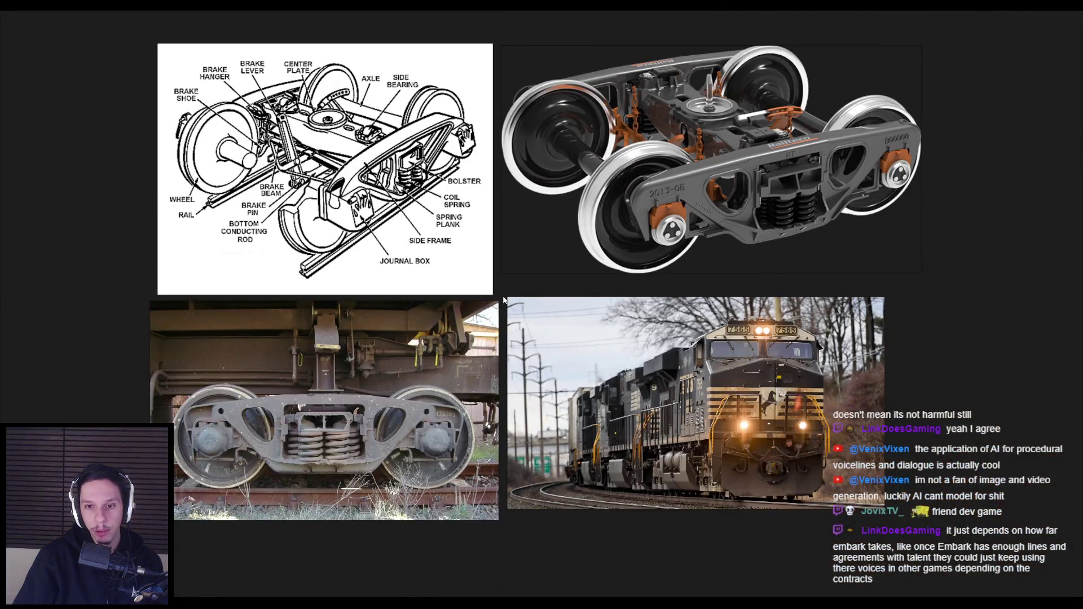
pyautogui.scroll(3, 504, 301)
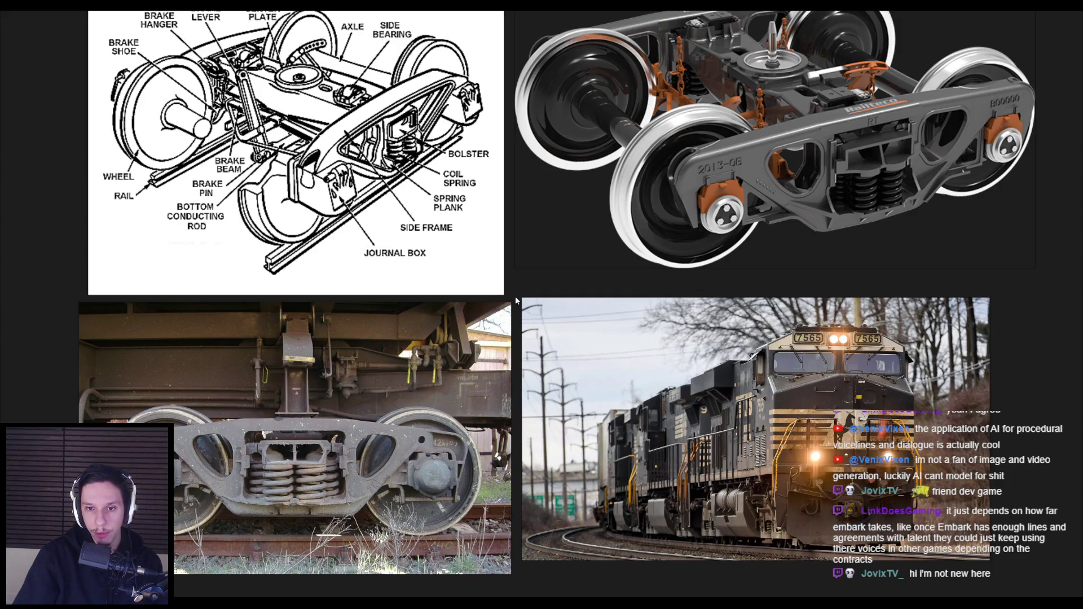
pyautogui.moveTo(516, 297); pyautogui.dragTo(489, 341)
# Zoom in and out on the close-up bogie references.
pyautogui.scroll(-2, 489, 341)
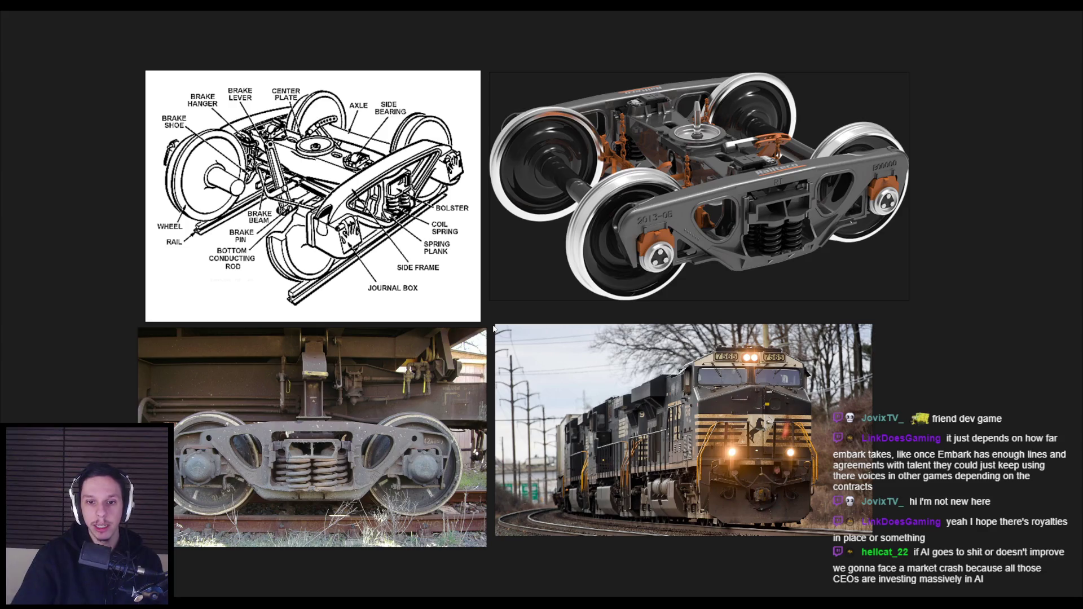
pyautogui.scroll(2, 491, 326)
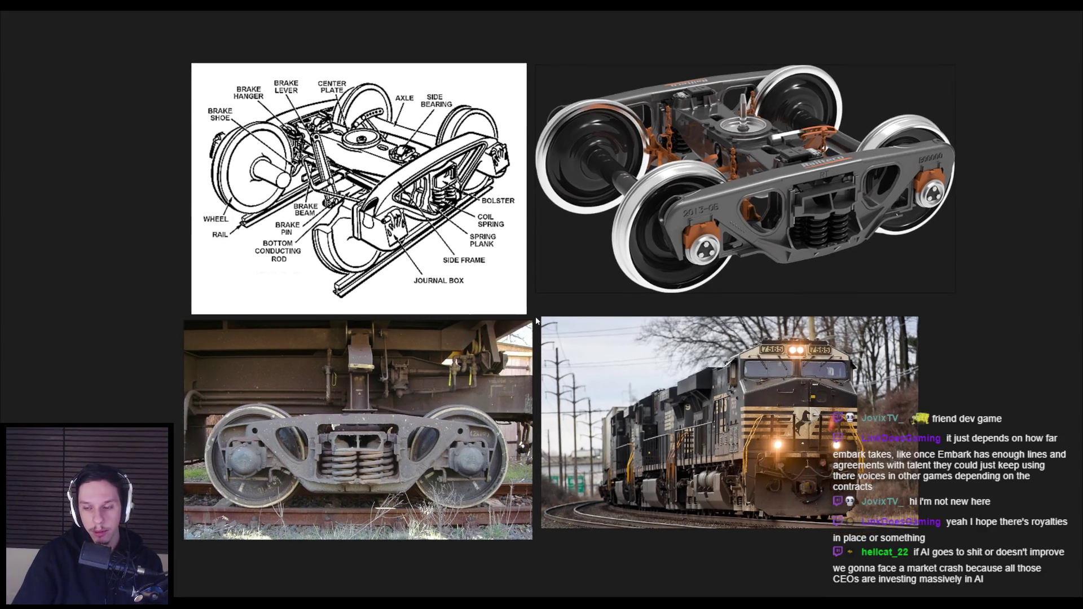
pyautogui.scroll(1, 537, 321)
pyautogui.scroll(-1, 537, 320)
pyautogui.scroll(-1, 536, 320)
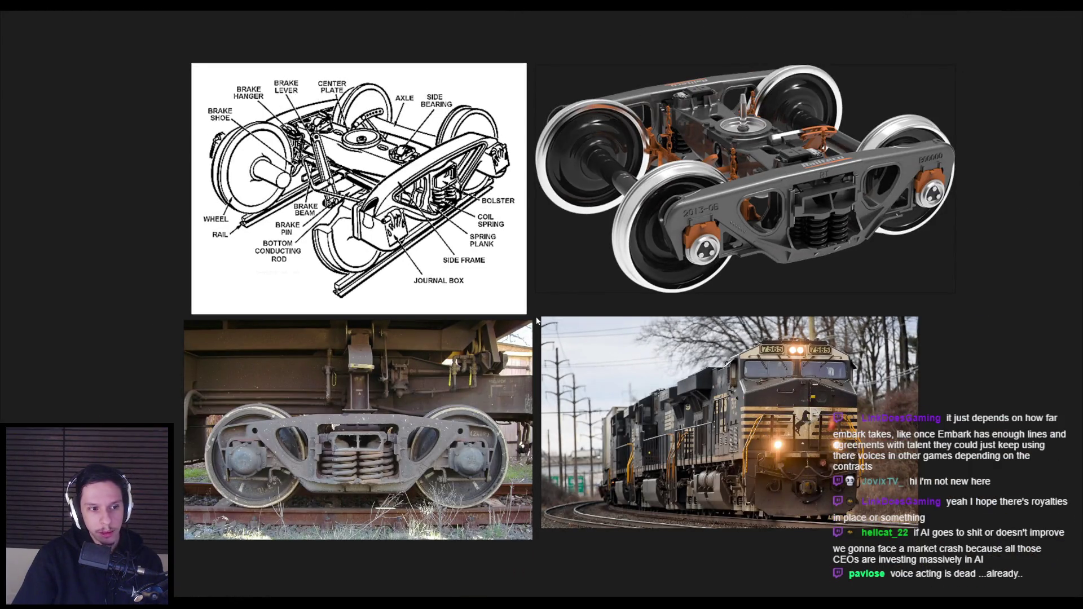
pyautogui.scroll(2, 536, 320)
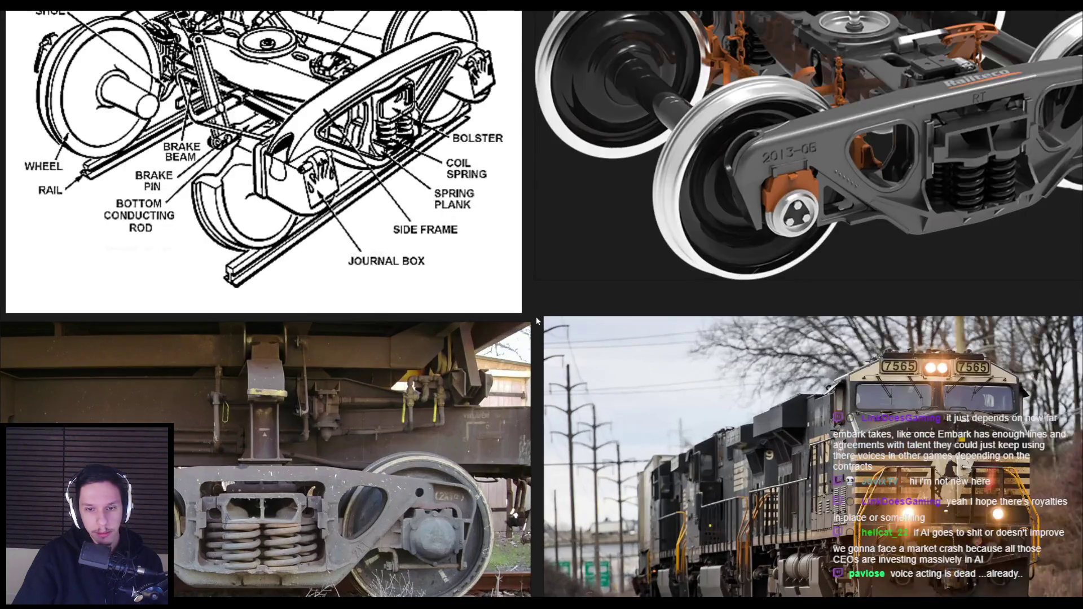
pyautogui.scroll(-2, 539, 389)
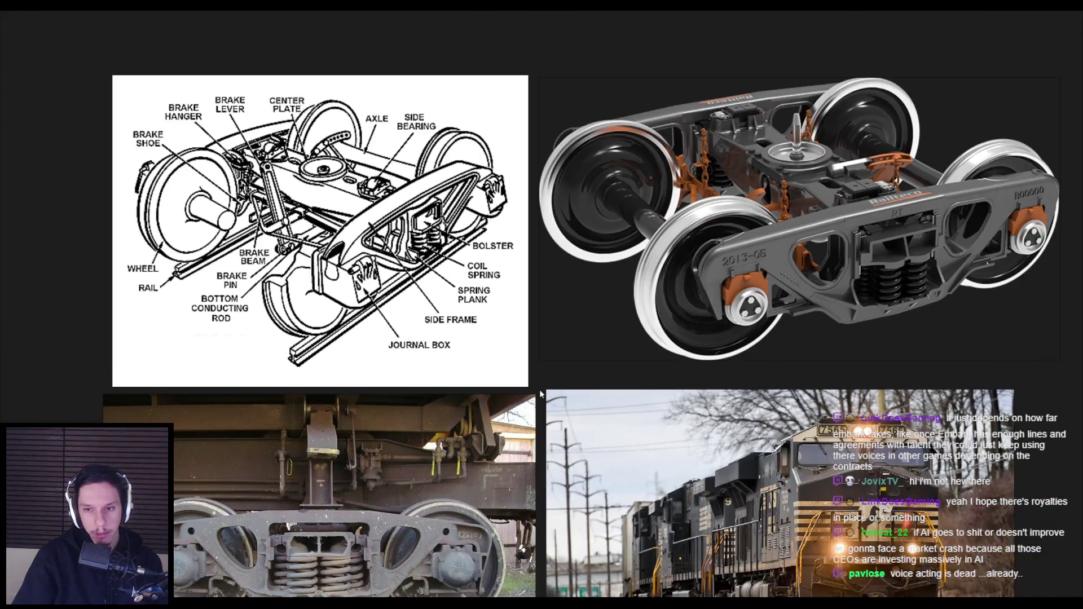
pyautogui.scroll(-1, 540, 389)
# Zoom out and pan toward the armored-train sheet, green boxcar and yellow diesel images.
pyautogui.moveTo(539, 389); pyautogui.dragTo(638, 318)
pyautogui.scroll(-3, 637, 318)
pyautogui.moveTo(440, 386); pyautogui.dragTo(627, 316)
pyautogui.scroll(-2, 587, 51)
# Zoom in and out across the PureRef board to browse the train concept art and bogie photos.
pyautogui.scroll(2, 471, 355)
pyautogui.scroll(2, 467, 324)
pyautogui.scroll(2, 466, 330)
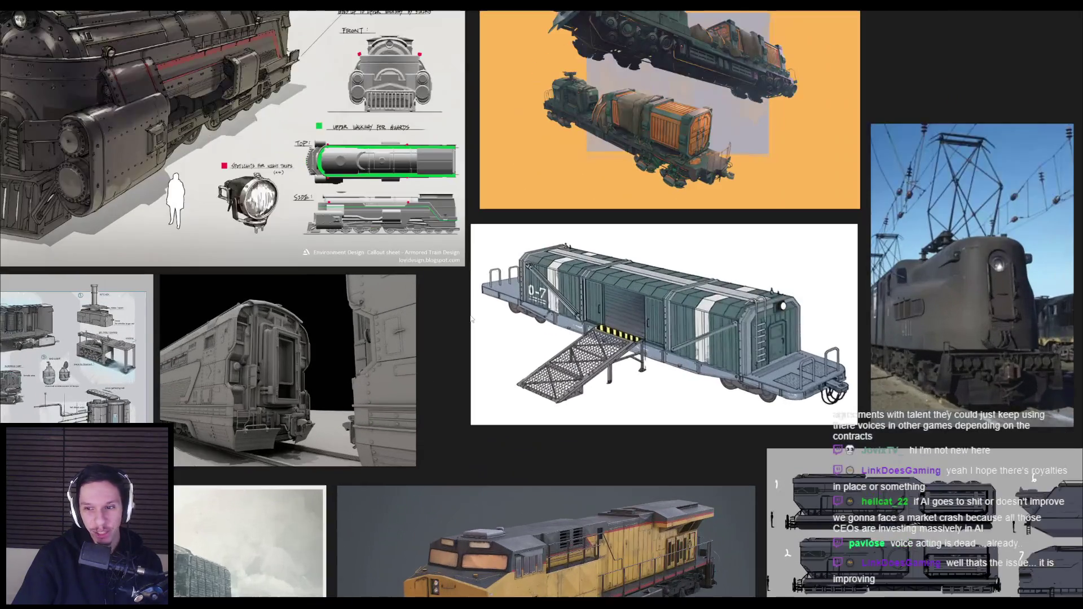
pyautogui.scroll(-1, 457, 345)
pyautogui.scroll(1, 466, 345)
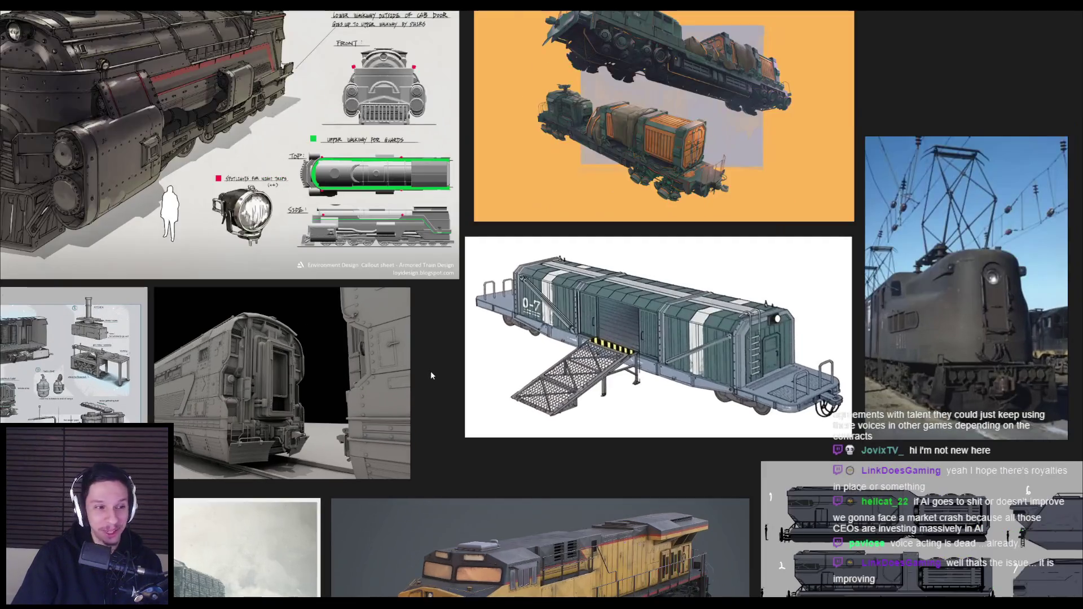
pyautogui.scroll(-1, 429, 371)
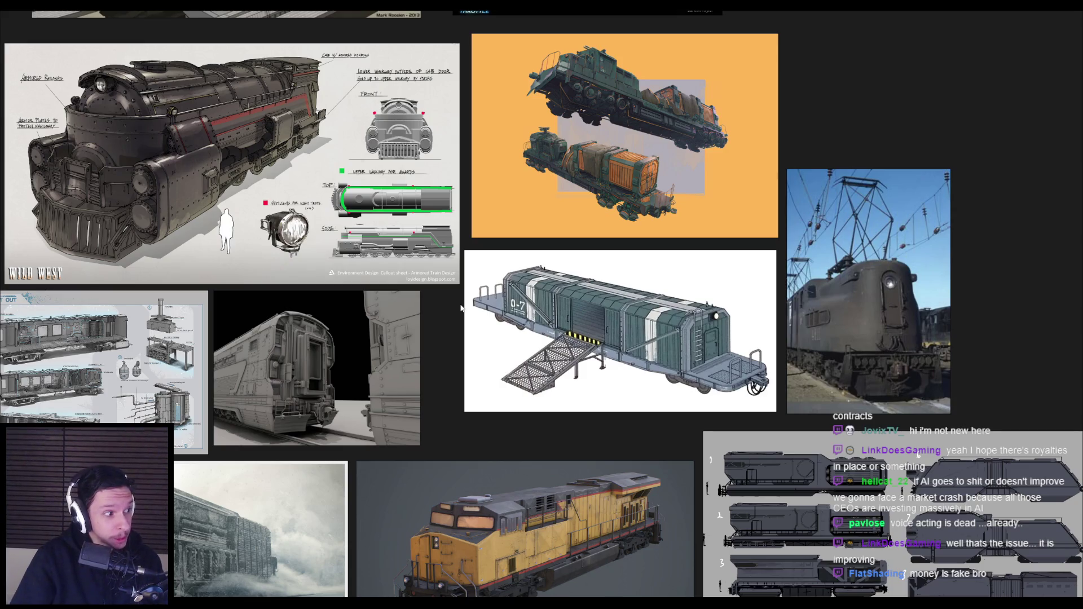
pyautogui.scroll(3, 461, 307)
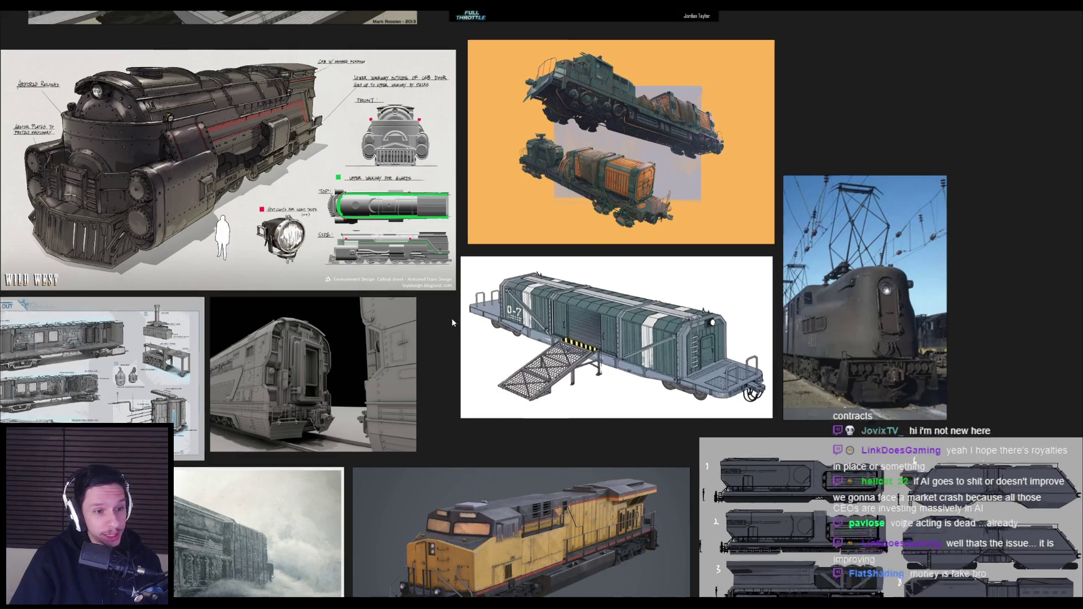
pyautogui.scroll(-5, 444, 307)
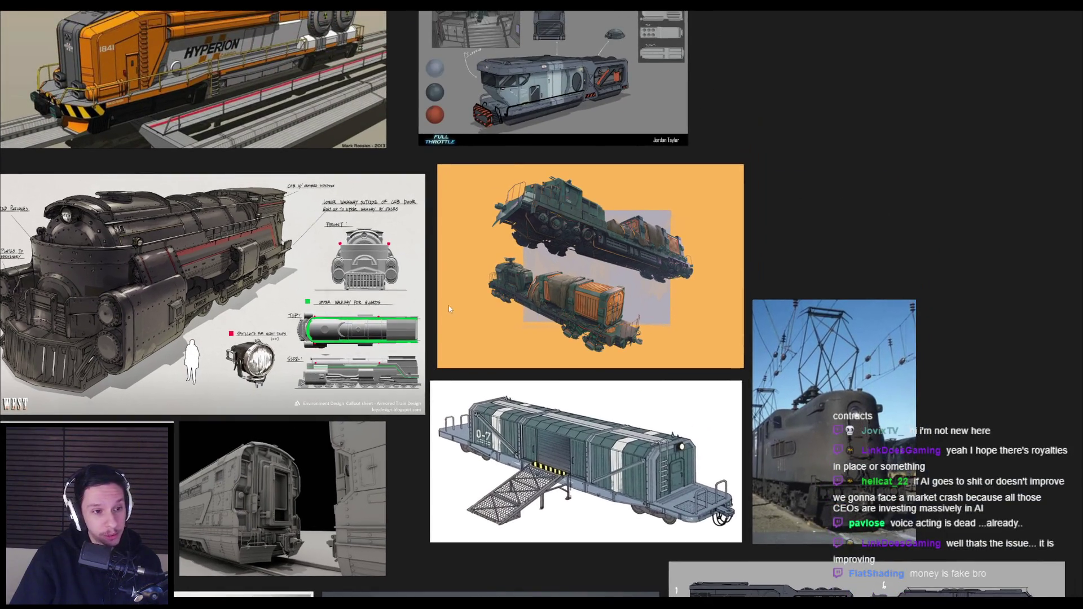
pyautogui.scroll(5, 464, 172)
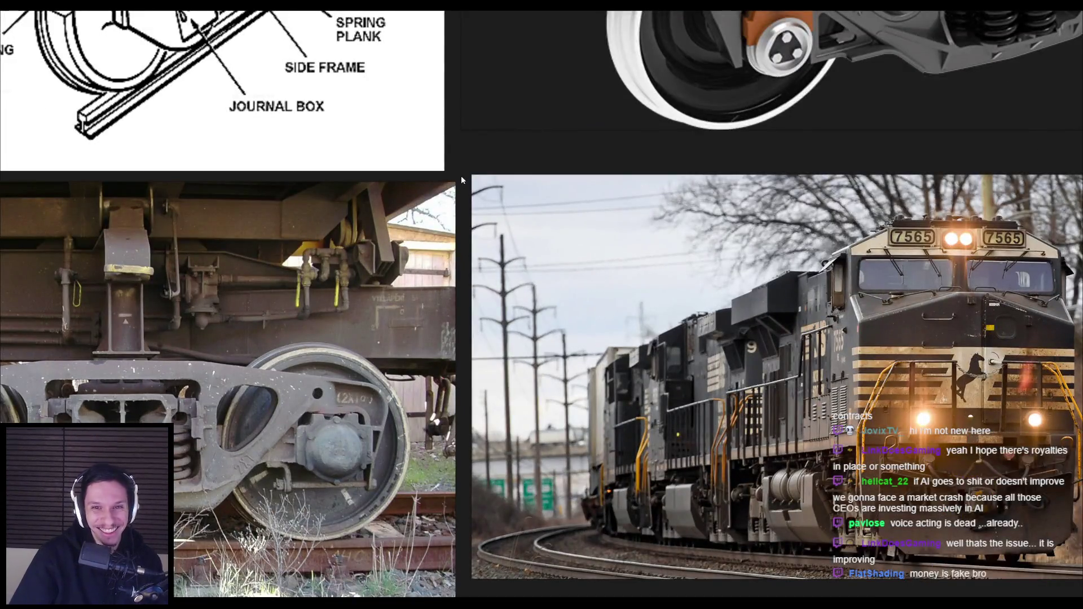
# Zoom out and pan the PureRef board over to the train reference images.
pyautogui.scroll(-5, 464, 172)
pyautogui.scroll(-2, 428, 277)
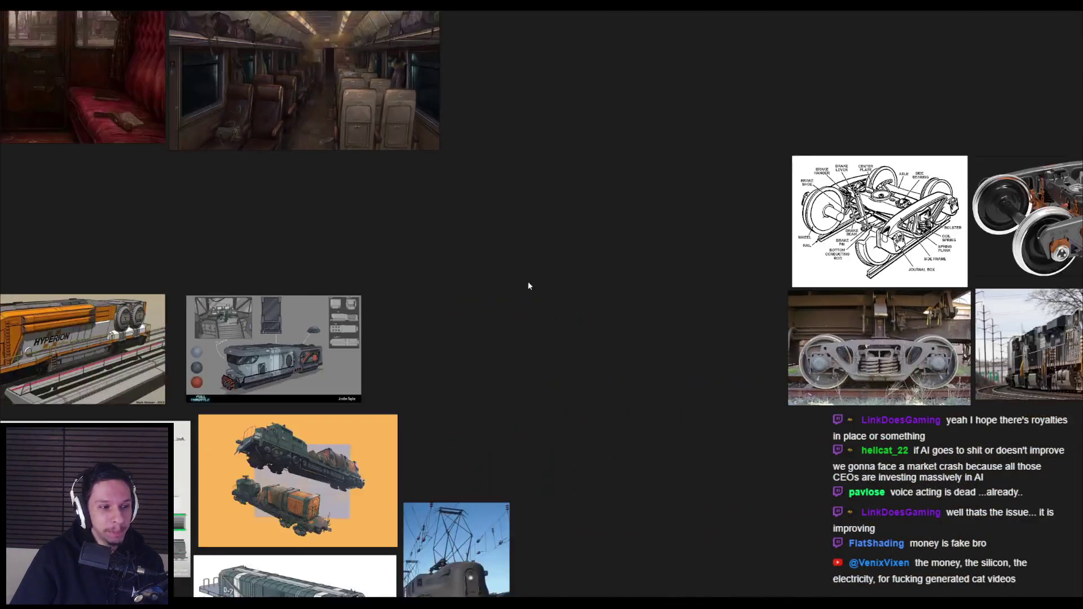
pyautogui.moveTo(392, 284); pyautogui.dragTo(544, 246)
pyautogui.scroll(-2, 657, 281)
pyautogui.moveTo(656, 281); pyautogui.dragTo(490, 385)
# Frame the four bogie images, zoom in to study them, then pan toward the Hyperion concept art.
pyautogui.press('f')
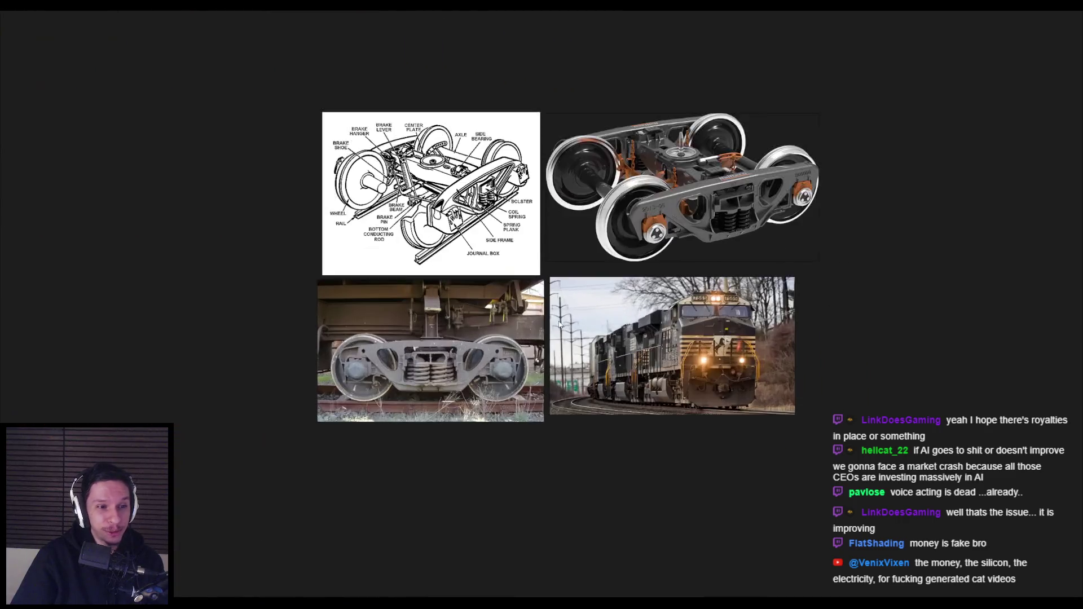
pyautogui.scroll(3, 539, 269)
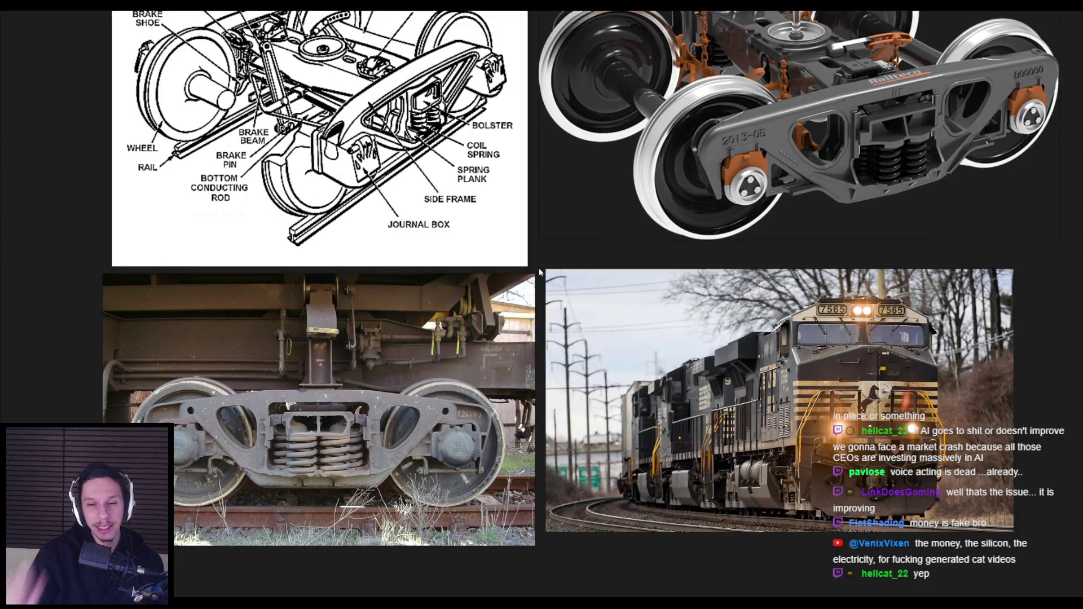
pyautogui.scroll(2, 540, 268)
pyautogui.scroll(-1, 540, 272)
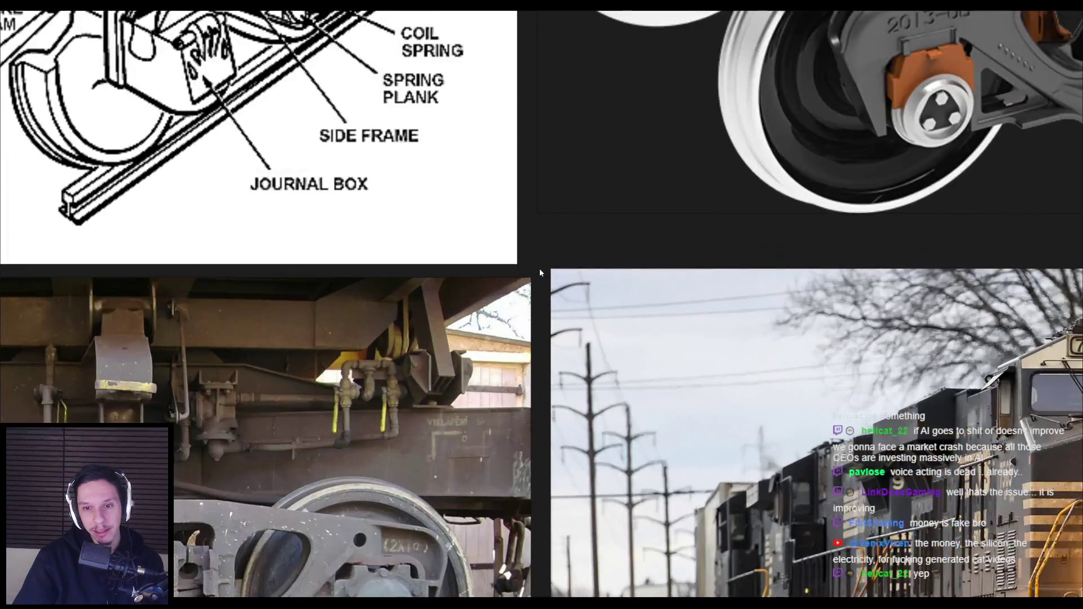
pyautogui.scroll(-3, 540, 273)
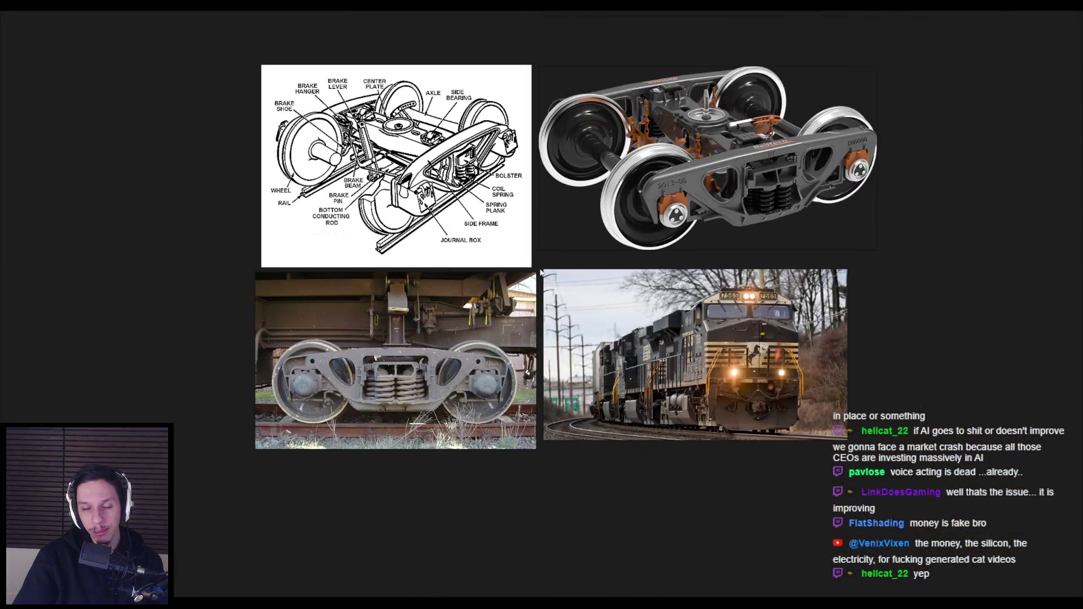
pyautogui.scroll(4, 540, 272)
pyautogui.scroll(-3, 540, 273)
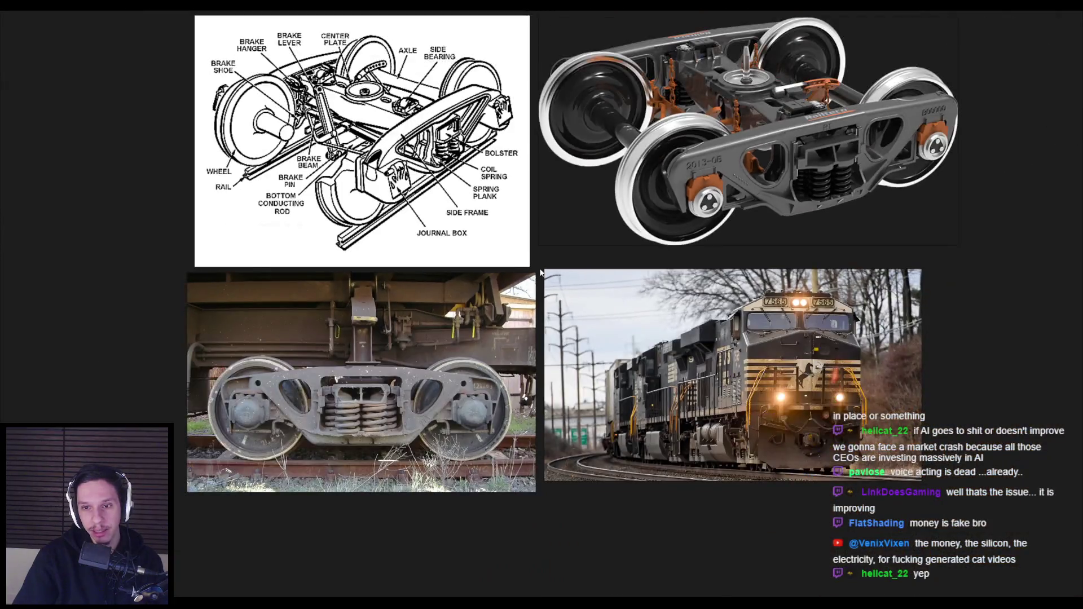
pyautogui.scroll(-2, 540, 273)
pyautogui.moveTo(283, 278); pyautogui.dragTo(571, 264)
pyautogui.scroll(4, 444, 351)
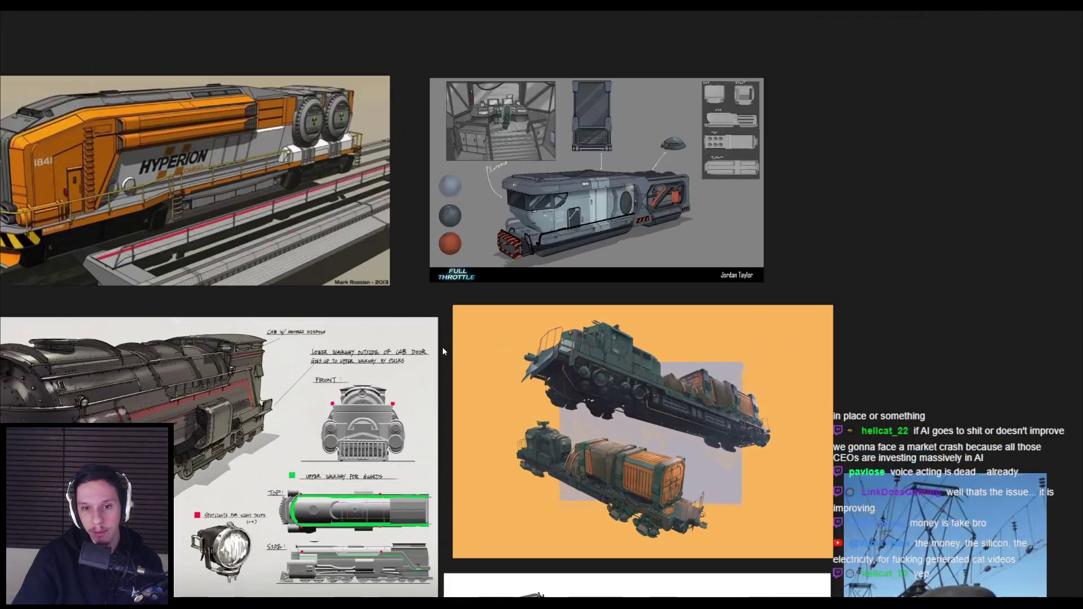
# Pan and zoom through the lower train concept images toward the further references.
pyautogui.scroll(-1, 442, 347)
pyautogui.moveTo(442, 338); pyautogui.dragTo(445, 371)
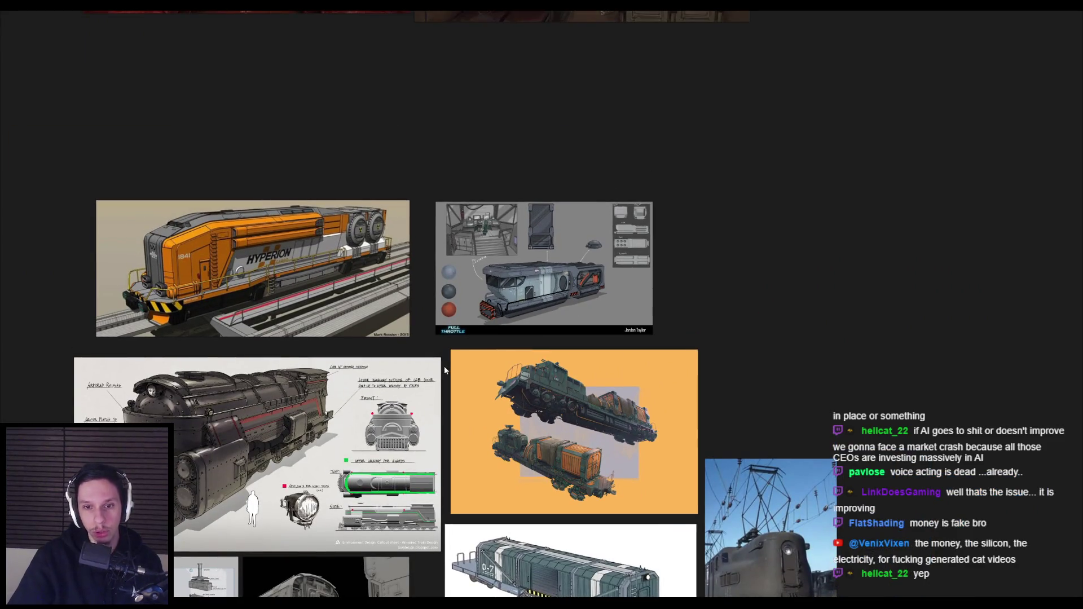
pyautogui.scroll(-2, 444, 365)
pyautogui.scroll(2, 449, 367)
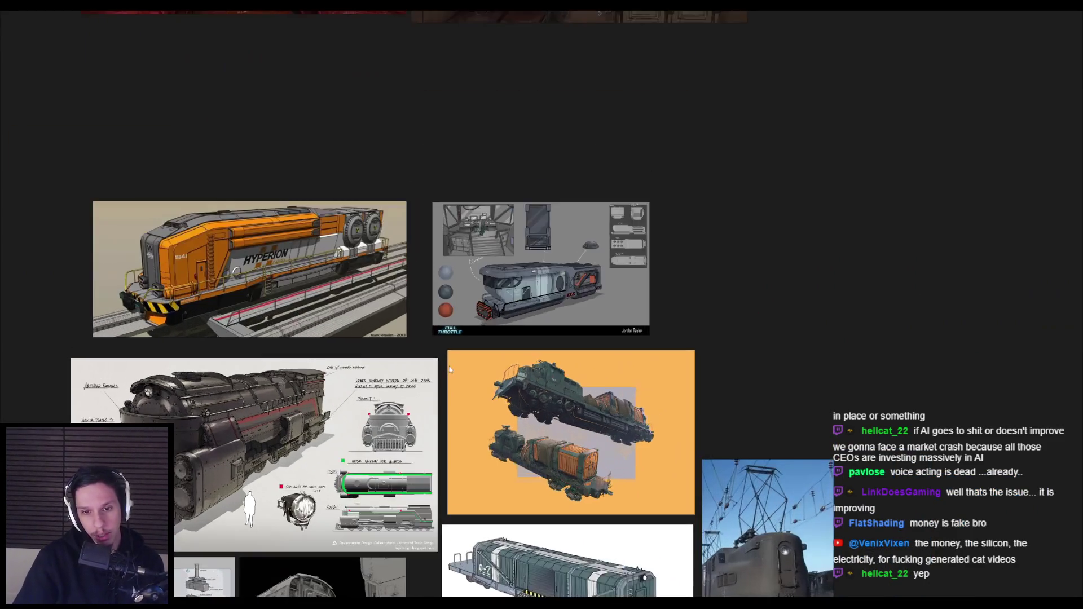
pyautogui.scroll(2, 446, 365)
pyautogui.scroll(-2, 442, 366)
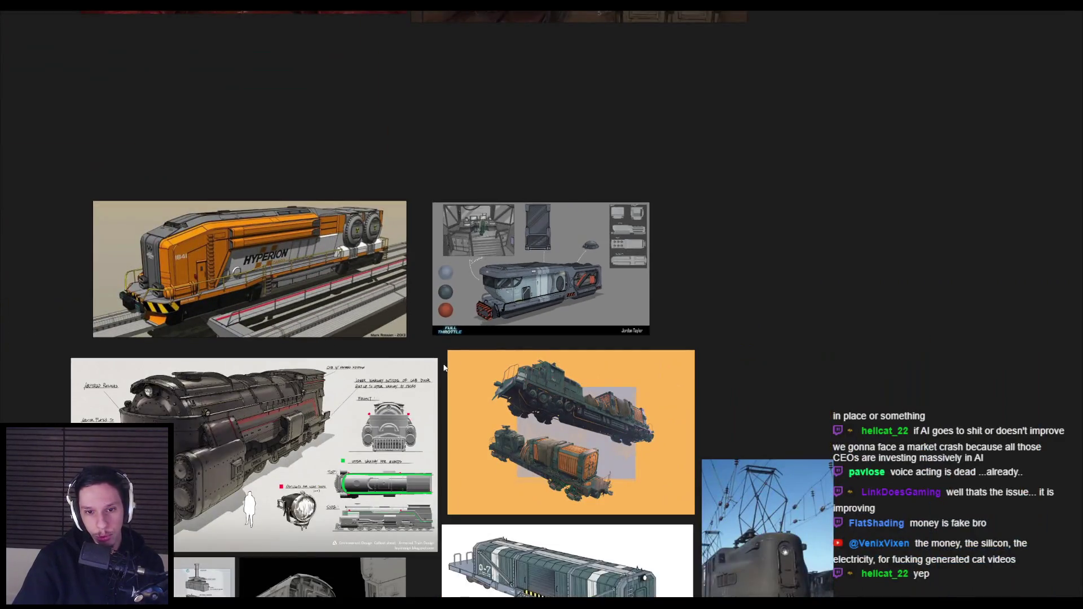
pyautogui.scroll(-3, 443, 368)
pyautogui.scroll(4, 444, 368)
pyautogui.moveTo(443, 368); pyautogui.dragTo(437, 254)
pyautogui.scroll(-2, 428, 417)
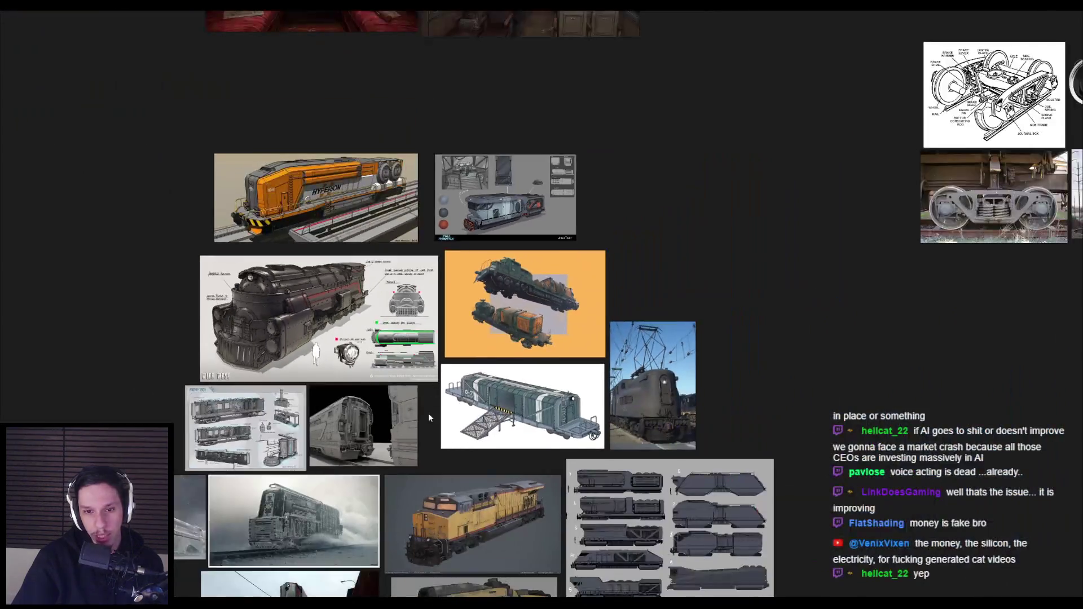
pyautogui.scroll(2, 459, 337)
pyautogui.scroll(-1, 455, 379)
pyautogui.moveTo(455, 379); pyautogui.dragTo(468, 302)
pyautogui.scroll(2, 482, 327)
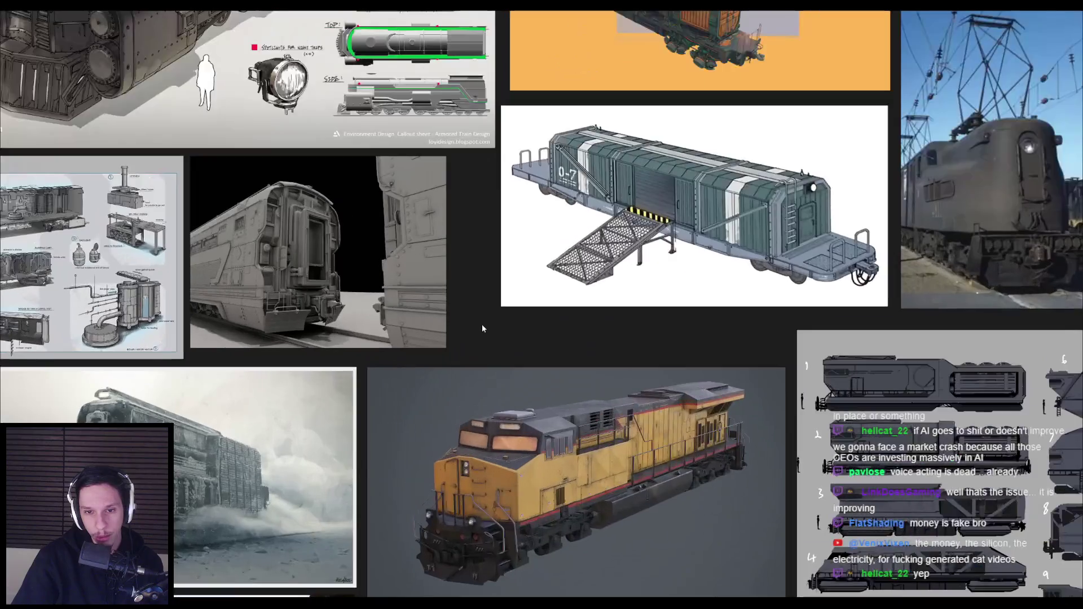
pyautogui.scroll(-1, 481, 360)
pyautogui.scroll(-4, 482, 338)
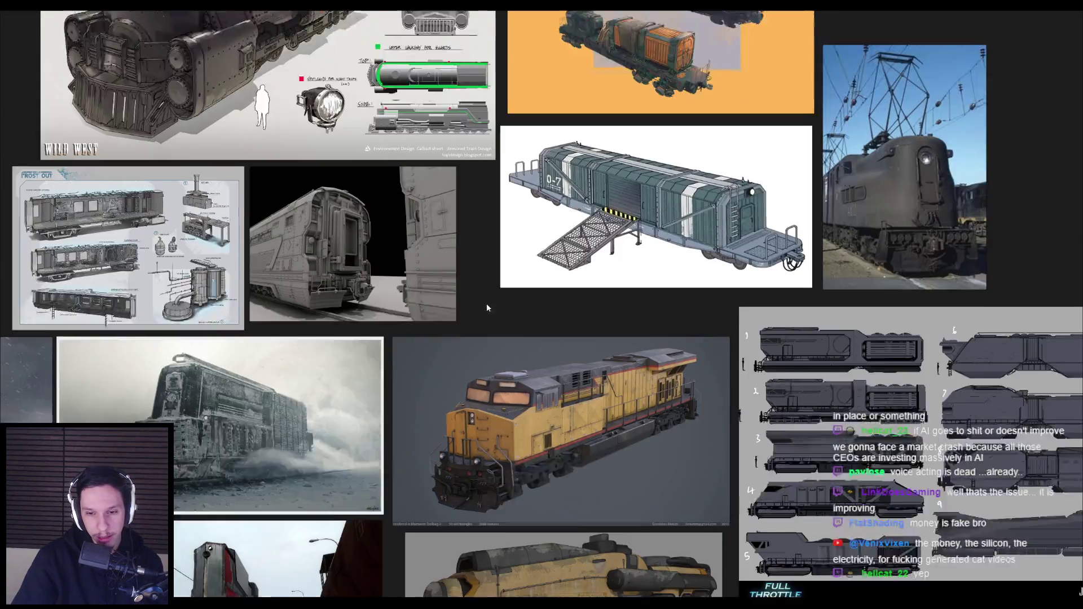
pyautogui.scroll(-2, 388, 411)
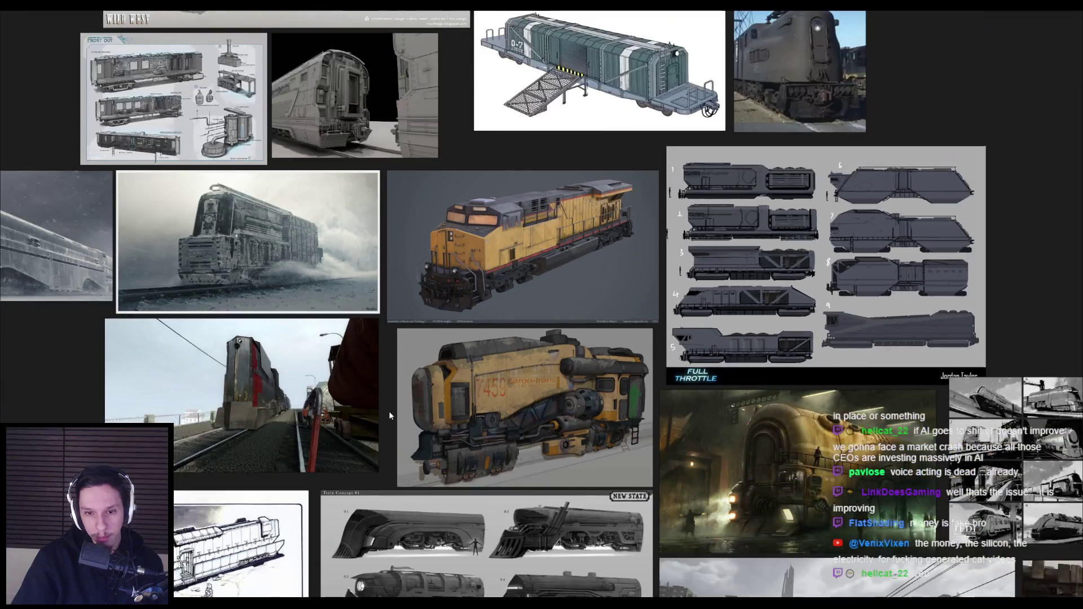
pyautogui.scroll(-1, 388, 418)
pyautogui.moveTo(384, 448)
pyautogui.mouseDown()
pyautogui.moveTo(470, 343)
pyautogui.moveTo(145, 272)
pyautogui.mouseUp()
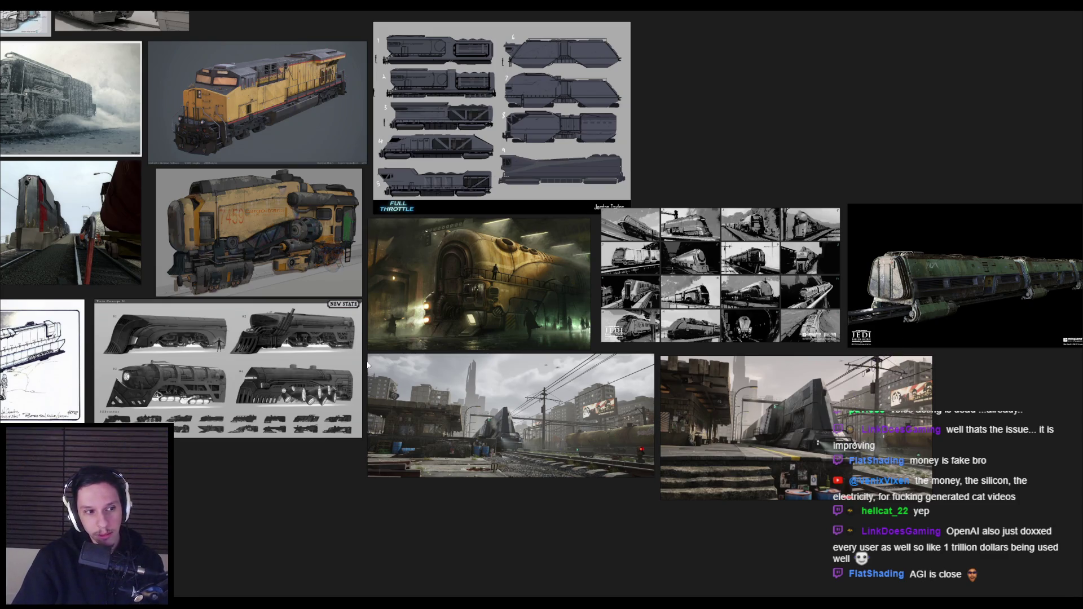
# Centre and zoom the four bogie images until they fill the PureRef view.
pyautogui.hscroll(5, 370, 367)
pyautogui.moveTo(372, 372)
pyautogui.mouseDown()
pyautogui.moveTo(696, 427)
pyautogui.moveTo(351, 411)
pyautogui.mouseUp()
pyautogui.hscroll(5, 389, 412)
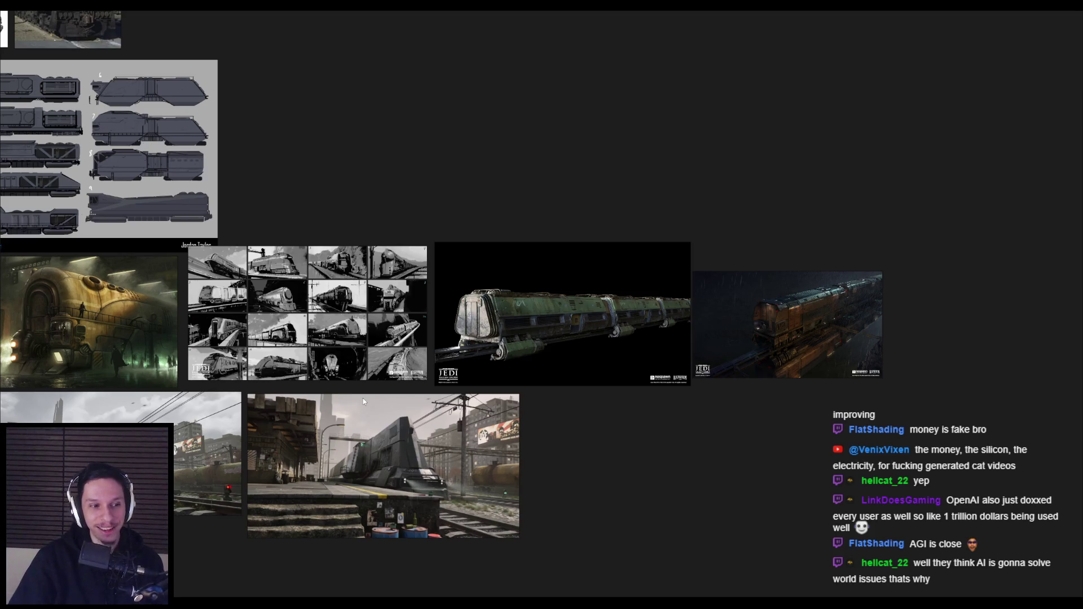
pyautogui.hscroll(-10, 580, 398)
pyautogui.hscroll(-2, 580, 398)
pyautogui.scroll(6, 365, 270)
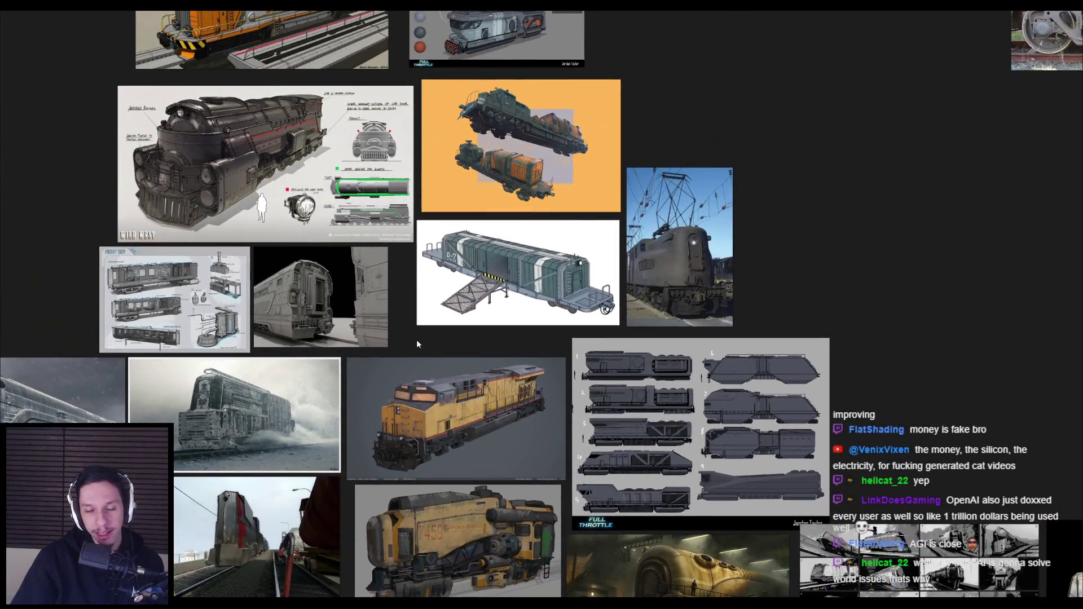
pyautogui.scroll(-2, 407, 304)
pyautogui.scroll(5, 409, 316)
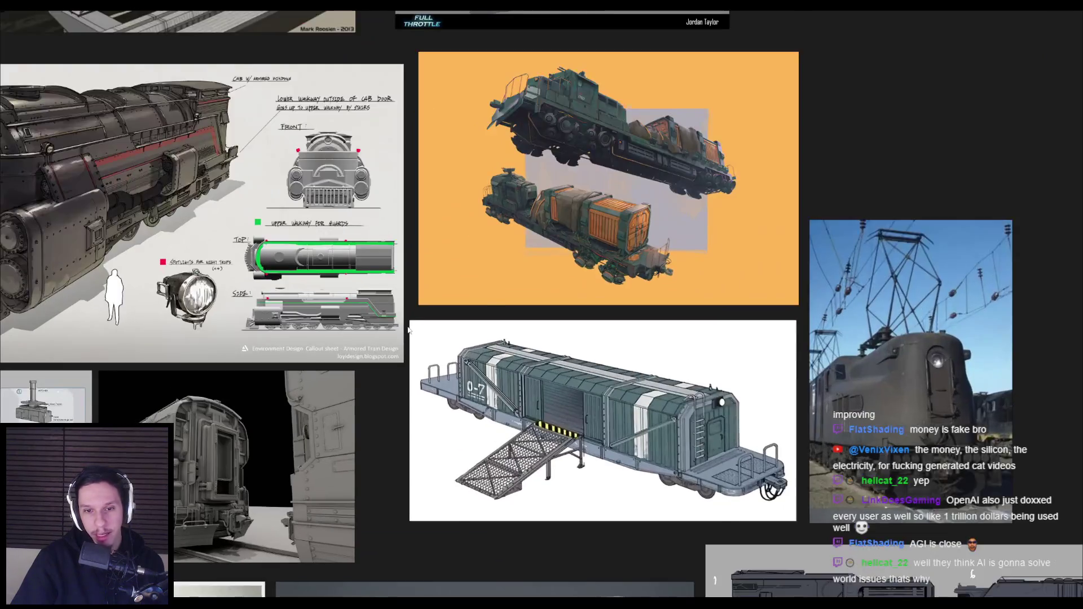
pyautogui.scroll(-6, 409, 330)
pyautogui.hscroll(8, 410, 332)
pyautogui.scroll(-6, 422, 350)
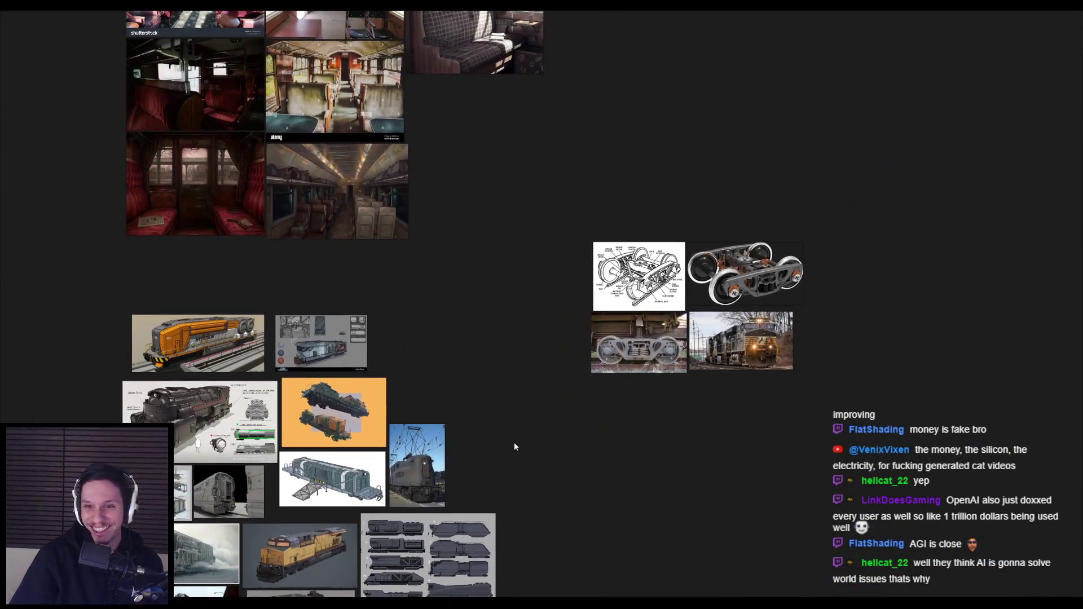
pyautogui.scroll(4, 457, 345)
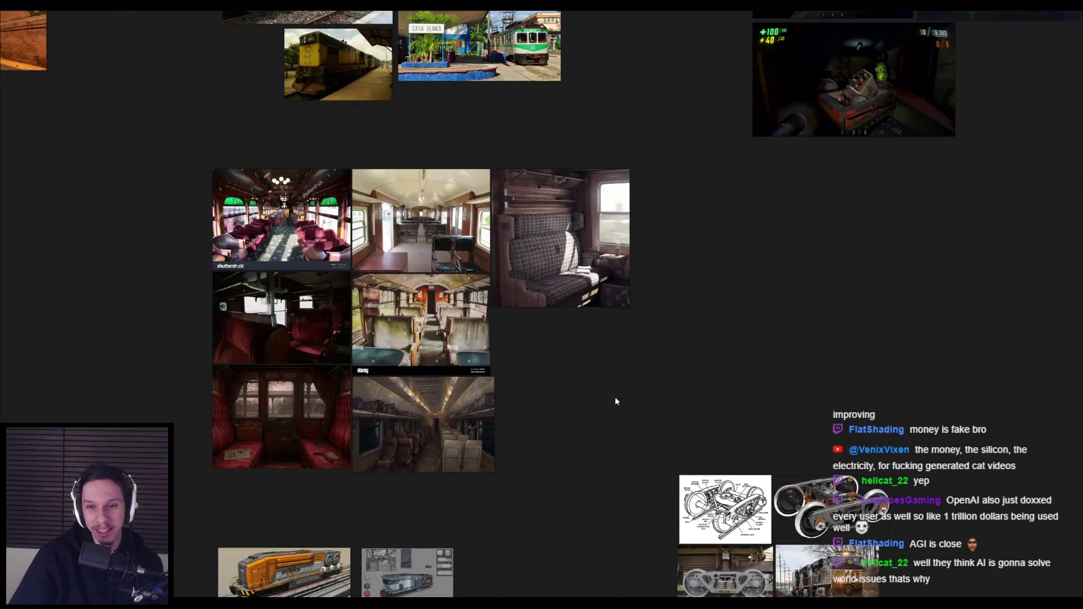
pyautogui.hscroll(5, 617, 401)
pyautogui.scroll(-2, 462, 378)
pyautogui.scroll(-3, 329, 479)
pyautogui.scroll(5, 435, 327)
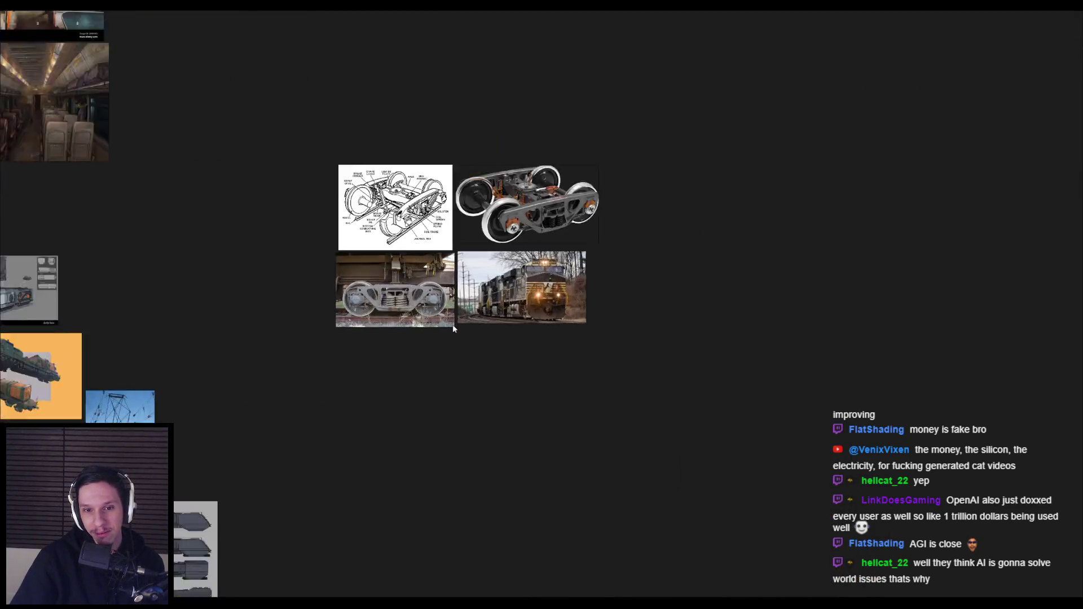
pyautogui.scroll(-2, 479, 333)
pyautogui.scroll(-2, 446, 394)
pyautogui.moveTo(445, 398); pyautogui.dragTo(512, 402)
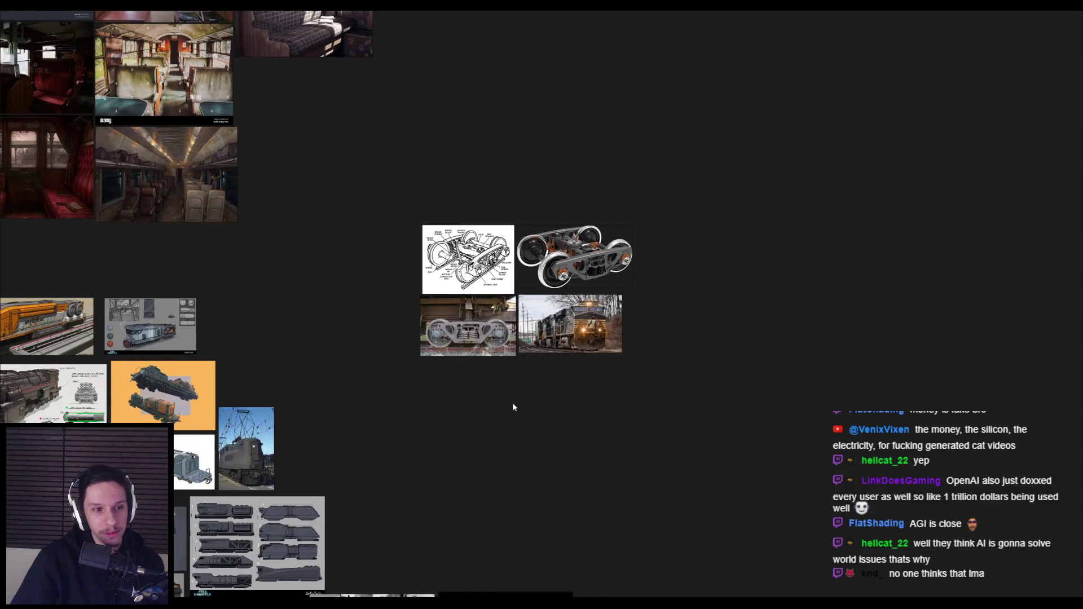
pyautogui.scroll(5, 514, 345)
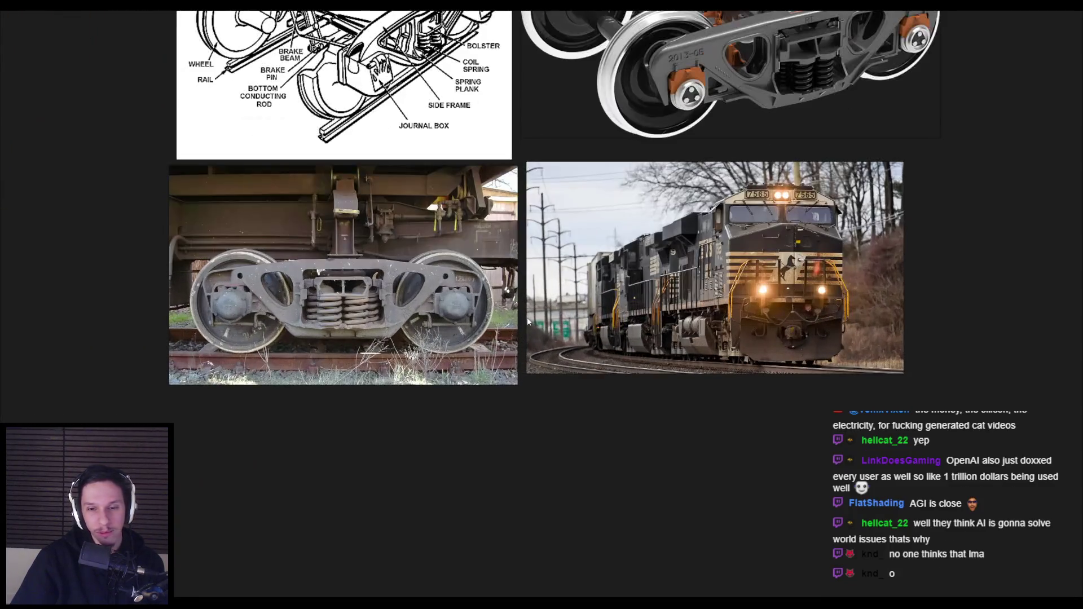
pyautogui.moveTo(521, 317); pyautogui.dragTo(513, 398)
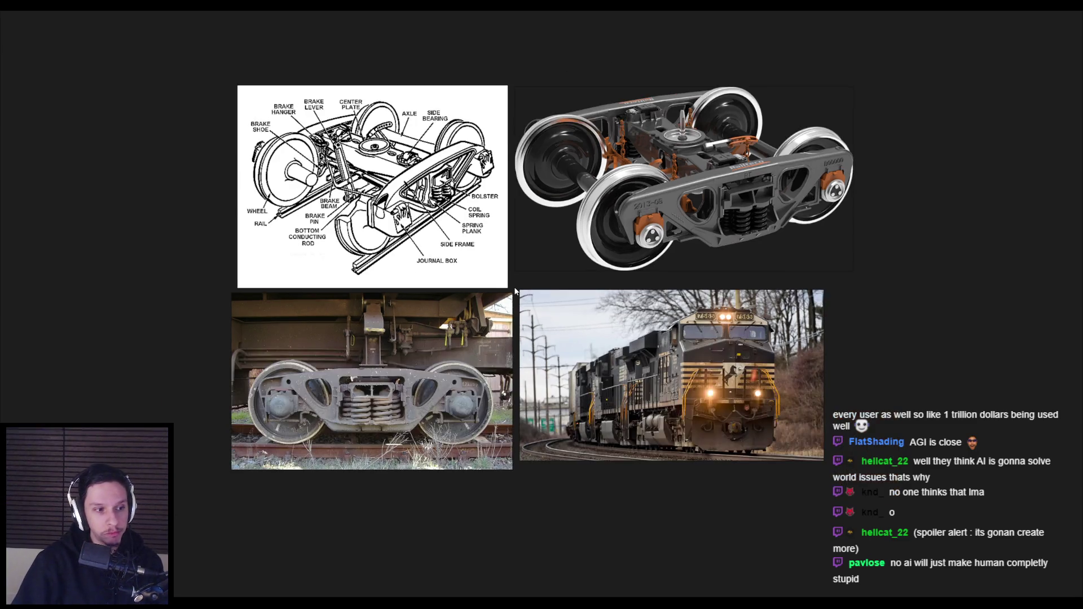
pyautogui.moveTo(513, 287); pyautogui.dragTo(510, 299)
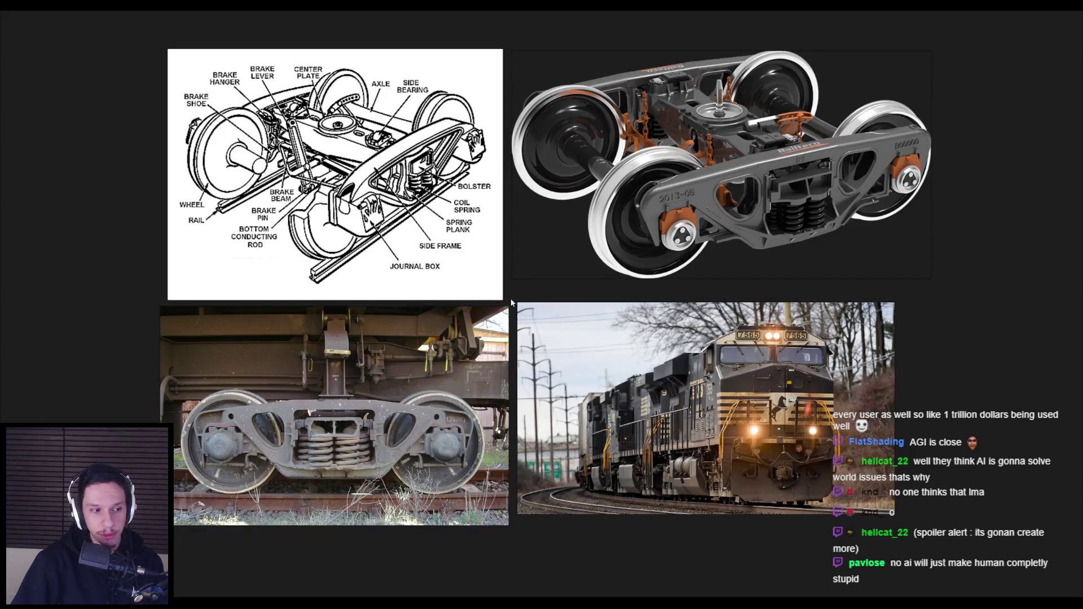
pyautogui.scroll(-1, 510, 299)
pyautogui.scroll(1, 510, 299)
pyautogui.scroll(1, 510, 299)
pyautogui.scroll(-1, 510, 299)
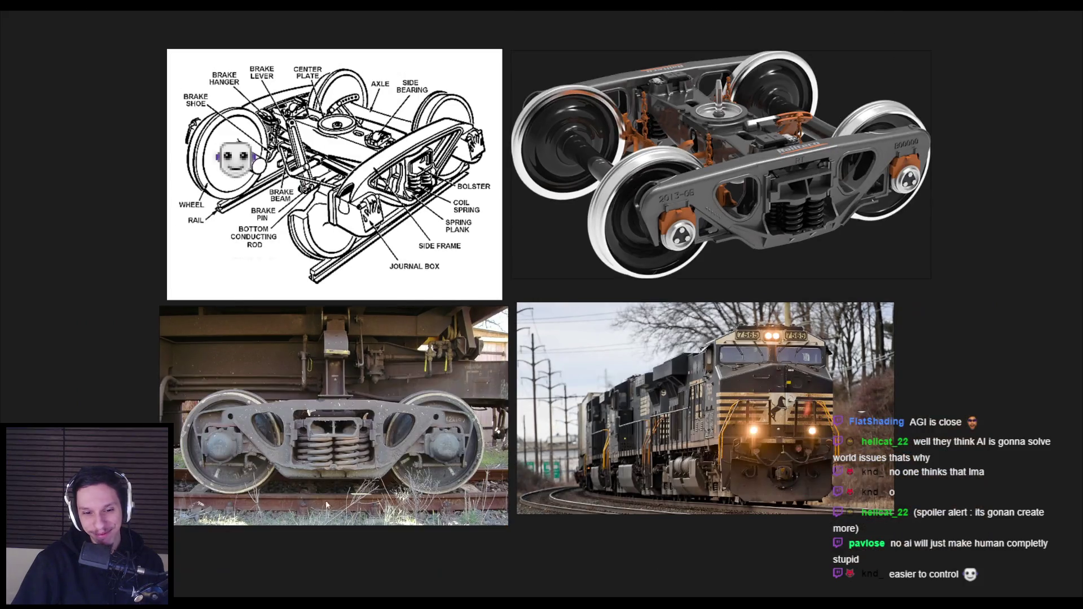
pyautogui.hotkey('alt', 'Tab')
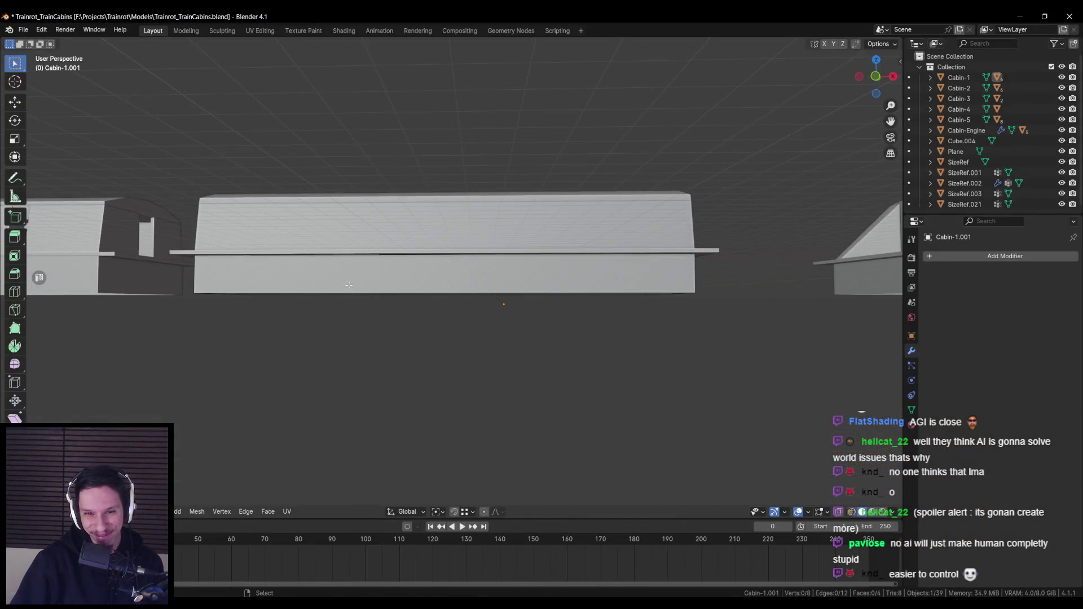
# Edit Cabin-1.001's mesh in straight front view with all its geometry deselected.
pyautogui.click(347, 298)
pyautogui.press('Tab')
pyautogui.press('KP_1')
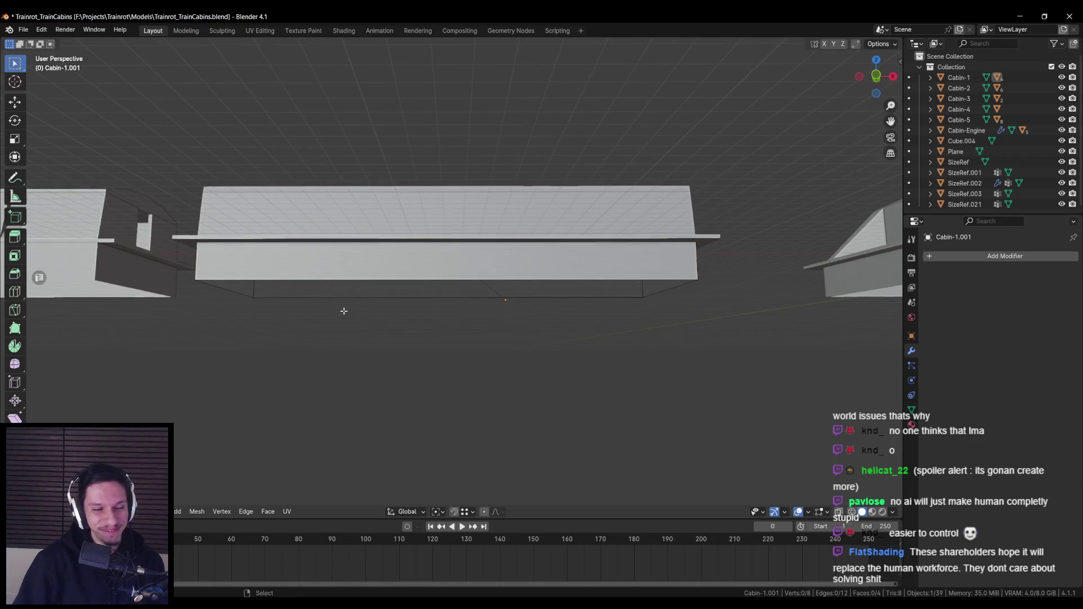
pyautogui.hotkey('alt', 'a')
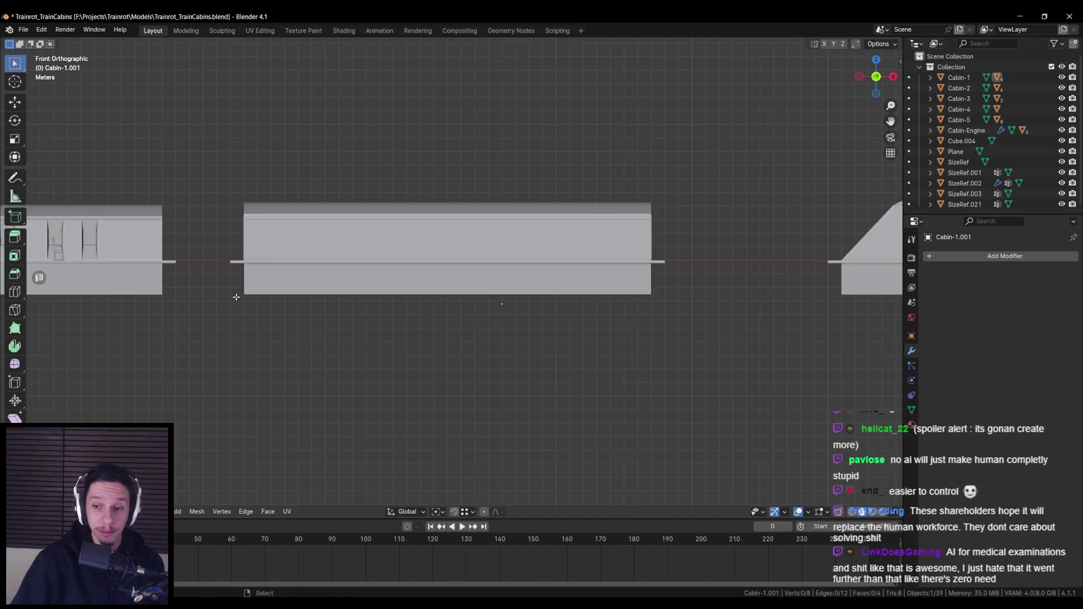
# Back in PureRef, centre and zoom onto the grey sheet of armored-train sketches.
pyautogui.hotkey('alt', 'Tab')
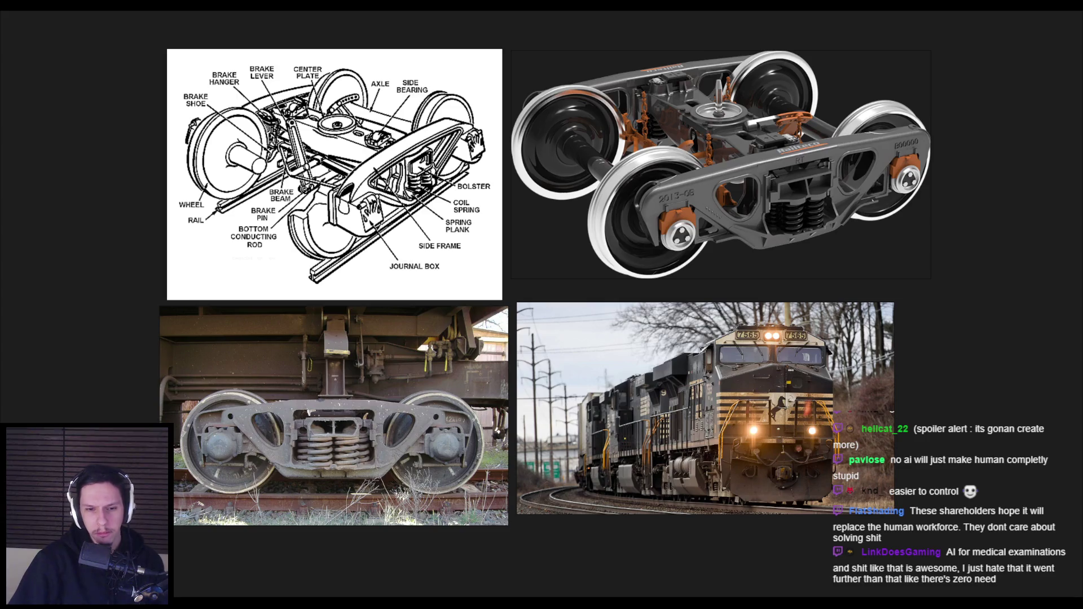
pyautogui.scroll(-3, 235, 367)
pyautogui.moveTo(237, 367); pyautogui.dragTo(807, 141)
pyautogui.scroll(-1, 390, 323)
pyautogui.scroll(3, 390, 323)
pyautogui.scroll(-3, 378, 205)
pyautogui.scroll(-1, 378, 205)
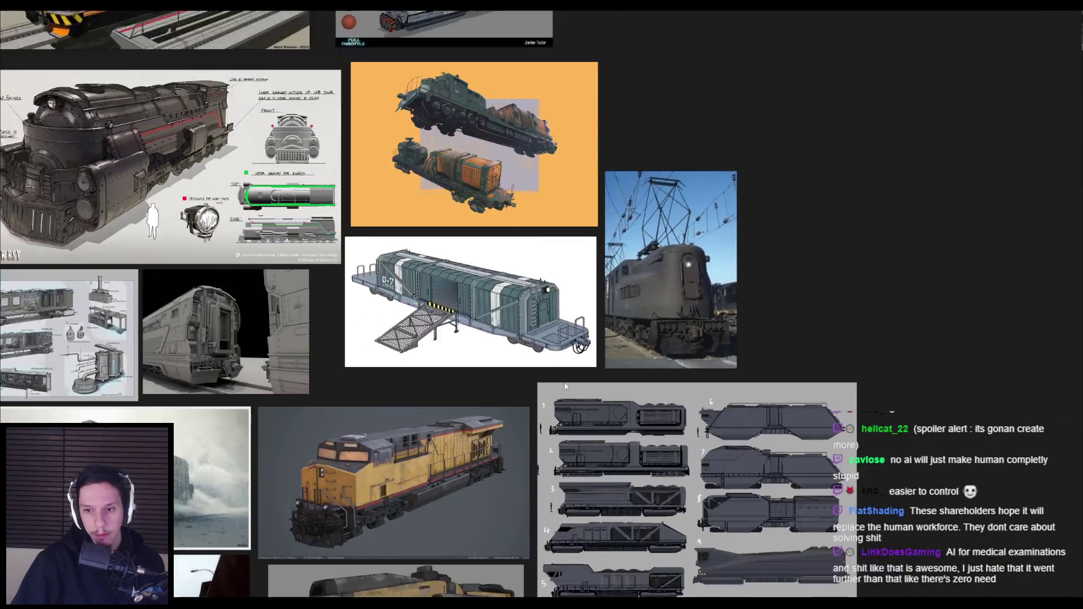
pyautogui.moveTo(757, 446); pyautogui.dragTo(564, 285)
pyautogui.scroll(2, 563, 285)
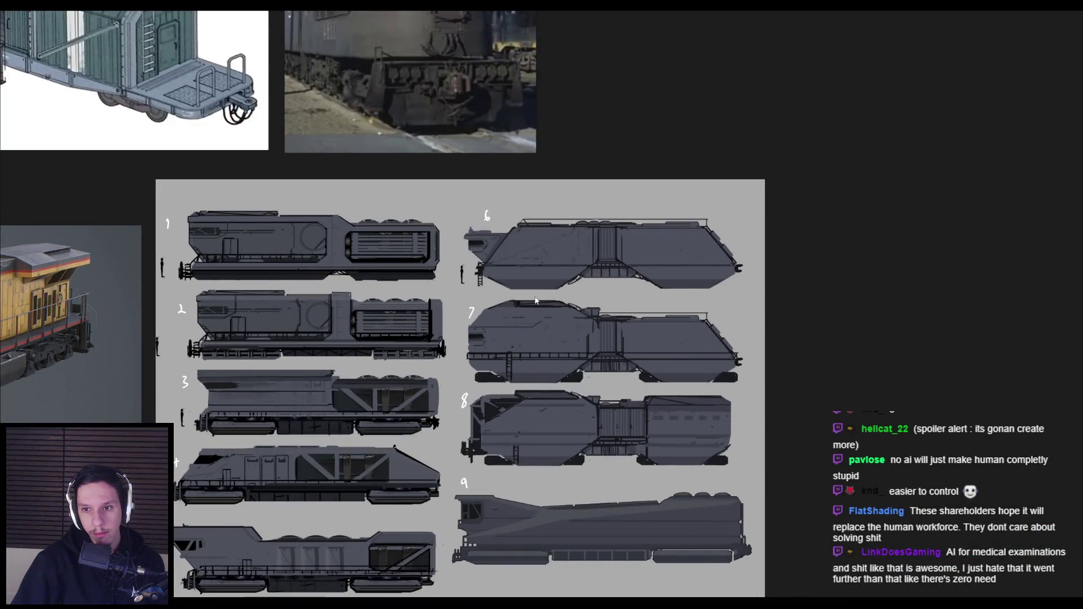
# Add an edge loop near Cabin-1.001's bottom and enable X-ray view.
pyautogui.hotkey('alt', 'Tab')
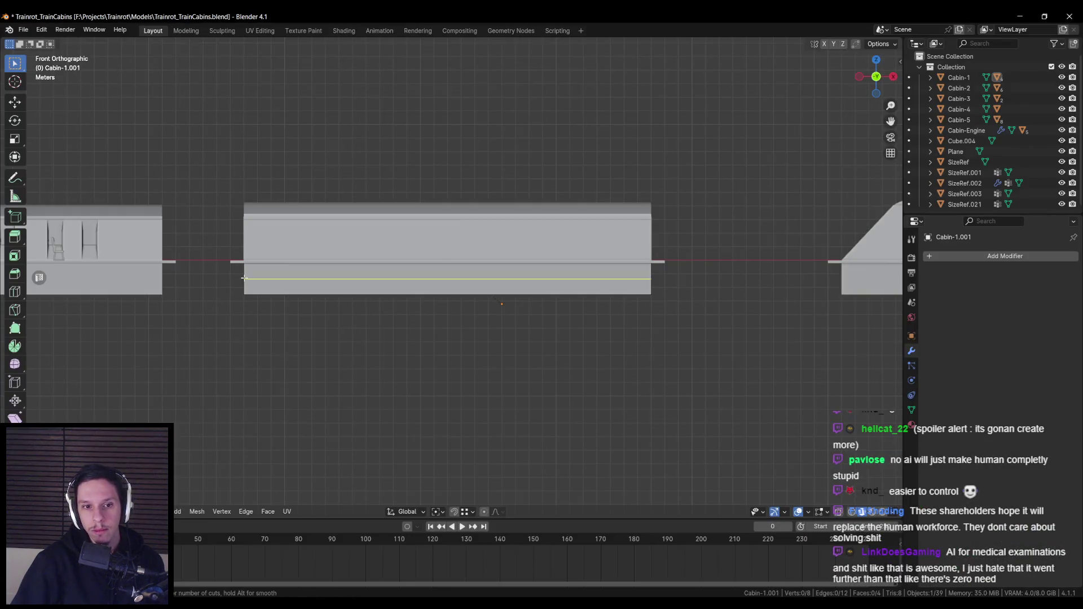
pyautogui.press('g')
pyautogui.press('g')
pyautogui.click(242, 274)
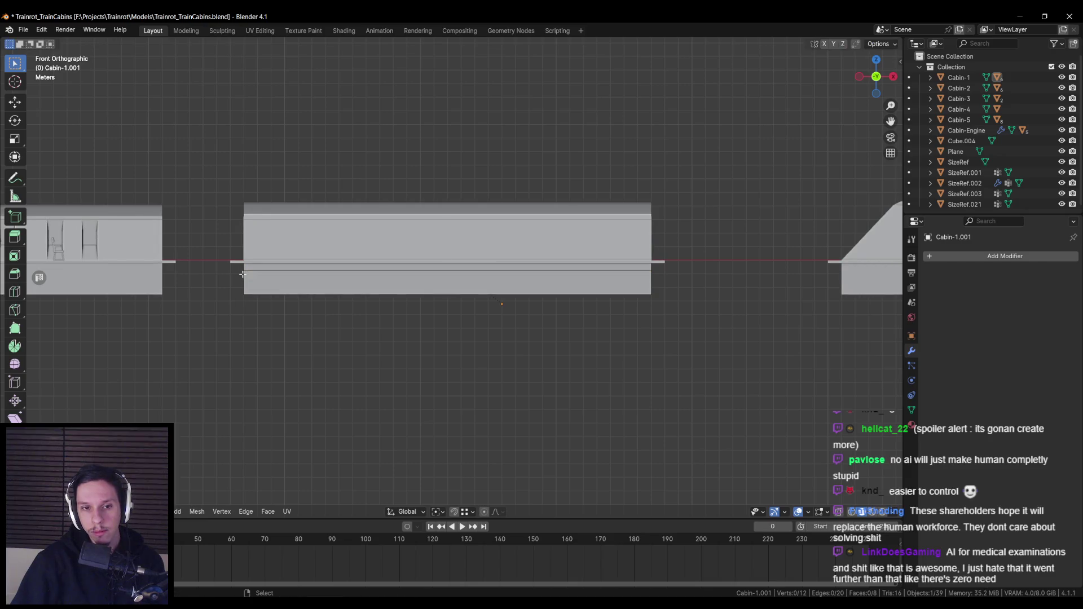
pyautogui.scroll(1, 332, 286)
pyautogui.hotkey('alt', 'z')
# Scale the cabin's bottom edges to 0.8379 along X for a tapered underside.
pyautogui.moveTo(292, 293); pyautogui.dragTo(863, 347)
pyautogui.press('s')
pyautogui.press('x')
pyautogui.click(798, 323)
pyautogui.hotkey('alt', 'z')
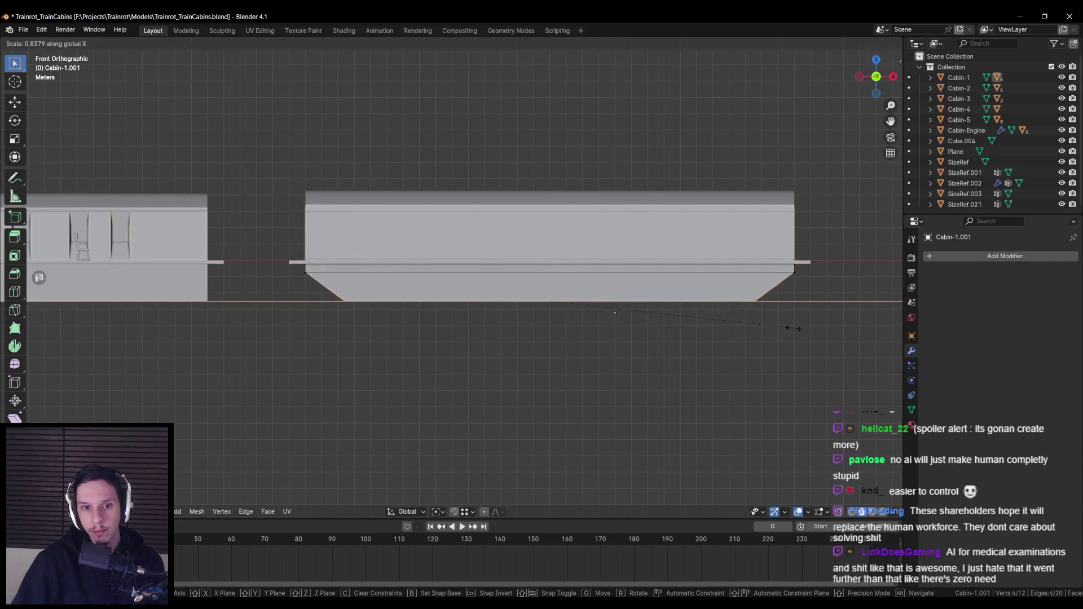
pyautogui.hotkey('alt', 'z')
pyautogui.press('Tab')
# Inspect the cabins in perspective and front view, then select the middle cabin.
pyautogui.hotkey('alt', 'z')
pyautogui.scroll(-5, 656, 348)
pyautogui.moveTo(462, 317)
pyautogui.mouseDown()
pyautogui.moveTo(403, 333)
pyautogui.moveTo(438, 336)
pyautogui.moveTo(338, 321)
pyautogui.moveTo(554, 342)
pyautogui.moveTo(514, 337)
pyautogui.mouseUp()
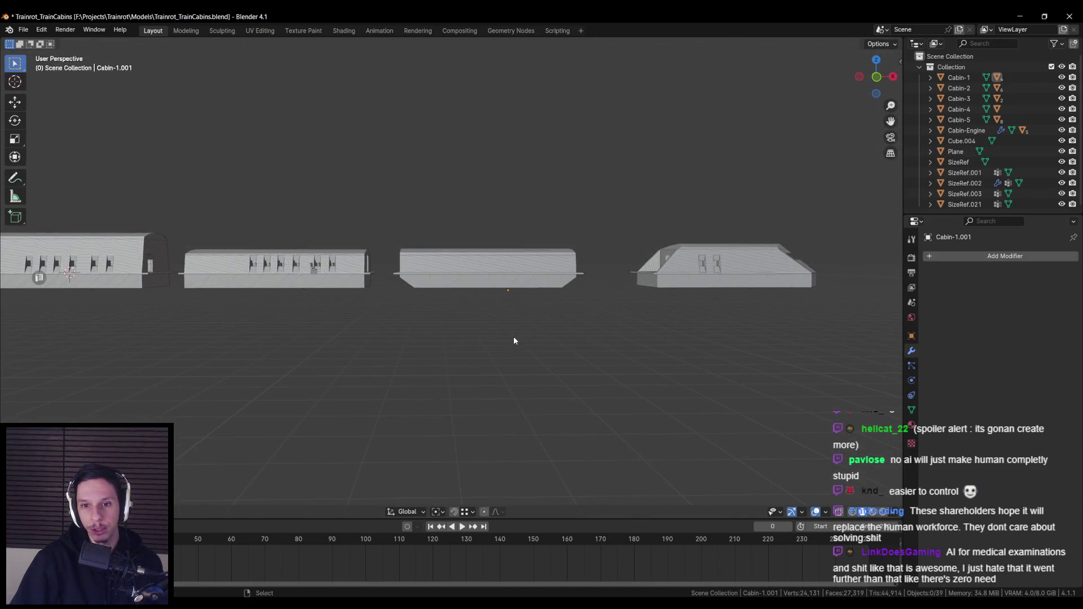
pyautogui.press('KP_1')
pyautogui.scroll(6, 519, 333)
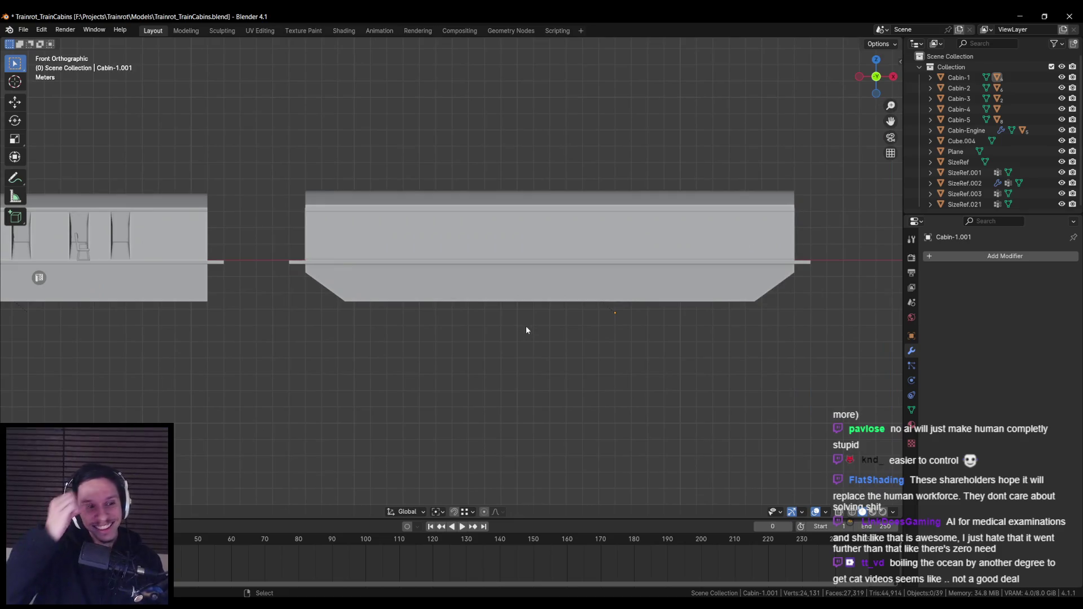
pyautogui.moveTo(526, 330); pyautogui.dragTo(461, 338)
pyautogui.click(397, 310)
pyautogui.hotkey('alt', 'Tab')
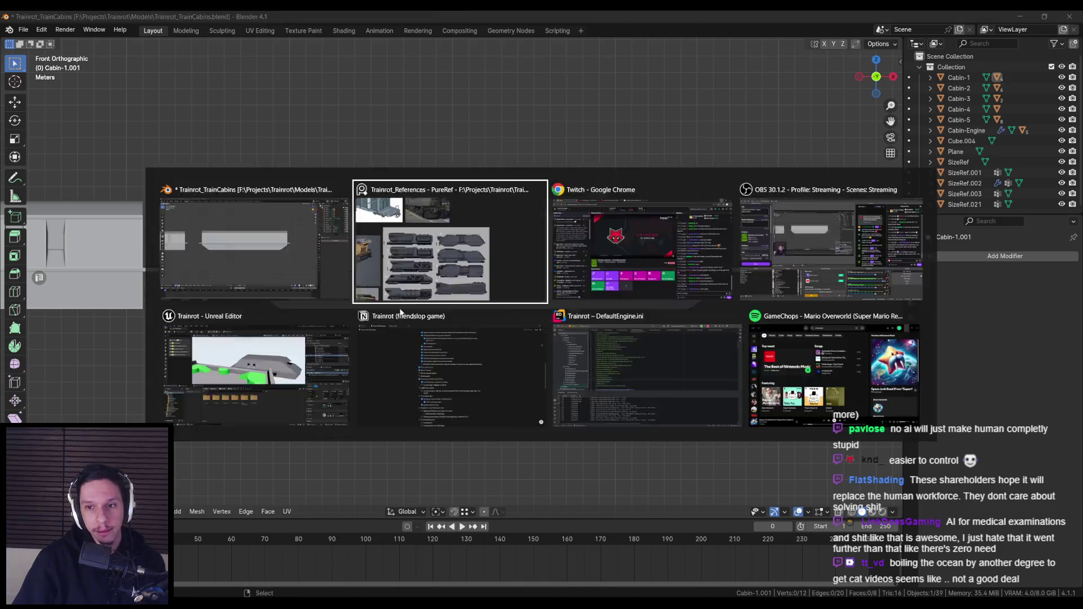
pyautogui.scroll(-2, 395, 282)
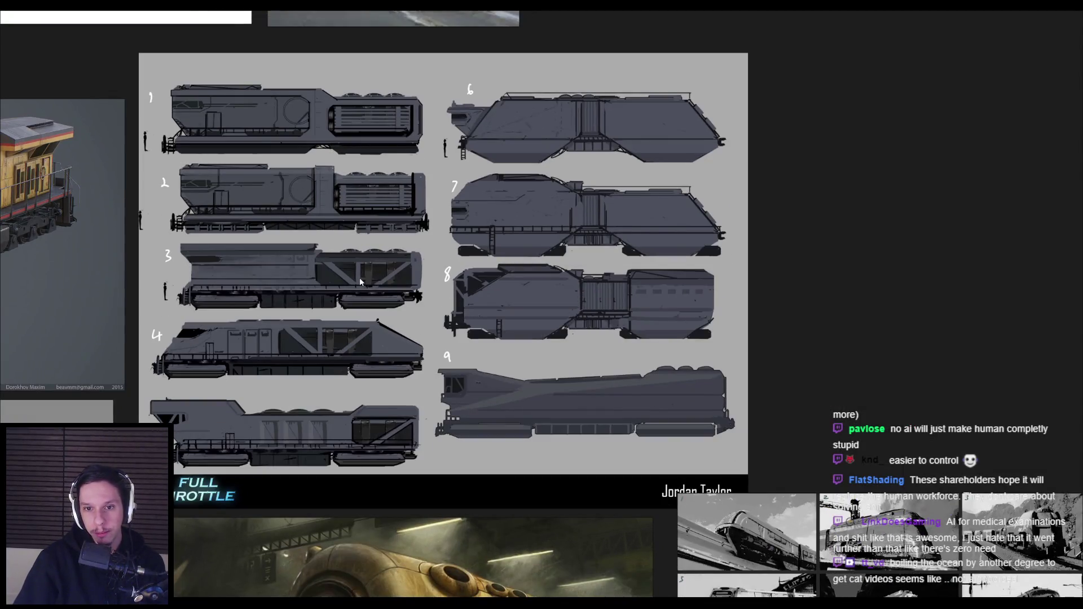
pyautogui.hotkey('alt', 'Tab')
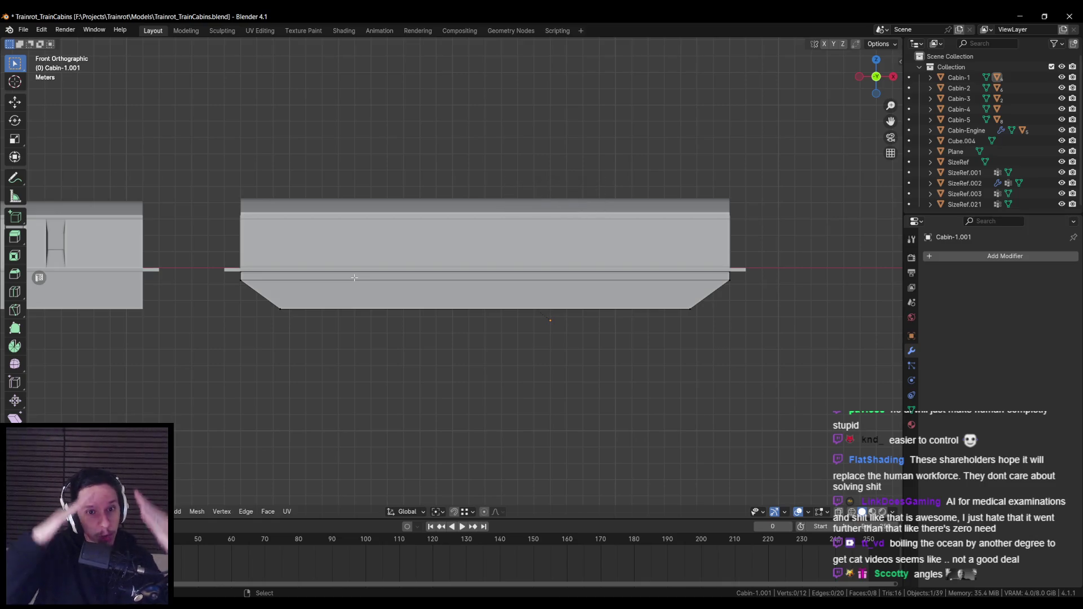
# Try a crosswise centre loop cut scaled along X, then undo it.
pyautogui.scroll(1, 322, 307)
pyautogui.hotkey('shift', 'z')
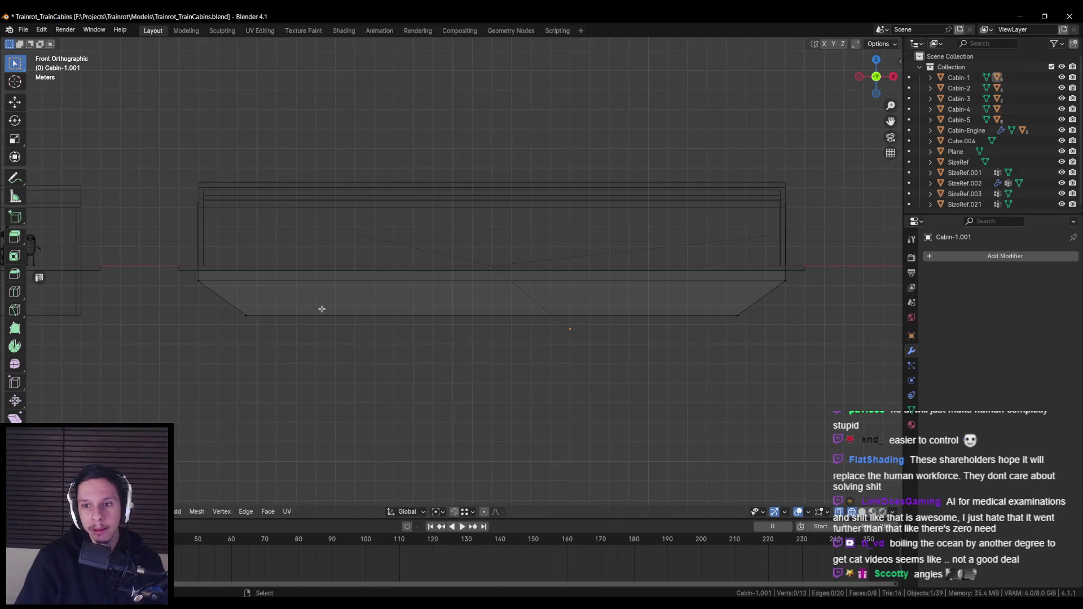
pyautogui.click(501, 294)
pyautogui.keyDown('ctrl'); pyautogui.click(502, 291); pyautogui.keyUp('ctrl')
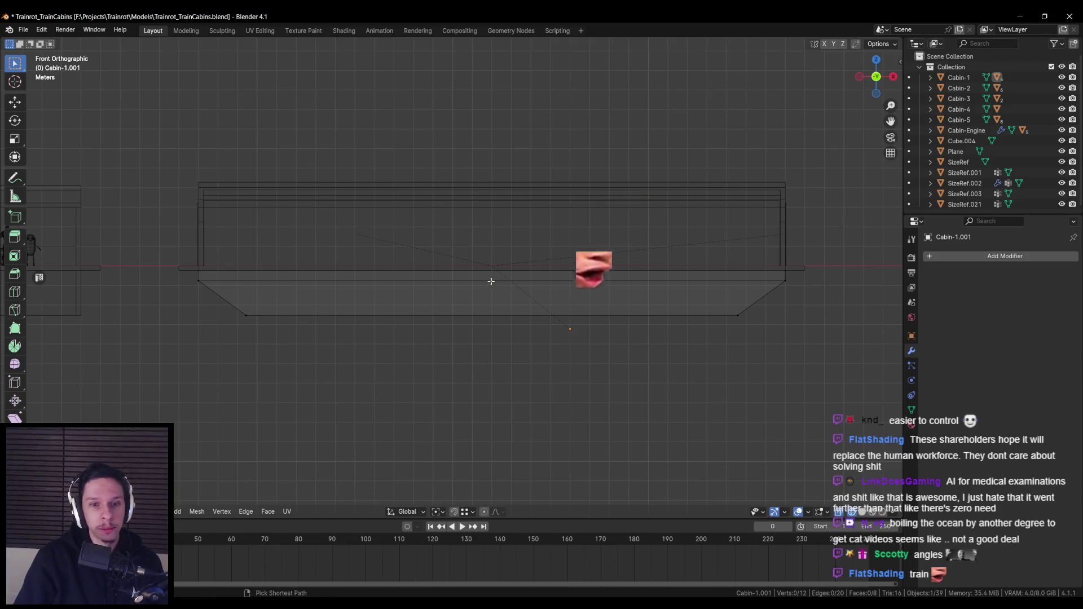
pyautogui.hotkey('ctrl', 'r')
pyautogui.click(492, 281)
pyautogui.rightClick(492, 282)
pyautogui.press('s')
pyautogui.press('x')
pyautogui.click(718, 315)
pyautogui.hotkey('shift', 'z')
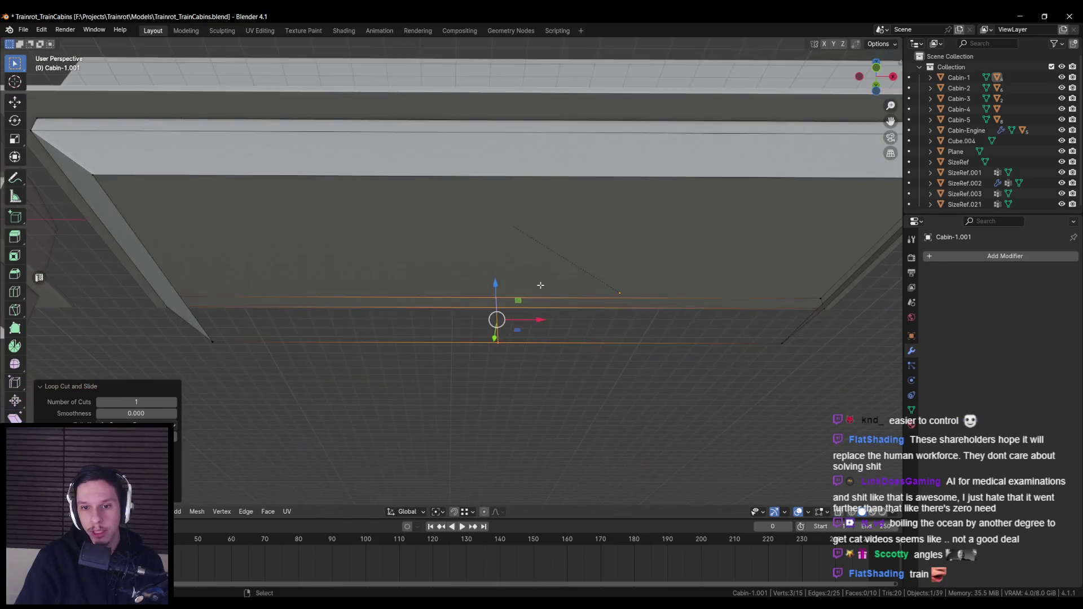
pyautogui.scroll(-5, 541, 282)
pyautogui.hotkey('ctrl', 'z')
# From the end view, cut the cabin lengthwise and delete the right half's faces.
pyautogui.press('KP_3')
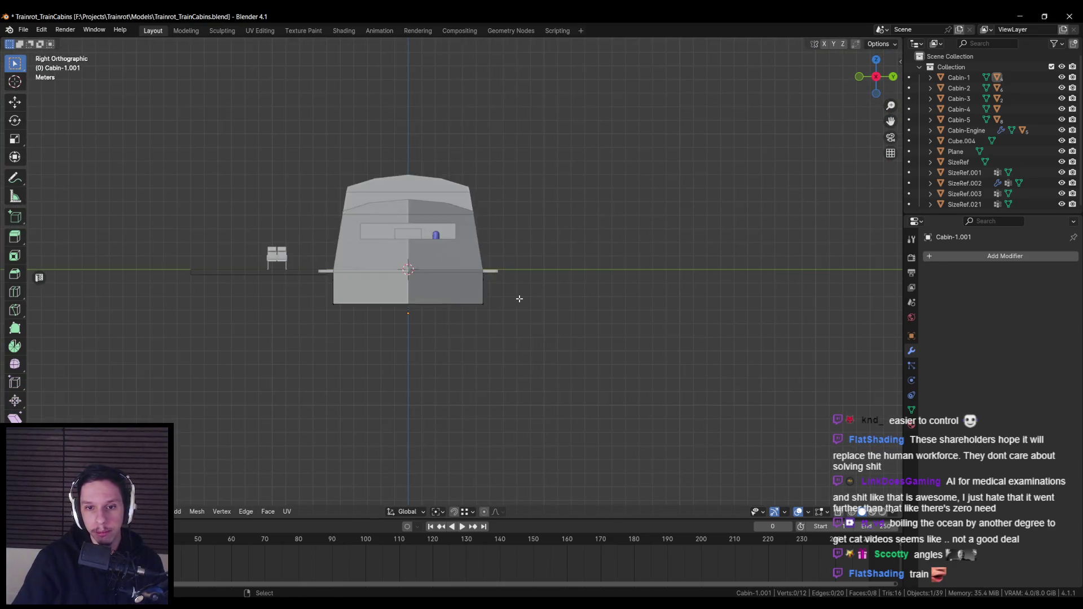
pyautogui.hotkey('shift', 'z')
pyautogui.scroll(2, 519, 299)
pyautogui.hotkey('ctrl', 'r')
pyautogui.click(374, 266)
pyautogui.rightClick(374, 266)
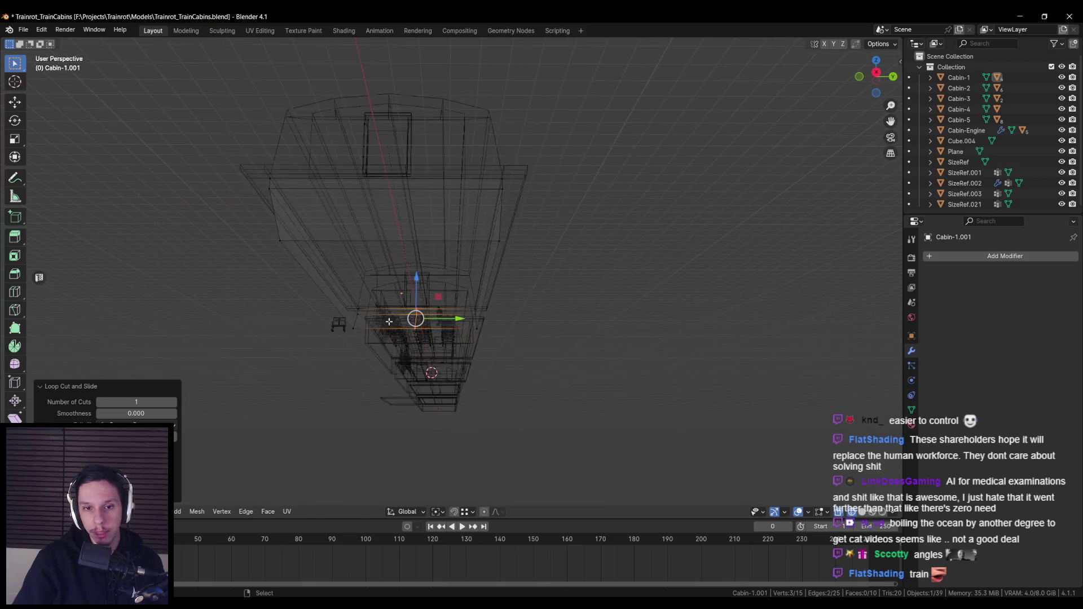
pyautogui.hotkey('shift', 'z')
pyautogui.hotkey('shift', 'z')
pyautogui.keyDown('alt'); pyautogui.click(498, 286); pyautogui.keyUp('alt')
pyautogui.hotkey('shift', 'z')
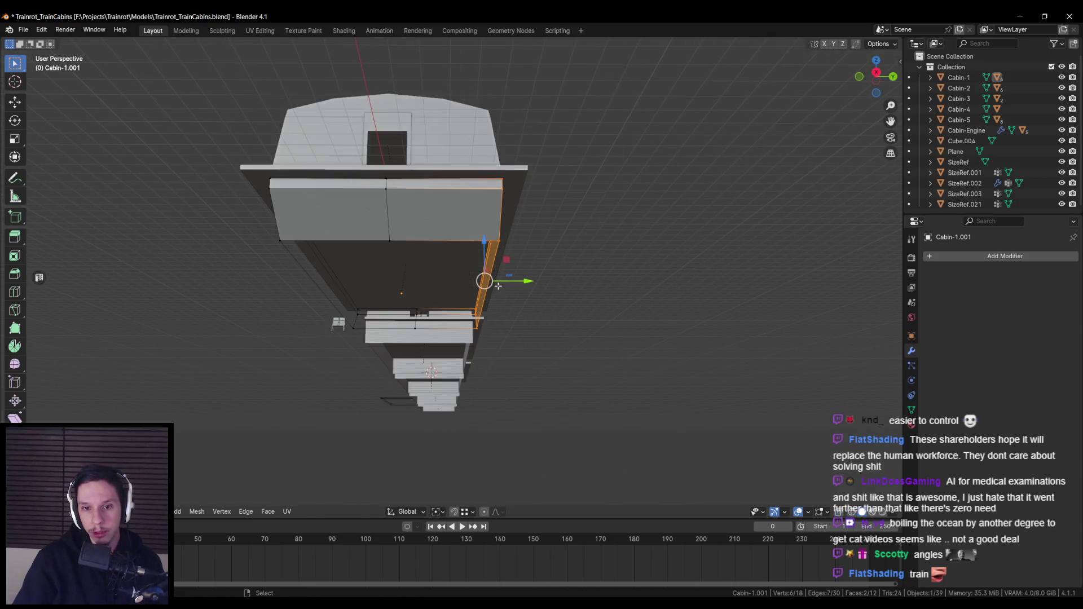
pyautogui.press('x')
pyautogui.click(479, 261)
pyautogui.press('Tab')
# Add a Mirror modifier on the Y axis with Clipping enabled, and save.
pyautogui.click(961, 257)
pyautogui.write('mir')
pyautogui.press('Return')
pyautogui.click(1000, 290)
pyautogui.click(1029, 290)
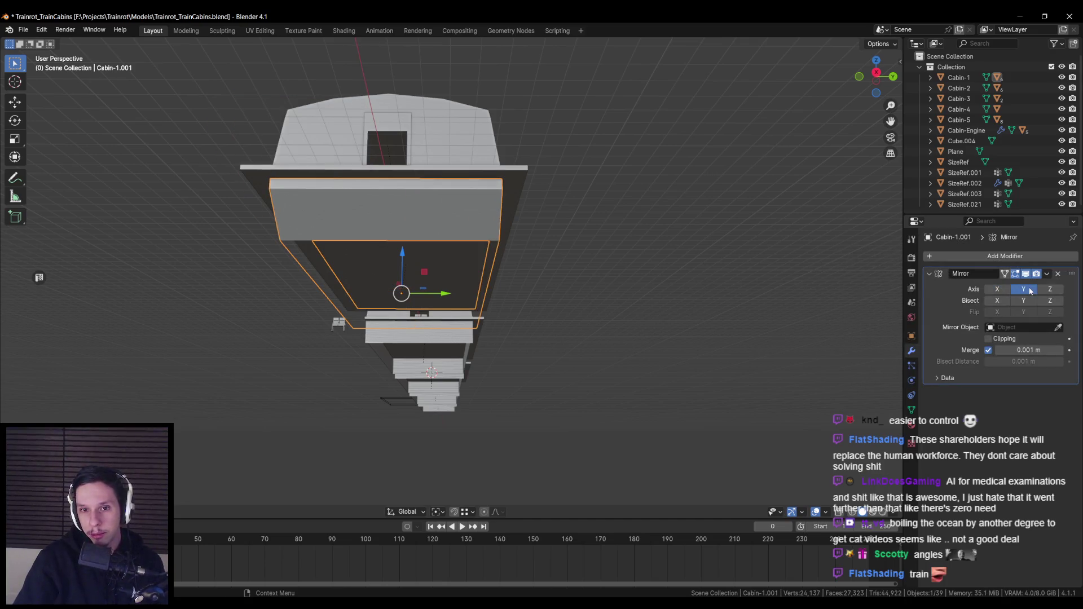
pyautogui.click(988, 339)
pyautogui.hotkey('ctrl', 's')
# Move the centre-line vertices along Y onto the mirror plane and save again.
pyautogui.press('Tab')
pyautogui.hotkey('alt', 'z')
pyautogui.moveTo(373, 184); pyautogui.dragTo(434, 265)
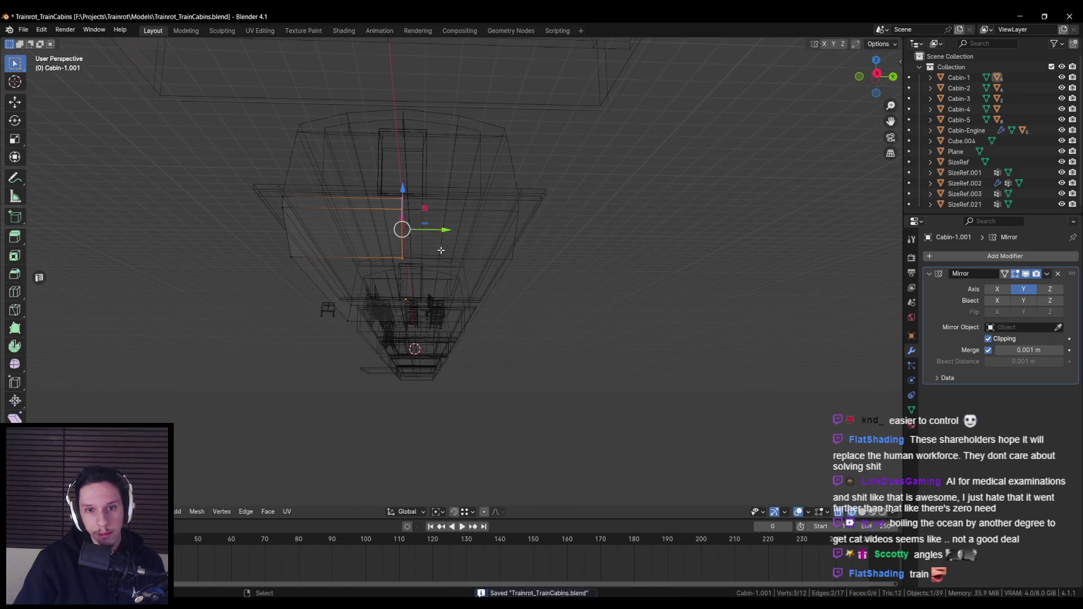
pyautogui.hotkey('alt', 'z')
pyautogui.press('g')
pyautogui.press('y')
pyautogui.click(409, 258)
pyautogui.press('Tab')
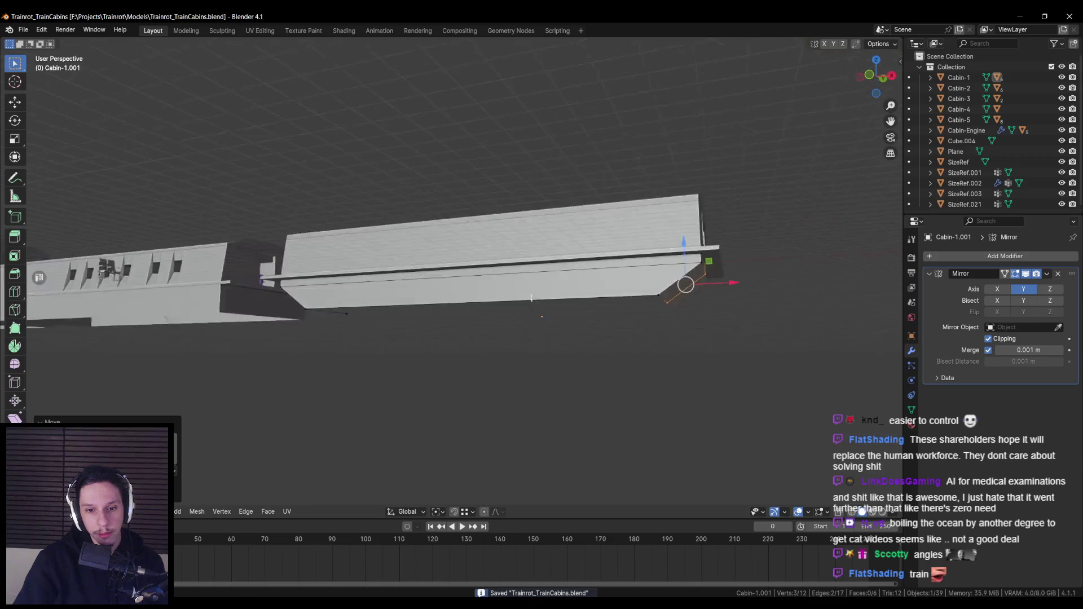
pyautogui.click(504, 319)
pyautogui.scroll(2, 476, 326)
pyautogui.hotkey('ctrl', 's')
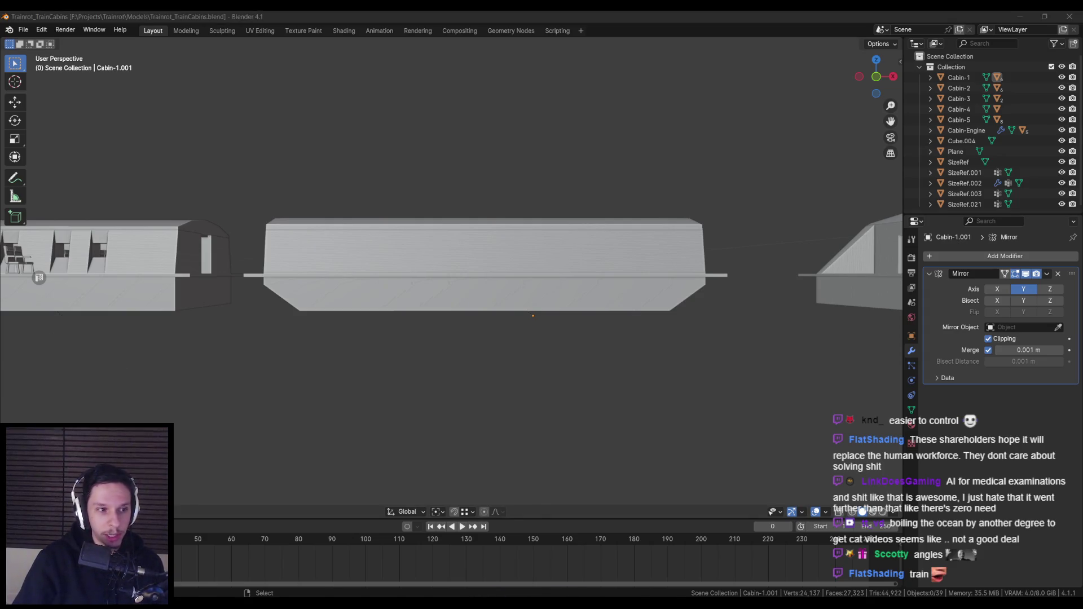
pyautogui.click(242, 246)
# Move the cabin's bottom edges along the Y axis, viewed from underneath.
pyautogui.press('Tab')
pyautogui.click(425, 308)
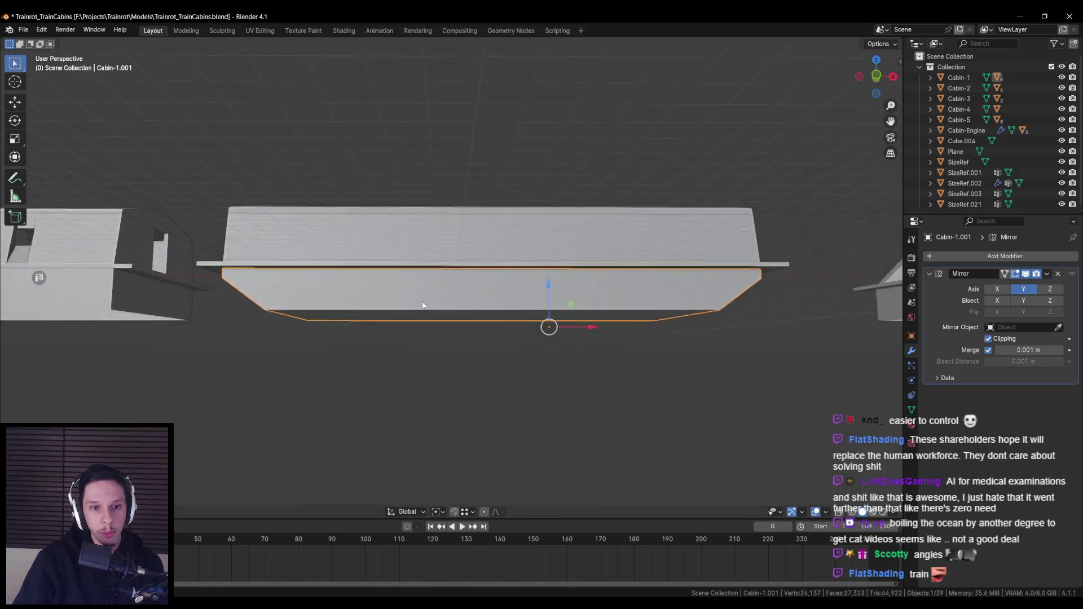
pyautogui.click(504, 301)
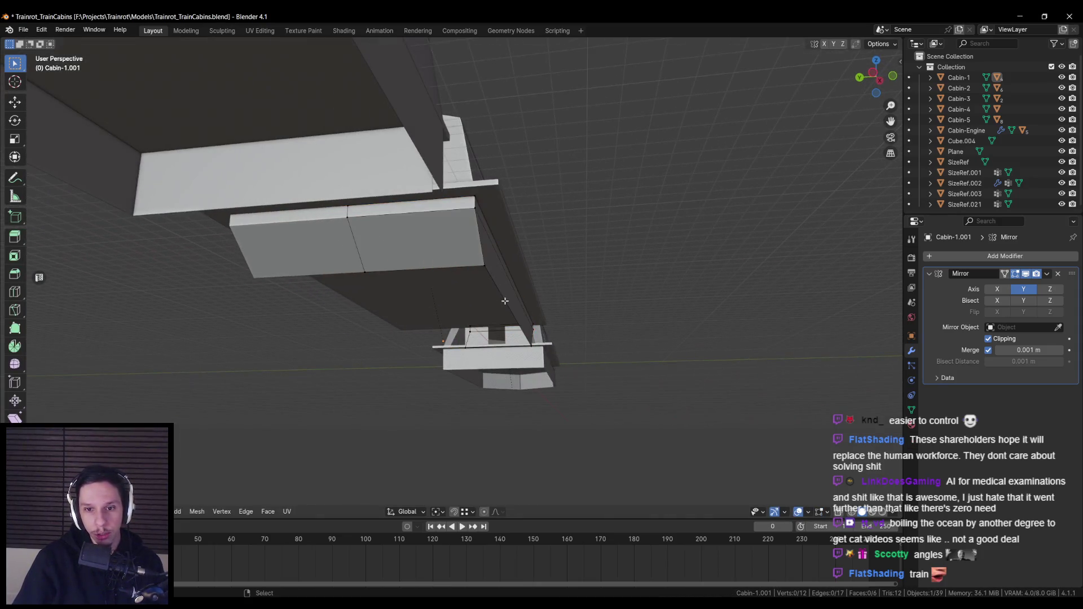
pyautogui.moveTo(506, 310)
pyautogui.mouseDown()
pyautogui.moveTo(467, 320)
pyautogui.moveTo(496, 310)
pyautogui.moveTo(492, 291)
pyautogui.moveTo(450, 334)
pyautogui.mouseUp()
pyautogui.press('g')
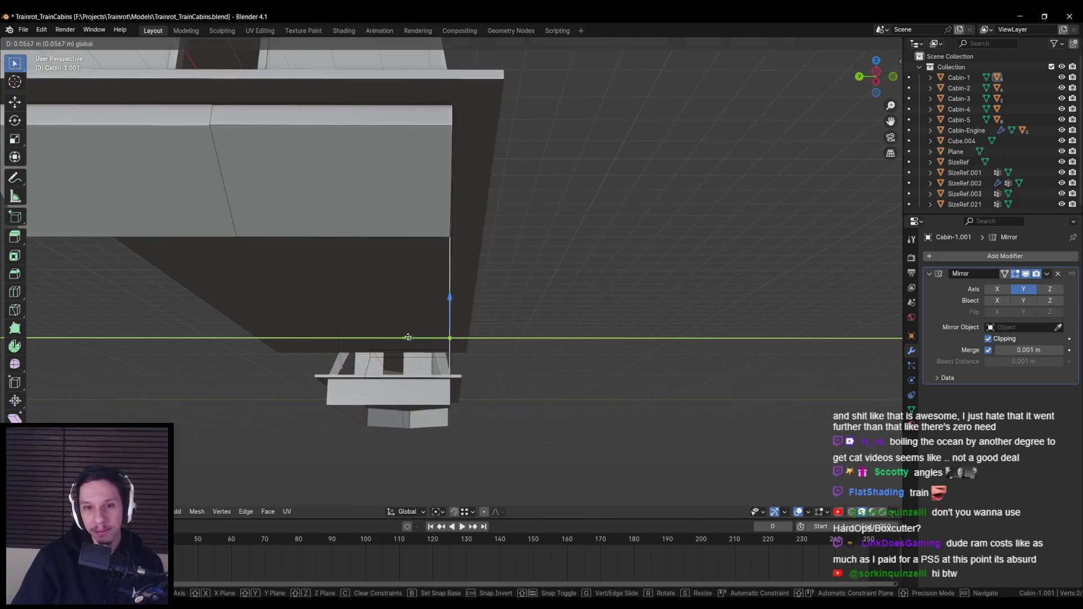
pyautogui.press('y')
pyautogui.click(392, 338)
pyautogui.moveTo(382, 339)
pyautogui.mouseDown()
pyautogui.moveTo(329, 349)
pyautogui.moveTo(509, 327)
pyautogui.mouseUp()
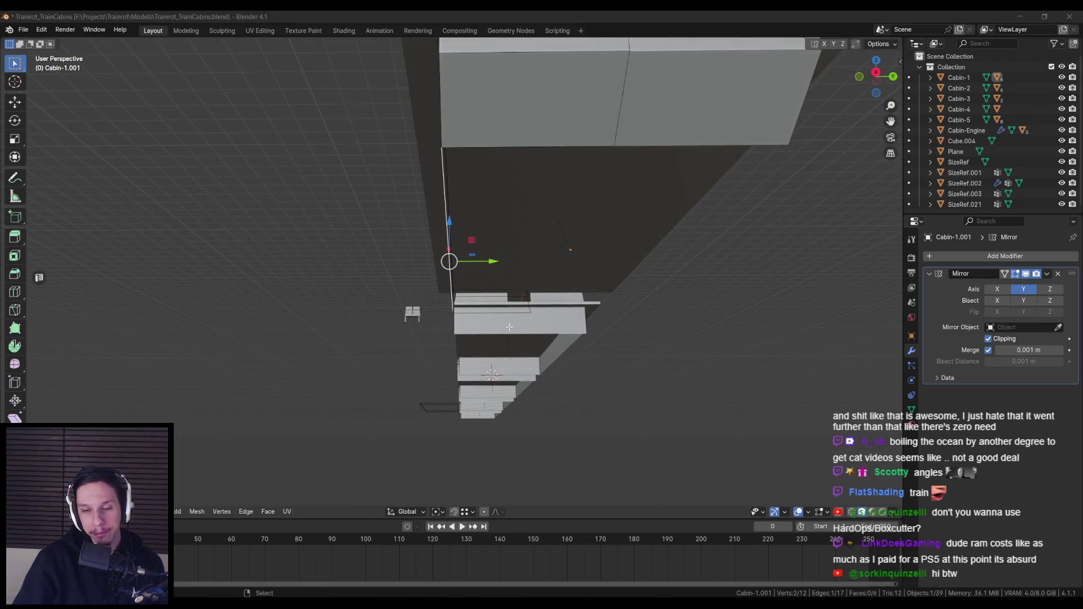
# Compare against the train reference board, then add a new edge loop to the cabin.
pyautogui.hotkey('alt', 'Tab')
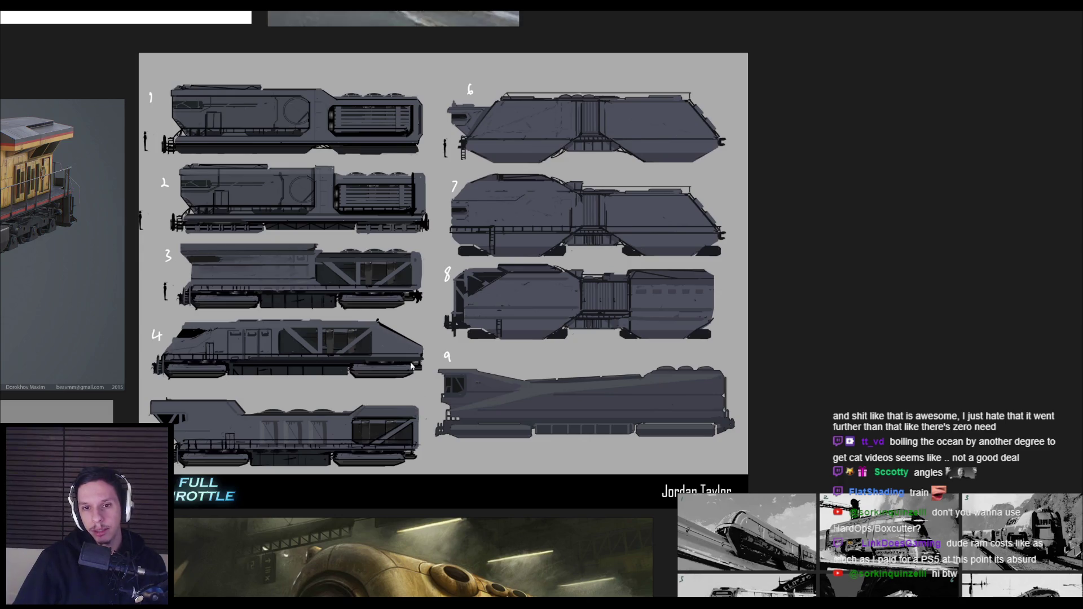
pyautogui.hotkey('alt', 'Tab')
pyautogui.hotkey('ctrl', 'r')
pyautogui.click(818, 260)
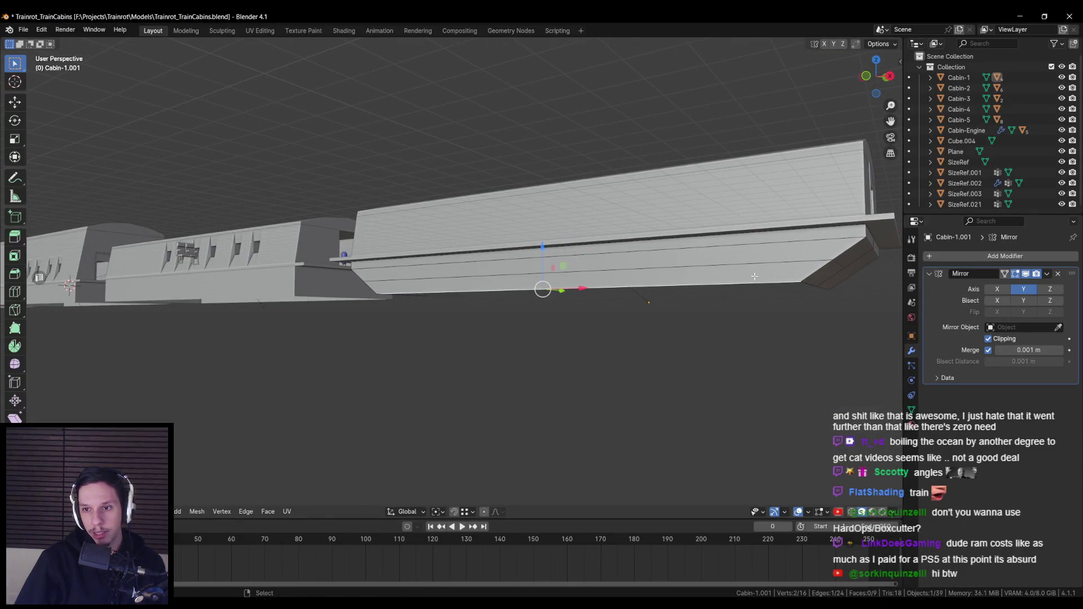
# Slide the new edge loop 0.2509 m along the cabin's length, checking the references.
pyautogui.press('KP_Decimal')
pyautogui.moveTo(491, 285)
pyautogui.mouseDown()
pyautogui.moveTo(581, 290)
pyautogui.moveTo(531, 303)
pyautogui.moveTo(549, 318)
pyautogui.moveTo(529, 301)
pyautogui.moveTo(499, 315)
pyautogui.mouseUp()
pyautogui.scroll(-5, 553, 283)
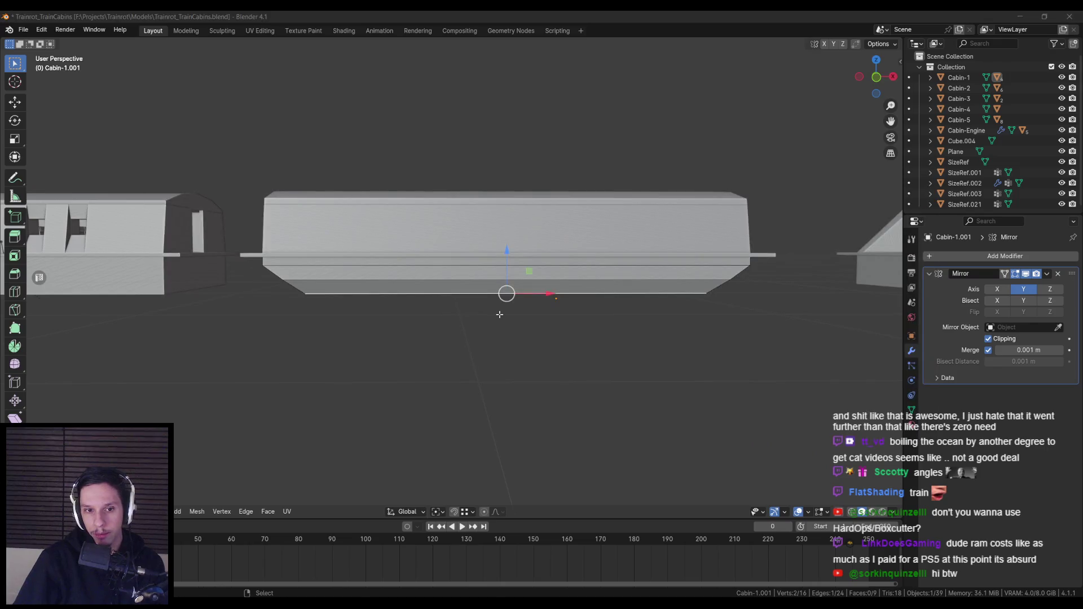
pyautogui.hotkey('alt', 'Tab')
pyautogui.scroll(2, 497, 336)
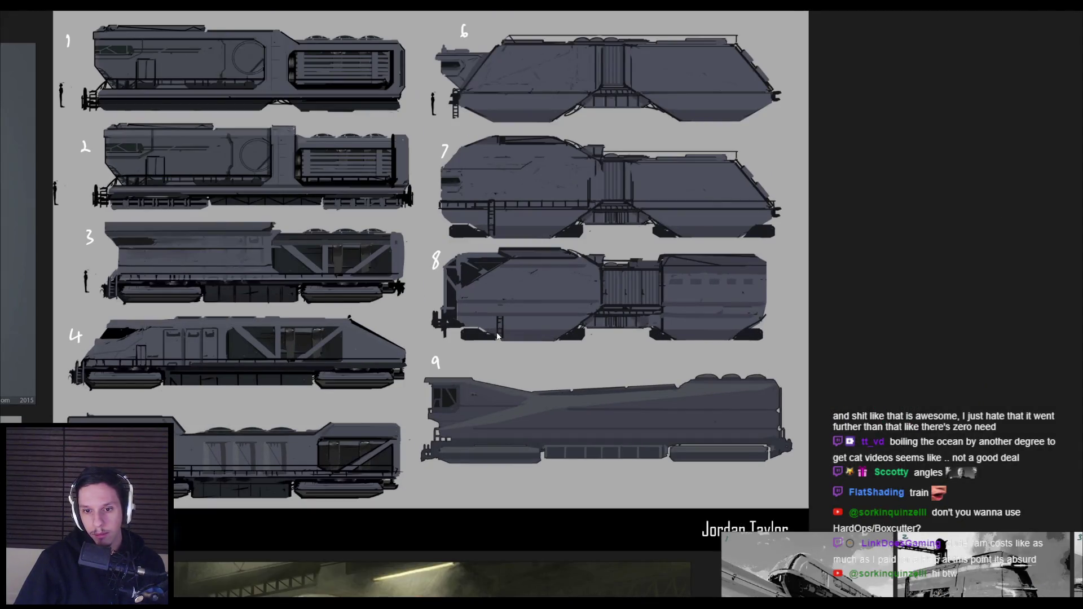
pyautogui.hotkey('alt', 'Tab')
# Move a lower face of the cabin along Y, then frame the cabin in side view.
pyautogui.moveTo(497, 332); pyautogui.dragTo(431, 334)
pyautogui.scroll(5, 412, 332)
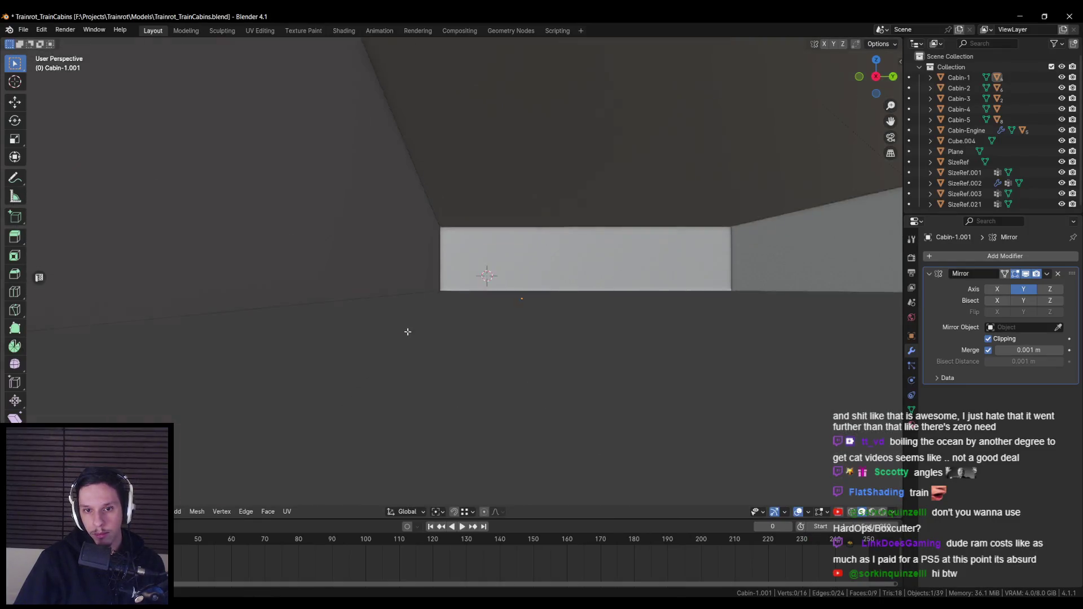
pyautogui.scroll(-4, 408, 333)
pyautogui.click(471, 257)
pyautogui.scroll(2, 552, 268)
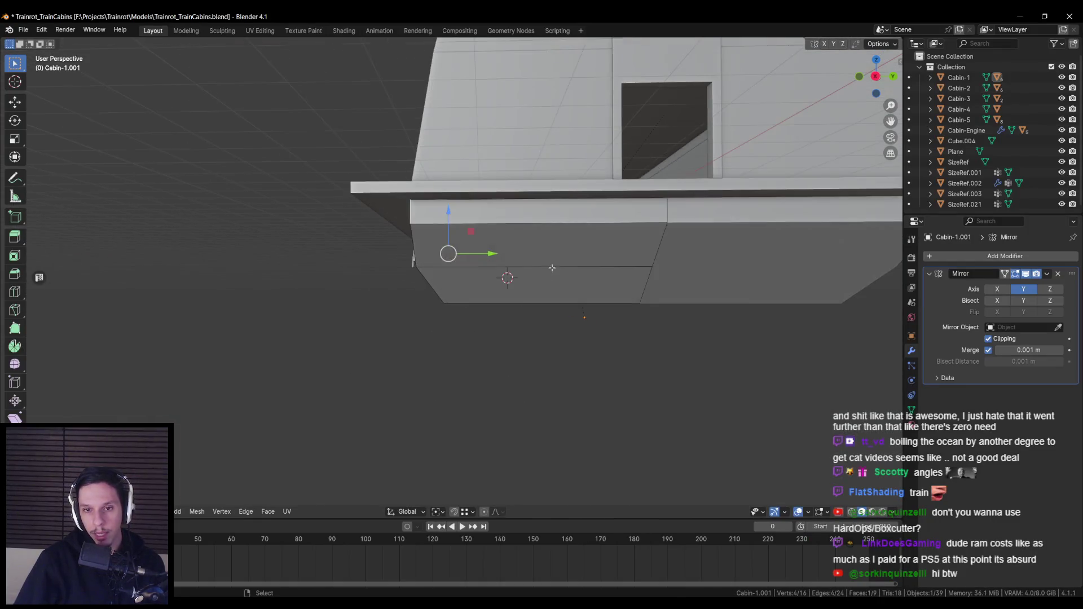
pyautogui.hotkey('alt', 'Tab')
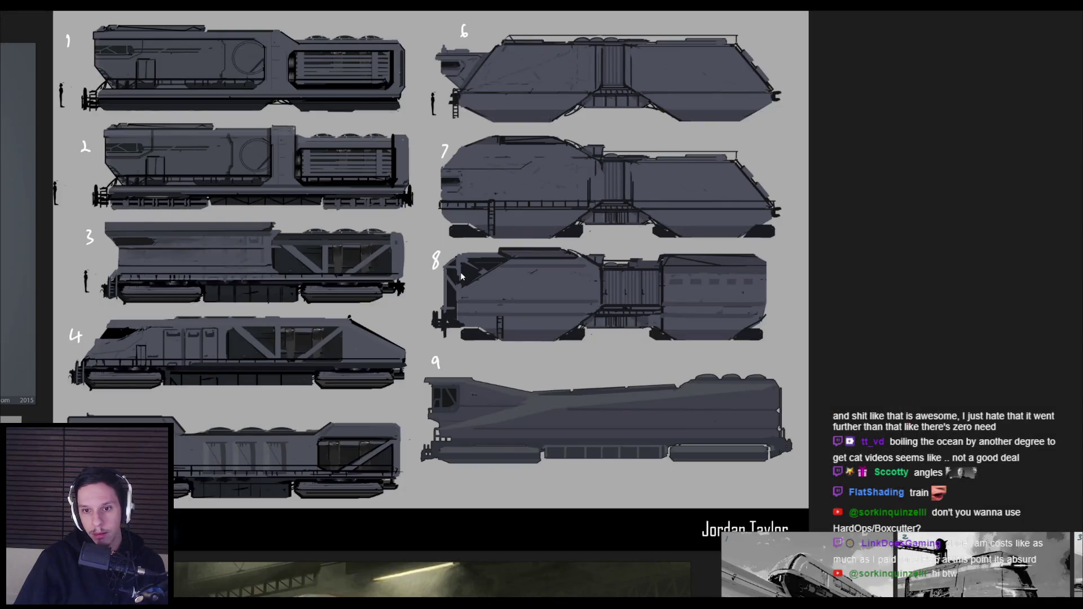
pyautogui.hotkey('alt', 'Tab')
pyautogui.moveTo(496, 249); pyautogui.dragTo(506, 263)
pyautogui.press('Tab')
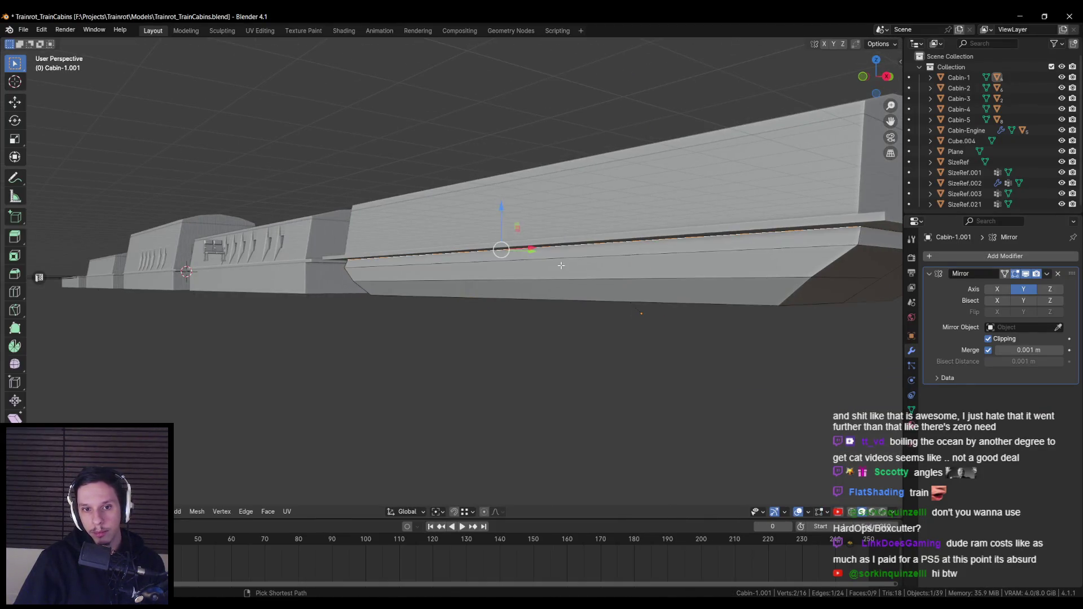
pyautogui.press('KP_Decimal')
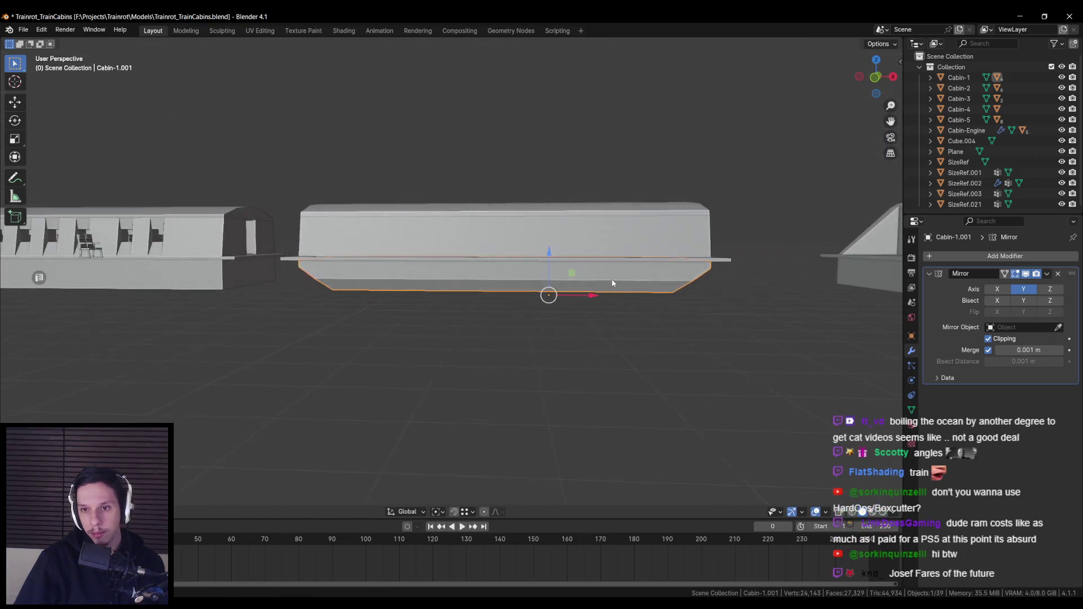
pyautogui.scroll(-3, 612, 280)
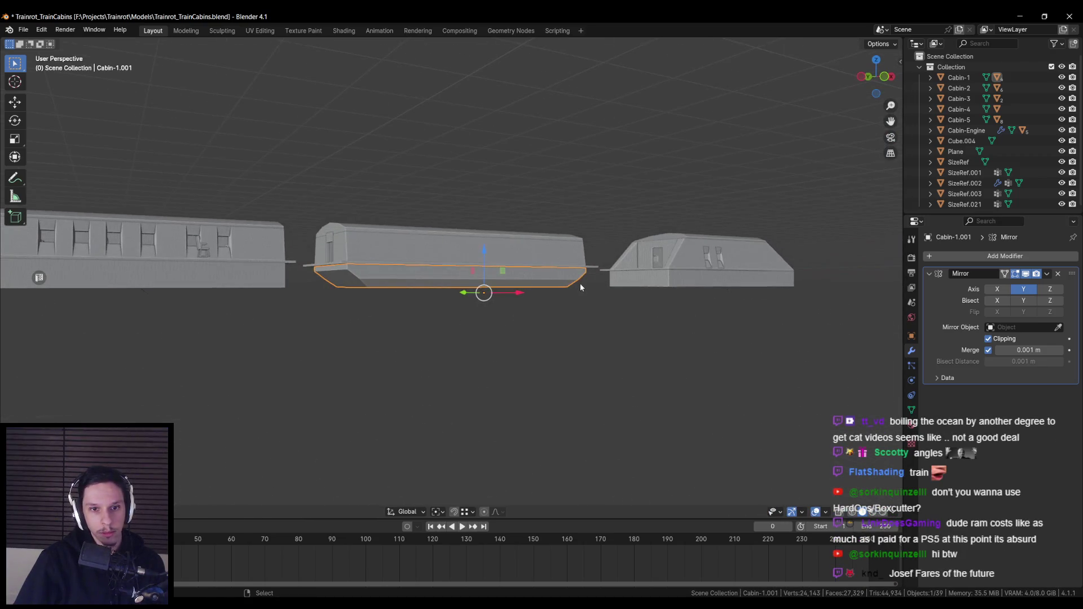
pyautogui.press('KP_1')
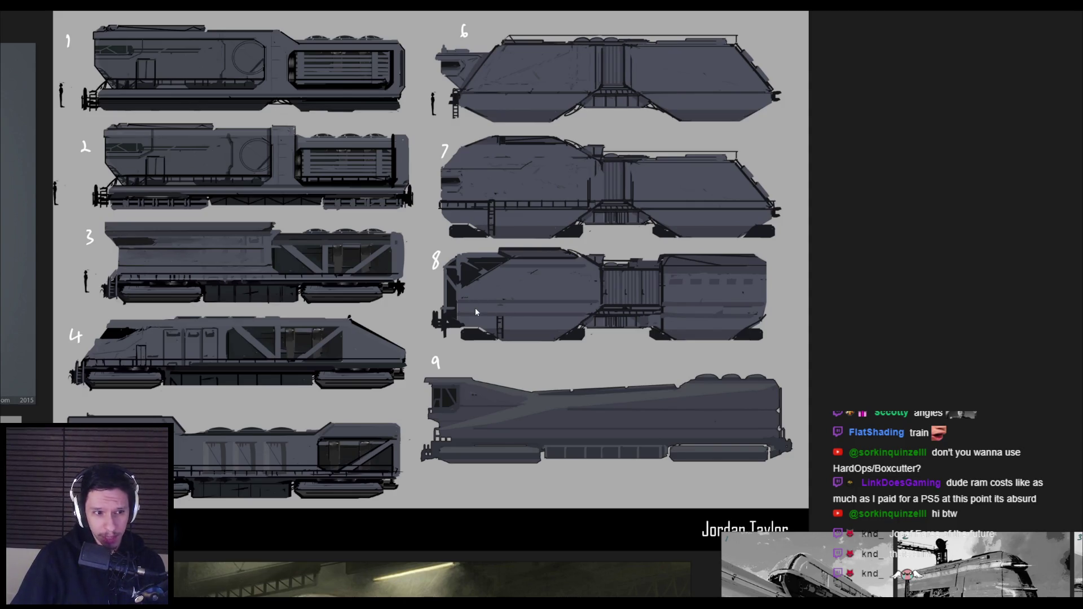
pyautogui.scroll(-3, 475, 311)
pyautogui.scroll(2, 451, 327)
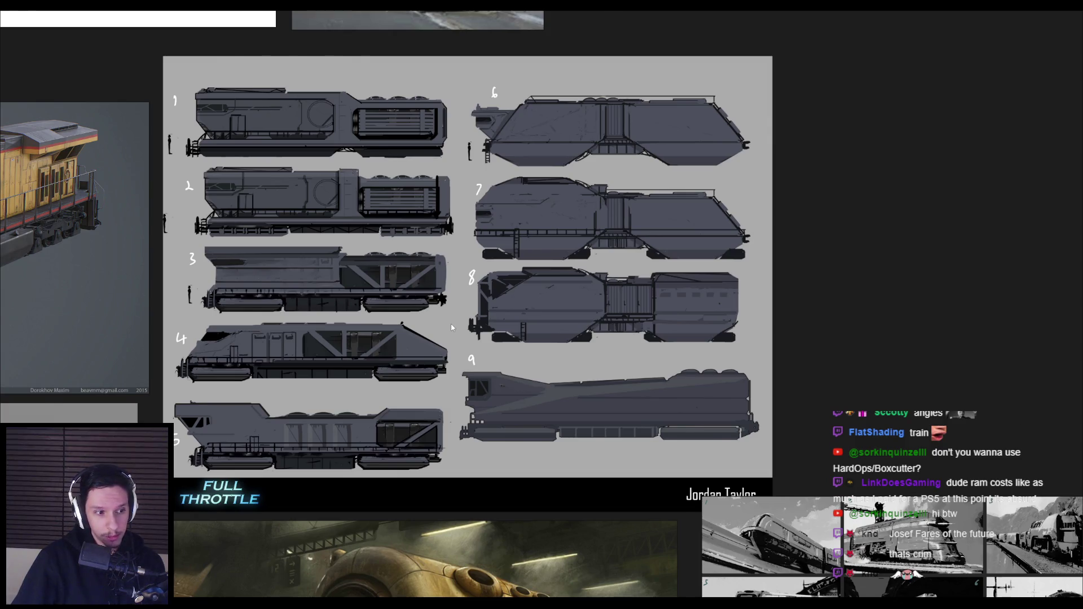
pyautogui.scroll(-2, 451, 328)
pyautogui.scroll(2, 460, 326)
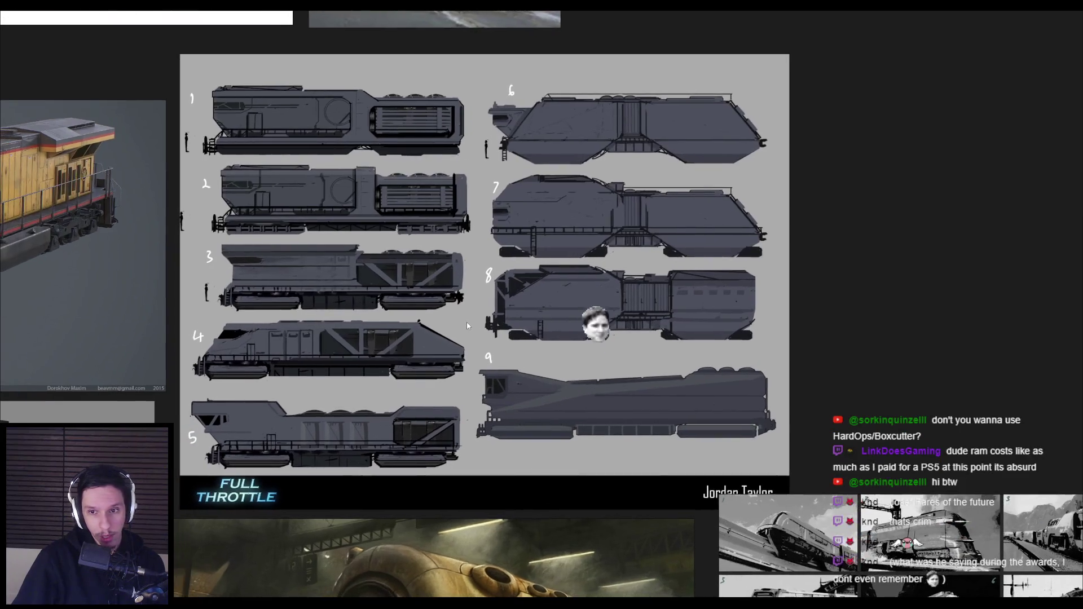
pyautogui.scroll(1, 466, 322)
pyautogui.scroll(-3, 469, 325)
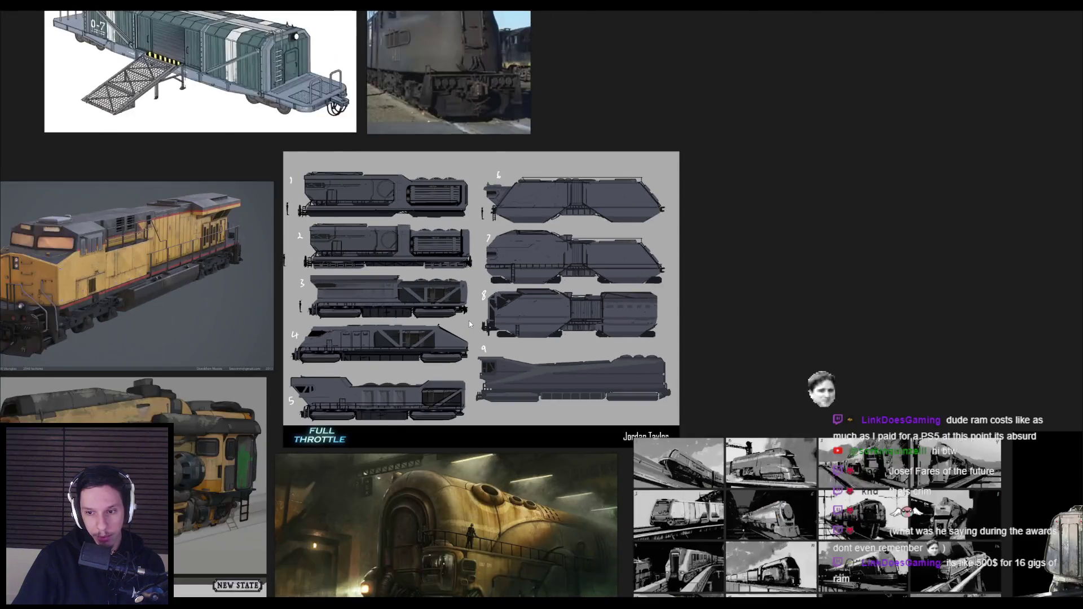
pyautogui.scroll(-3, 469, 321)
pyautogui.scroll(3, 444, 383)
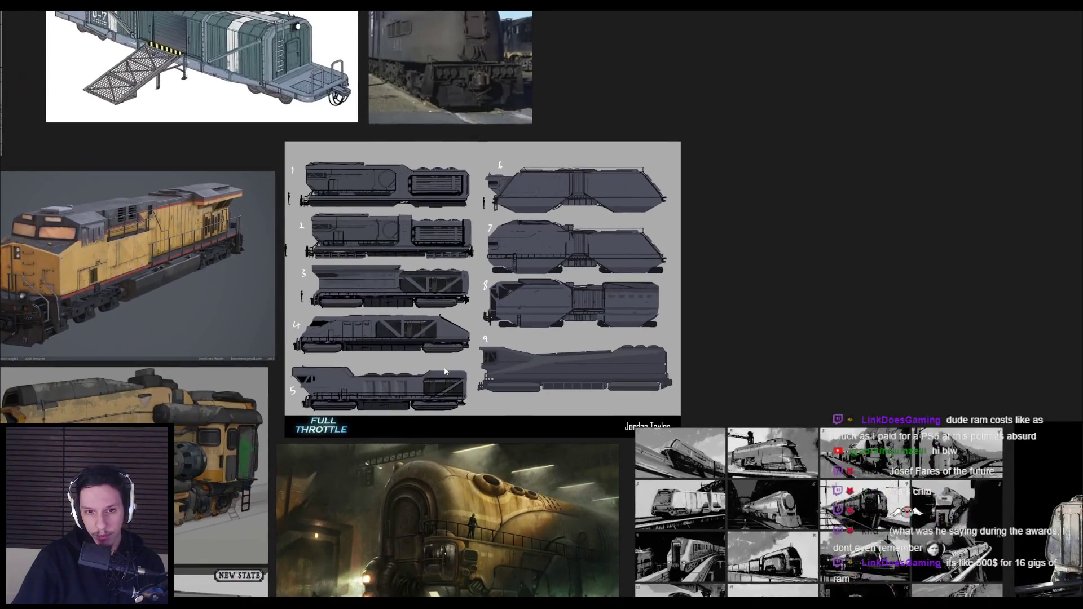
pyautogui.scroll(4, 445, 372)
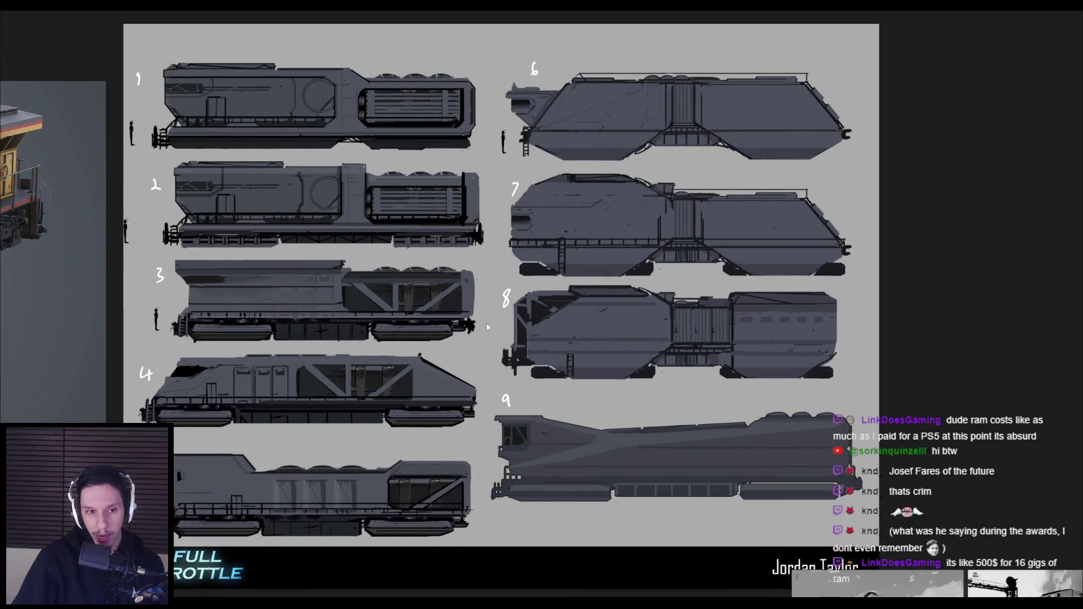
pyautogui.scroll(-3, 487, 327)
pyautogui.scroll(3, 490, 313)
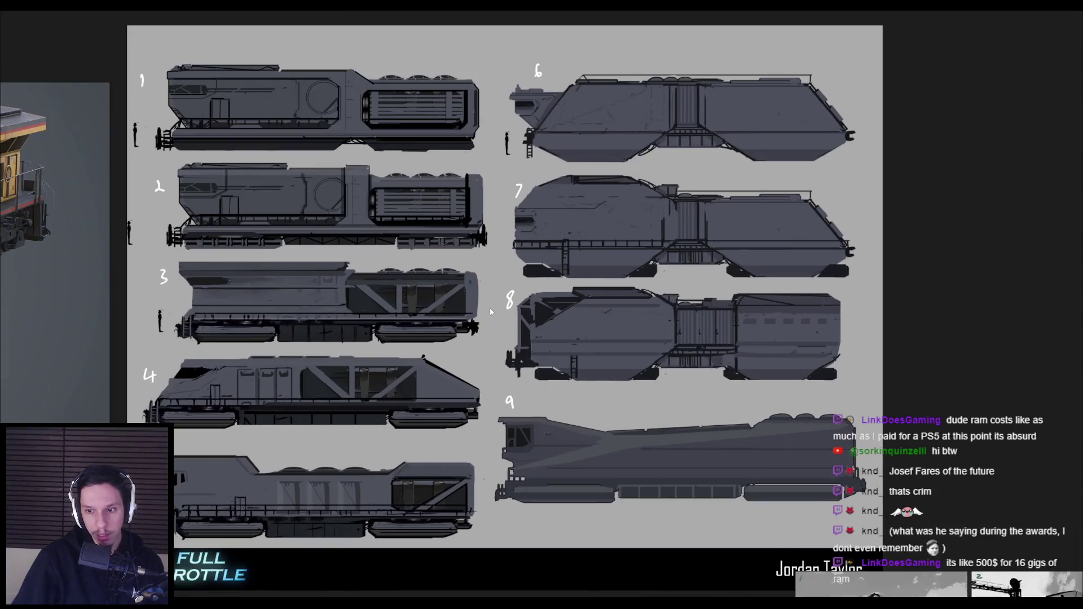
pyautogui.scroll(-2, 499, 332)
pyautogui.moveTo(64, 225); pyautogui.dragTo(516, 286)
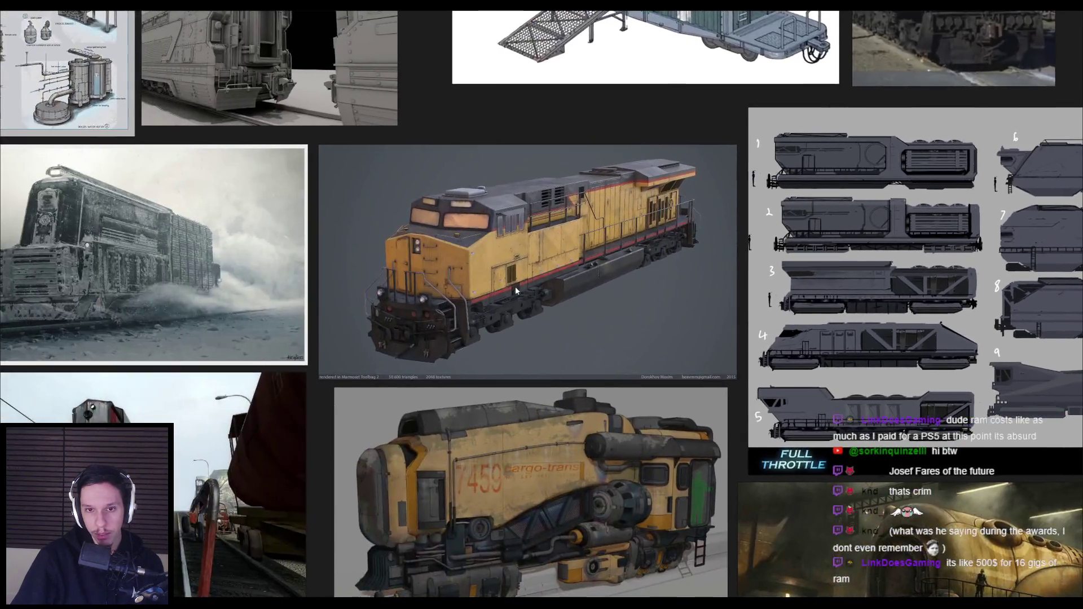
pyautogui.scroll(-2, 516, 286)
pyautogui.moveTo(279, 282); pyautogui.dragTo(387, 295)
pyautogui.scroll(3, 405, 290)
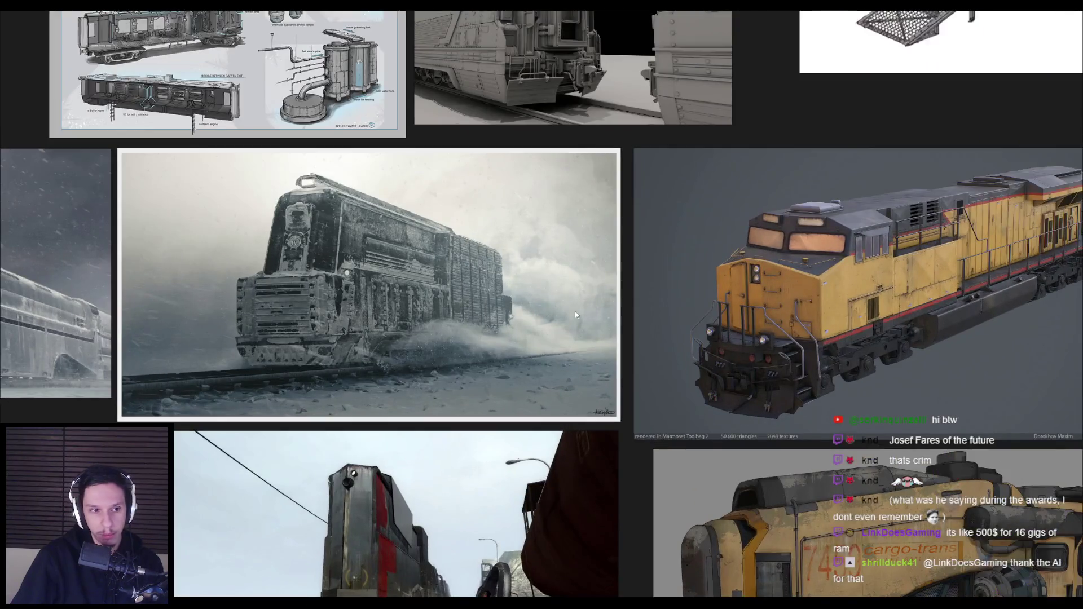
pyautogui.scroll(-2, 543, 312)
pyautogui.moveTo(651, 340); pyautogui.dragTo(546, 305)
pyautogui.scroll(2, 547, 304)
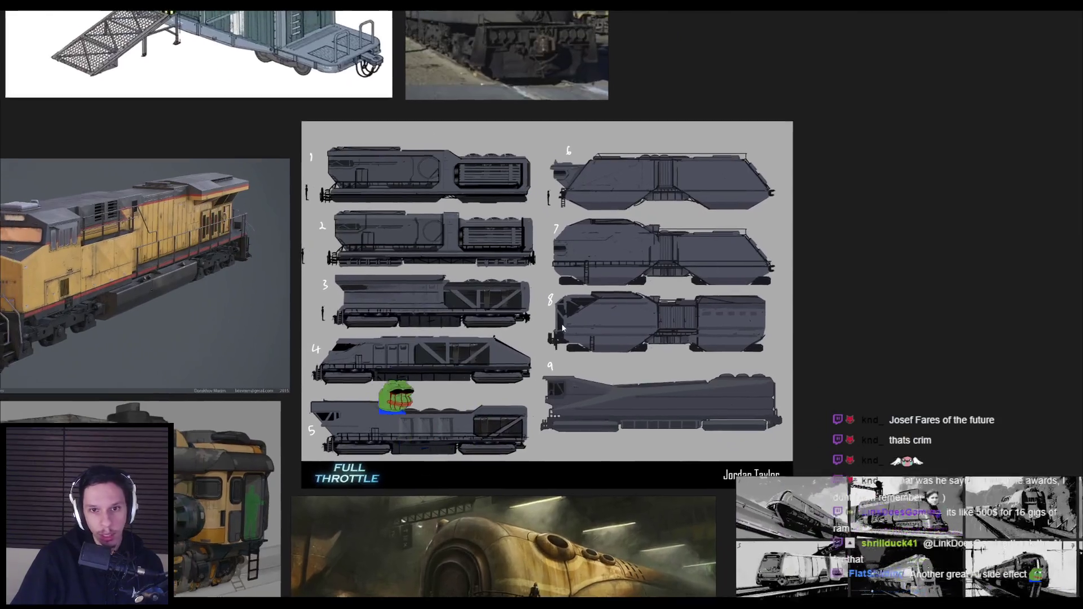
pyautogui.scroll(3, 559, 323)
pyautogui.moveTo(549, 345)
pyautogui.mouseDown()
pyautogui.moveTo(519, 329)
pyautogui.moveTo(520, 342)
pyautogui.mouseUp()
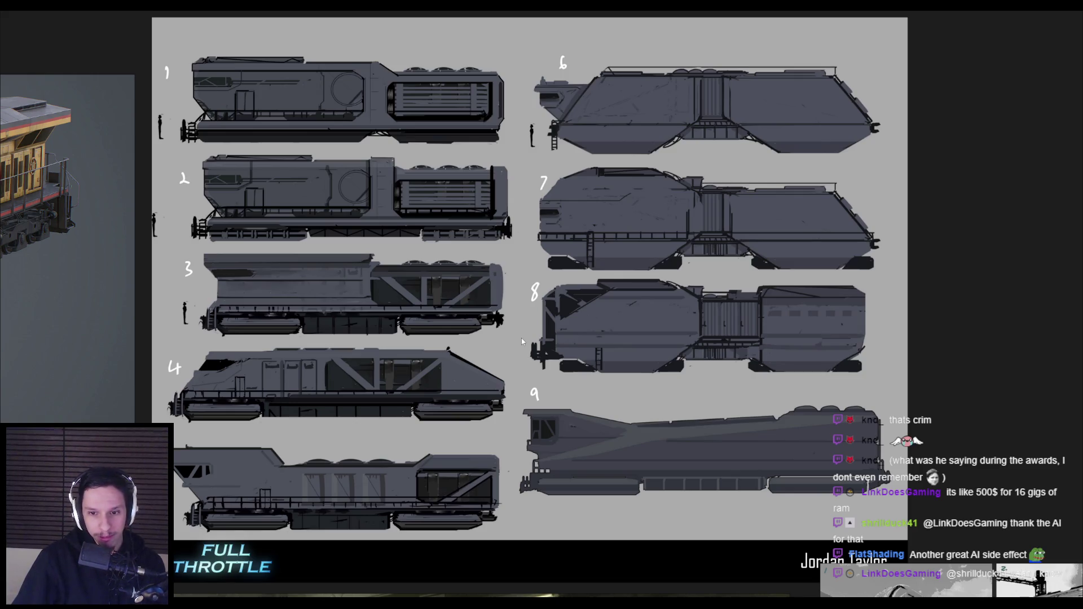
pyautogui.hotkey('alt', 'Tab')
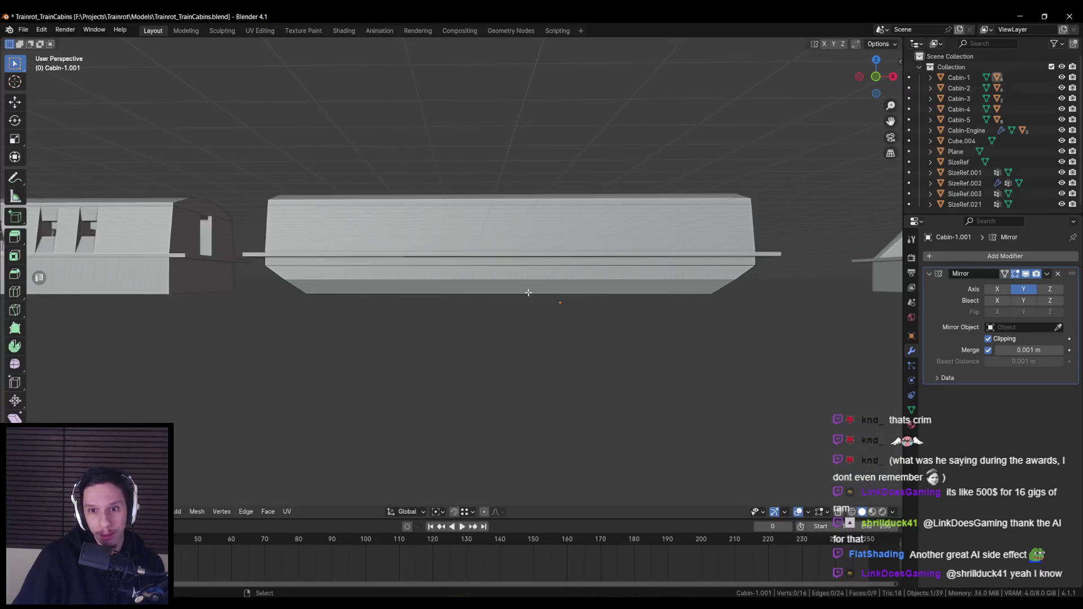
pyautogui.press('KP_1')
pyautogui.hotkey('alt', 'Tab')
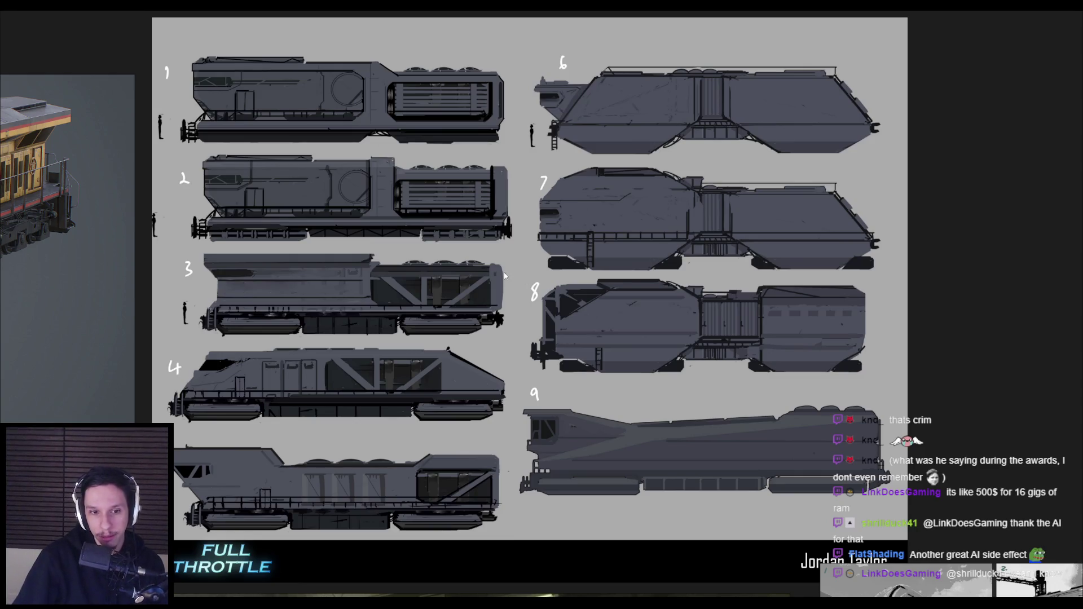
pyautogui.hotkey('alt', 'Tab')
pyautogui.scroll(3, 515, 277)
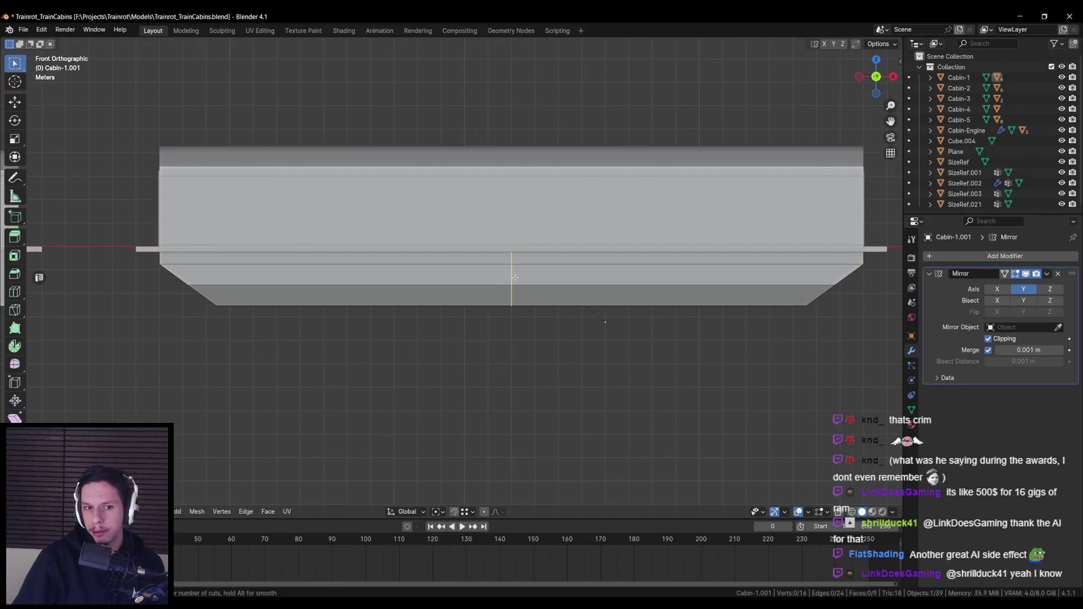
# Bevel the underside loop cut into a wide band and delete it to open a gap.
pyautogui.click(515, 277)
pyautogui.hotkey('ctrl', 'b')
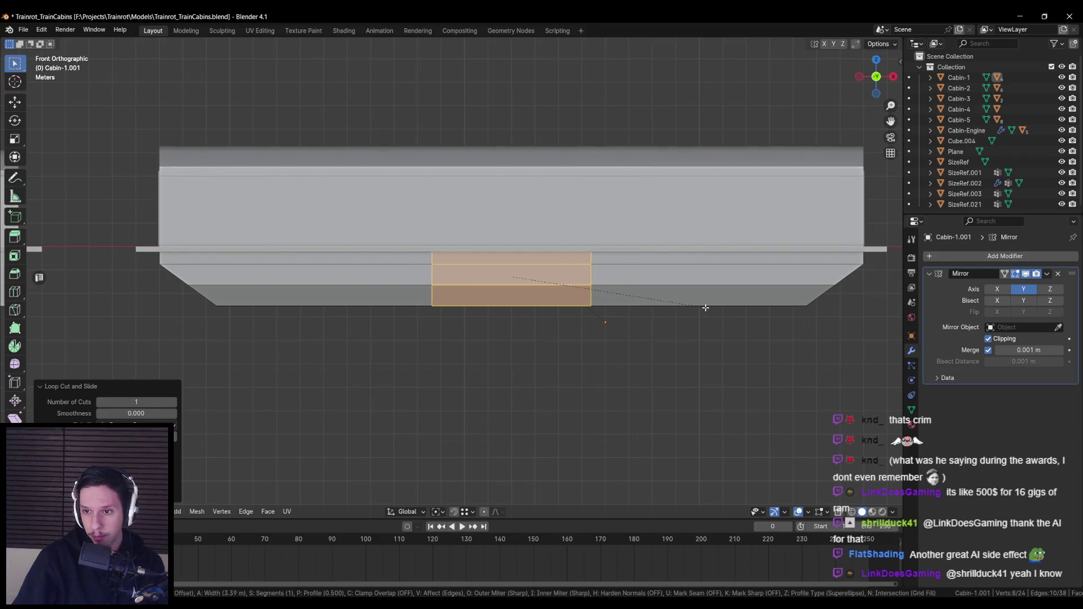
pyautogui.click(713, 310)
pyautogui.press('x')
pyautogui.click(697, 336)
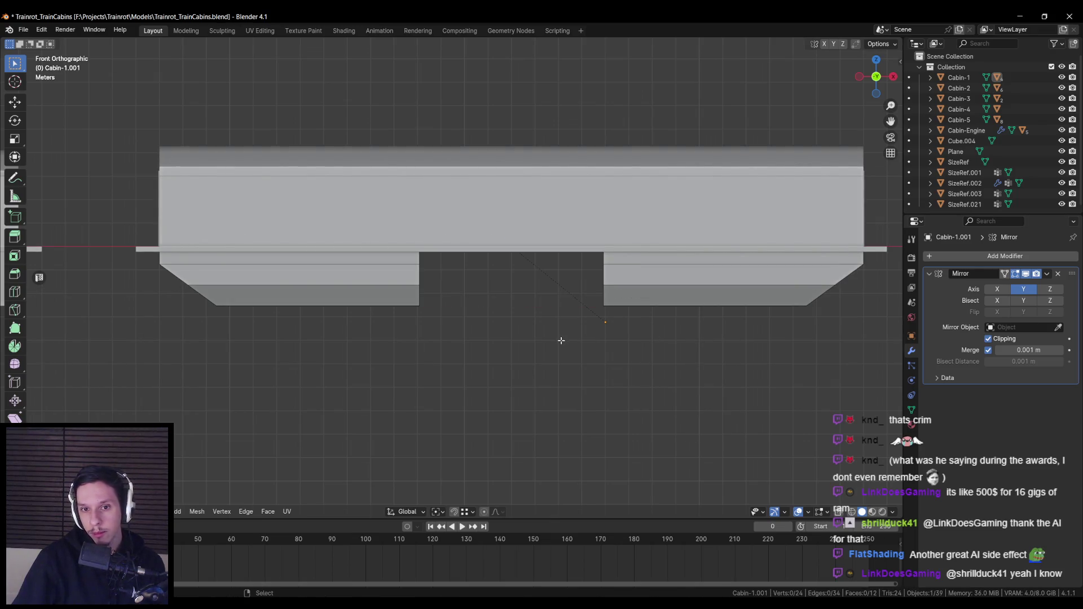
# In wireframe, add a vertical edge loop near the hopper's right end.
pyautogui.hscroll(3, 562, 341)
pyautogui.hotkey('shift', 'z')
pyautogui.moveTo(658, 221); pyautogui.dragTo(747, 276)
pyautogui.hotkey('alt', 'a')
pyautogui.hotkey('ctrl', 'r')
pyautogui.click(660, 270)
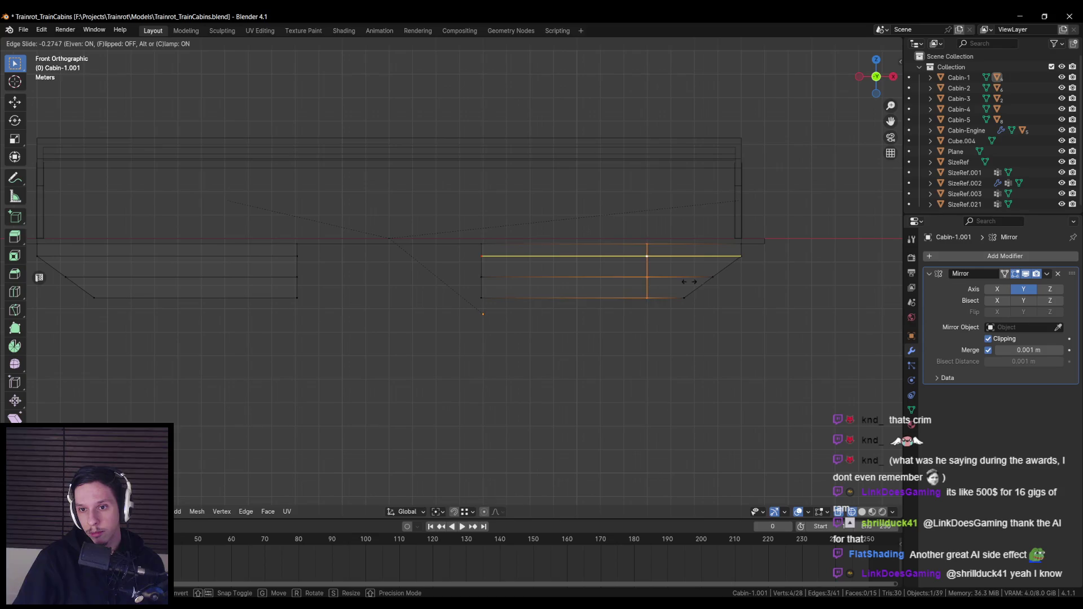
pyautogui.click(716, 291)
# Duplicate the right end section, mirror it with S X -1, place it, and merge by distance.
pyautogui.moveTo(657, 217); pyautogui.dragTo(805, 352)
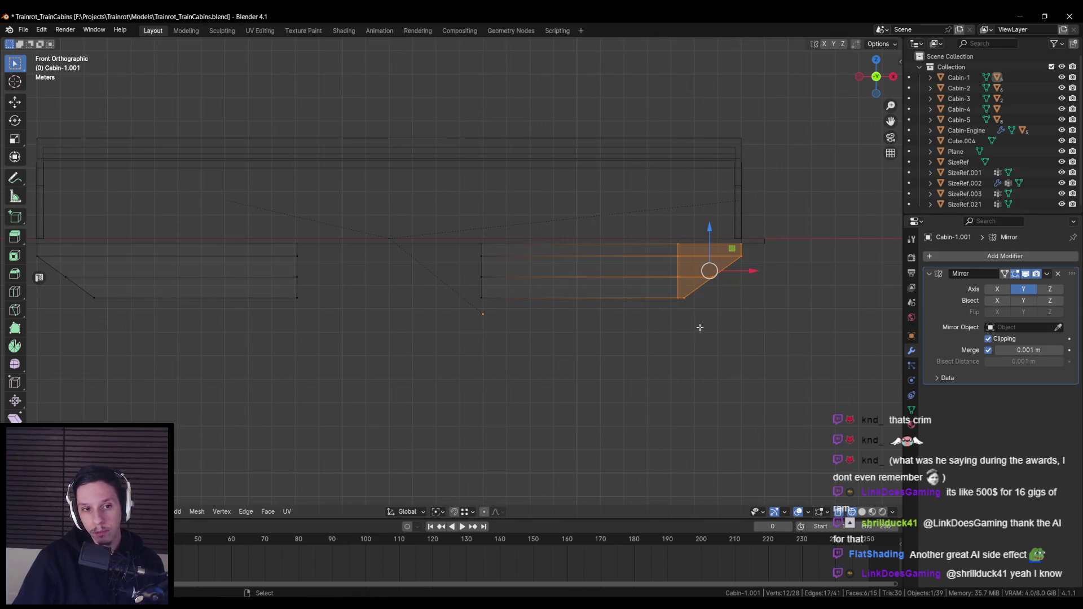
pyautogui.hotkey('shift', 'd')
pyautogui.press('Escape')
pyautogui.moveTo(752, 274); pyautogui.dragTo(515, 272)
pyautogui.write('sx')
pyautogui.write('-1')
pyautogui.press('Return')
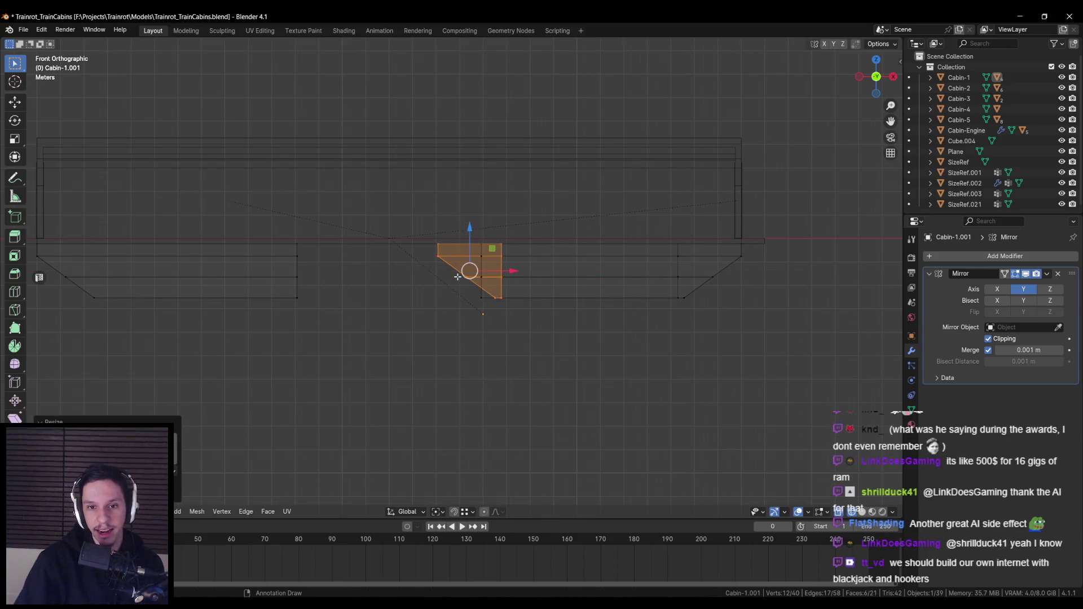
pyautogui.hotkey('shift', 'z')
pyautogui.scroll(1, 478, 277)
pyautogui.hotkey('shift', 'Tab')
pyautogui.moveTo(474, 272); pyautogui.dragTo(486, 272)
pyautogui.press('a')
pyautogui.press('m')
pyautogui.click(504, 392)
# Duplicate the upper right-side section and slide the copy along X.
pyautogui.hotkey('alt', 'a')
pyautogui.moveTo(397, 355); pyautogui.dragTo(399, 303)
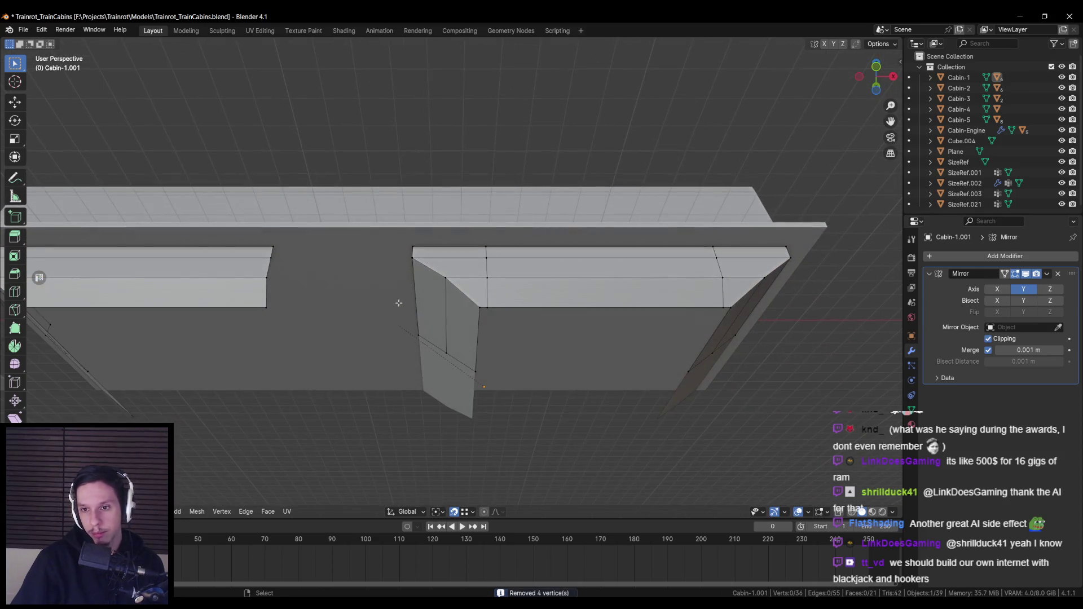
pyautogui.press('KP_1')
pyautogui.hotkey('shift', 'z')
pyautogui.moveTo(383, 190)
pyautogui.mouseDown()
pyautogui.moveTo(512, 351)
pyautogui.moveTo(449, 184)
pyautogui.moveTo(762, 265)
pyautogui.mouseUp()
pyautogui.hotkey('shift', 'd')
pyautogui.press('x')
pyautogui.click(440, 276)
# Merge all vertices by distance and return to object mode in solid shading.
pyautogui.press('a')
pyautogui.press('m')
pyautogui.click(405, 302)
pyautogui.press('Tab')
pyautogui.hotkey('shift', 'z')
pyautogui.click(455, 311)
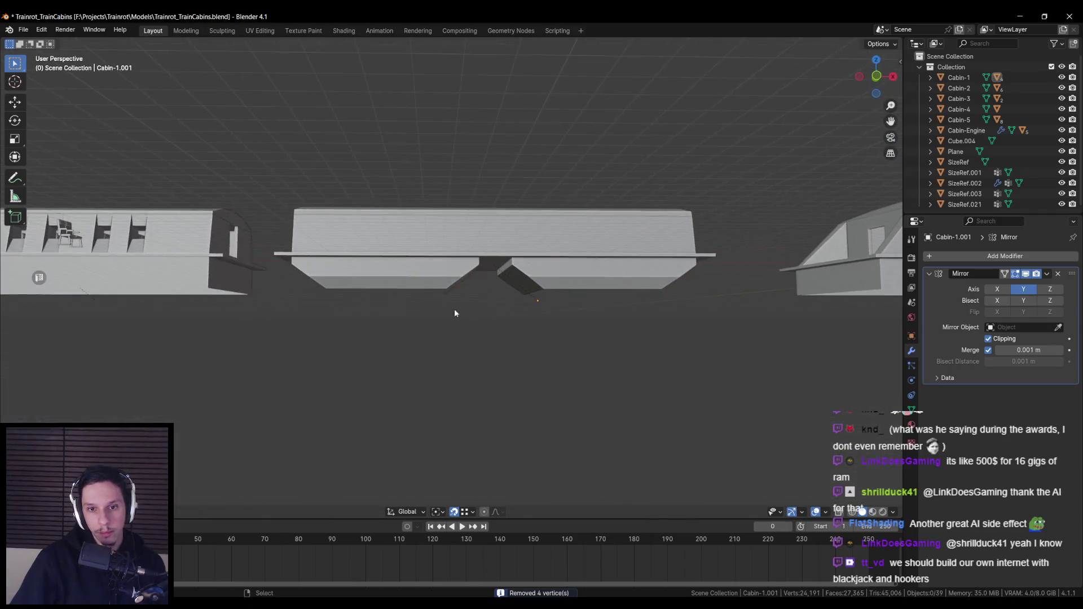
pyautogui.moveTo(450, 294)
pyautogui.mouseDown()
pyautogui.moveTo(391, 319)
pyautogui.moveTo(391, 343)
pyautogui.moveTo(473, 310)
pyautogui.moveTo(556, 321)
pyautogui.moveTo(476, 330)
pyautogui.mouseUp()
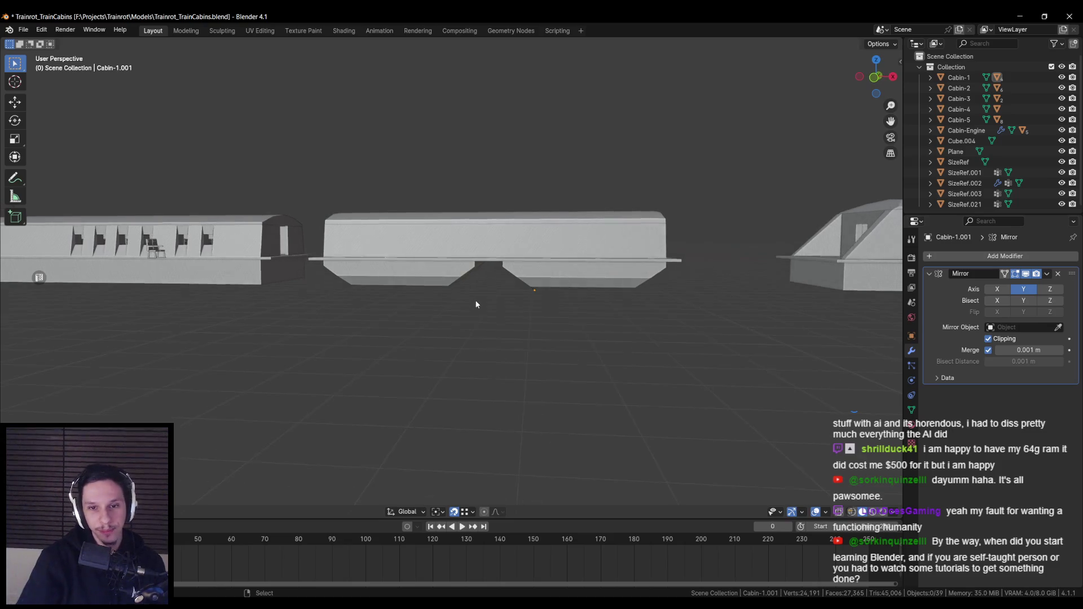
# Save the train cabins file and switch to front orthographic view, selecting Cabin-1.001.
pyautogui.hotkey('ctrl', 's')
pyautogui.press('KP_1')
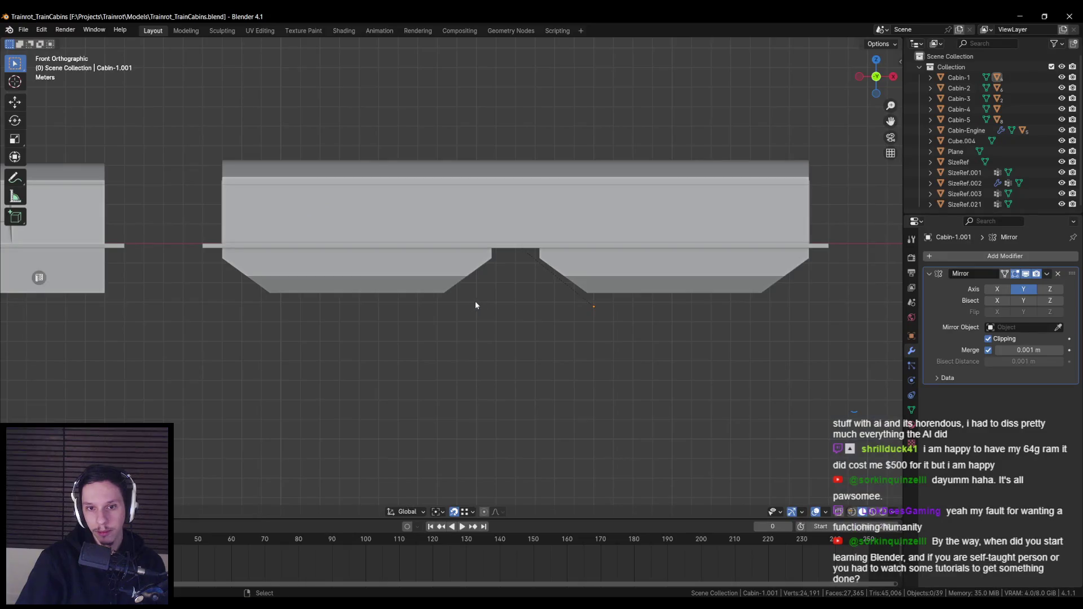
pyautogui.click(450, 316)
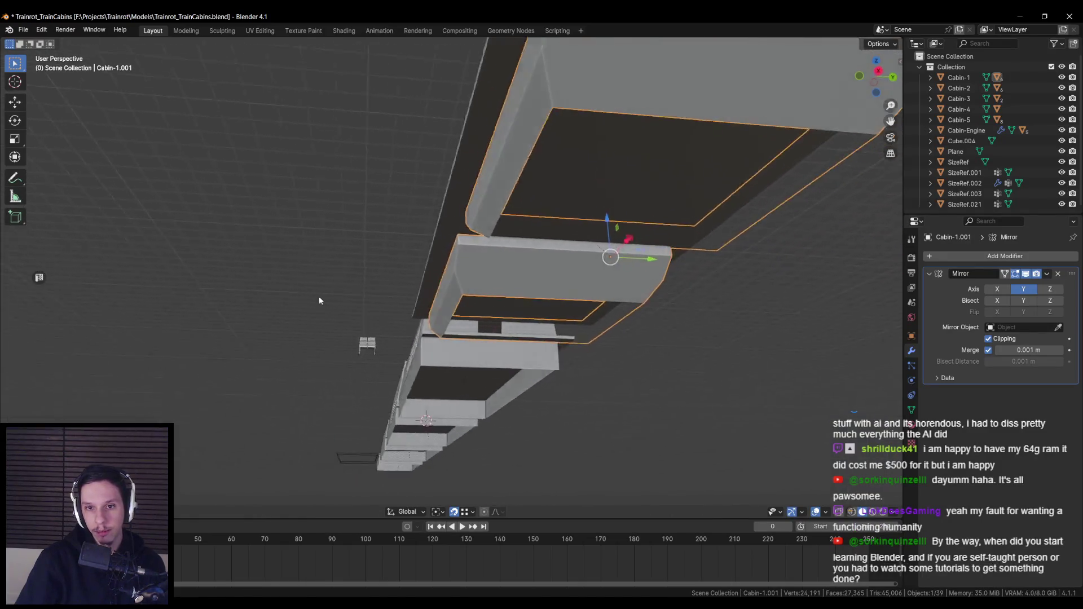
# Orbit around Cabin-1.001 to inspect the hoppers along its underside.
pyautogui.press('Tab')
pyautogui.scroll(5, 430, 321)
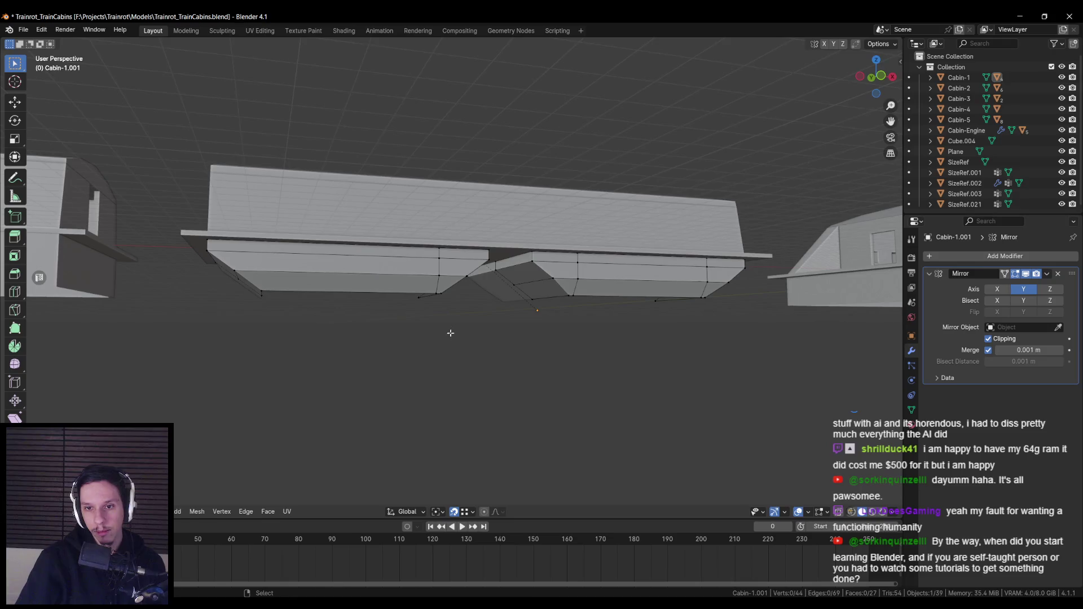
pyautogui.scroll(-3, 418, 328)
pyautogui.moveTo(411, 334)
pyautogui.mouseDown()
pyautogui.moveTo(537, 332)
pyautogui.moveTo(508, 299)
pyautogui.moveTo(451, 271)
pyautogui.mouseUp()
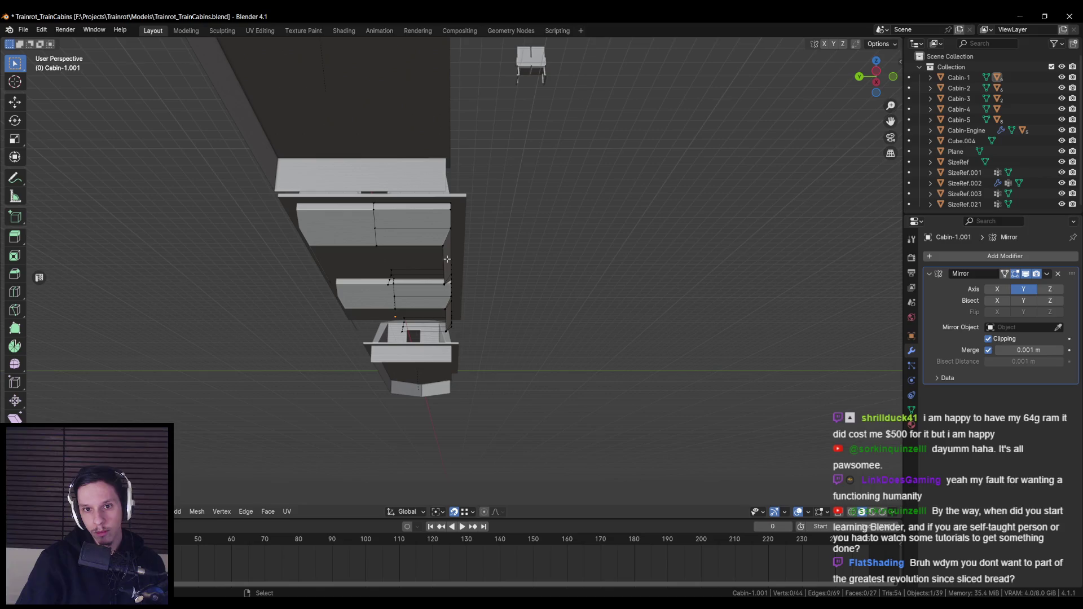
pyautogui.press('Tab')
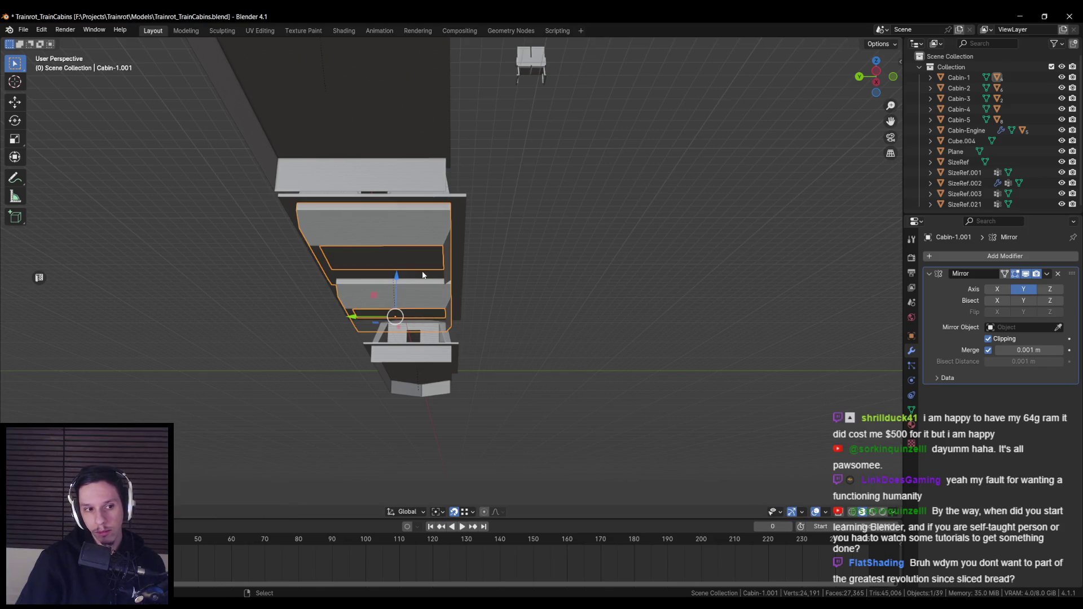
pyautogui.scroll(3, 510, 268)
pyautogui.moveTo(510, 269); pyautogui.dragTo(490, 284)
pyautogui.scroll(2, 490, 284)
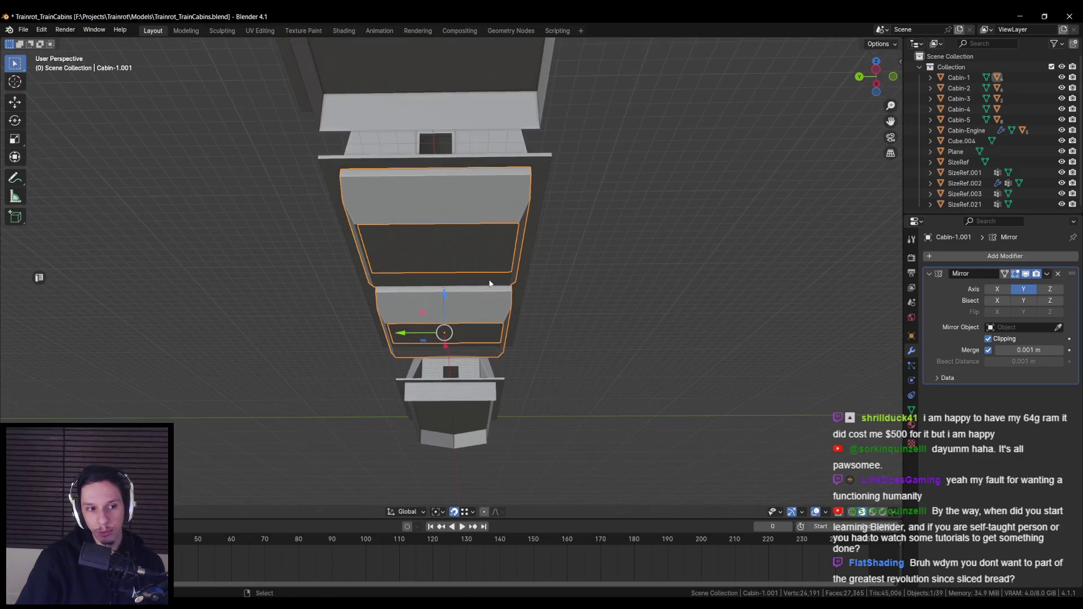
# Move the hopper's right-side vertices inward along Y into a narrow strip.
pyautogui.press('Tab')
pyautogui.hotkey('shift', 'z')
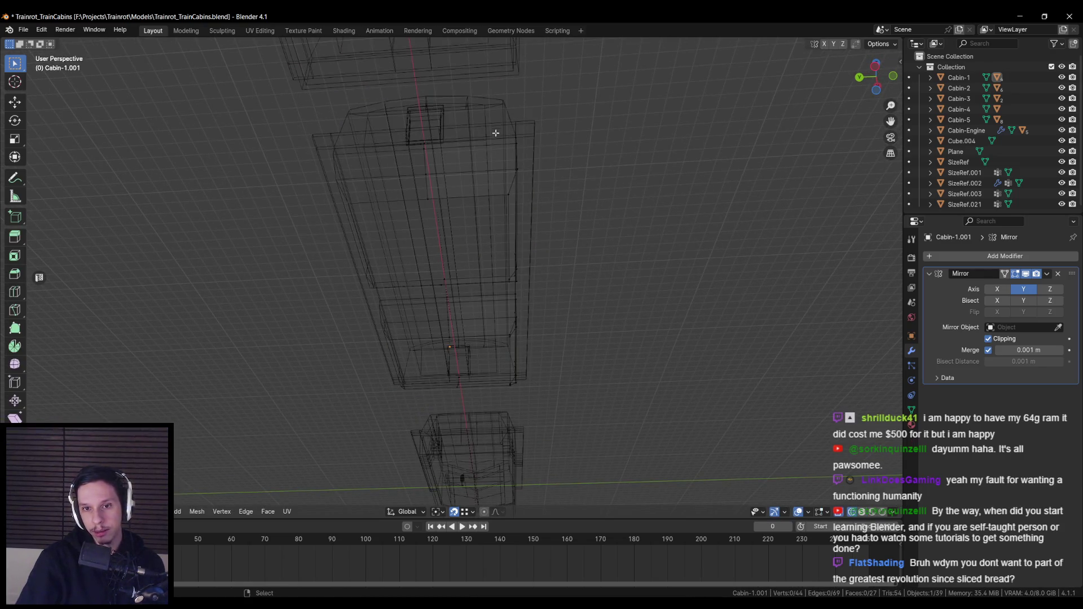
pyautogui.moveTo(482, 113); pyautogui.dragTo(620, 443)
pyautogui.hotkey('shift', 'z')
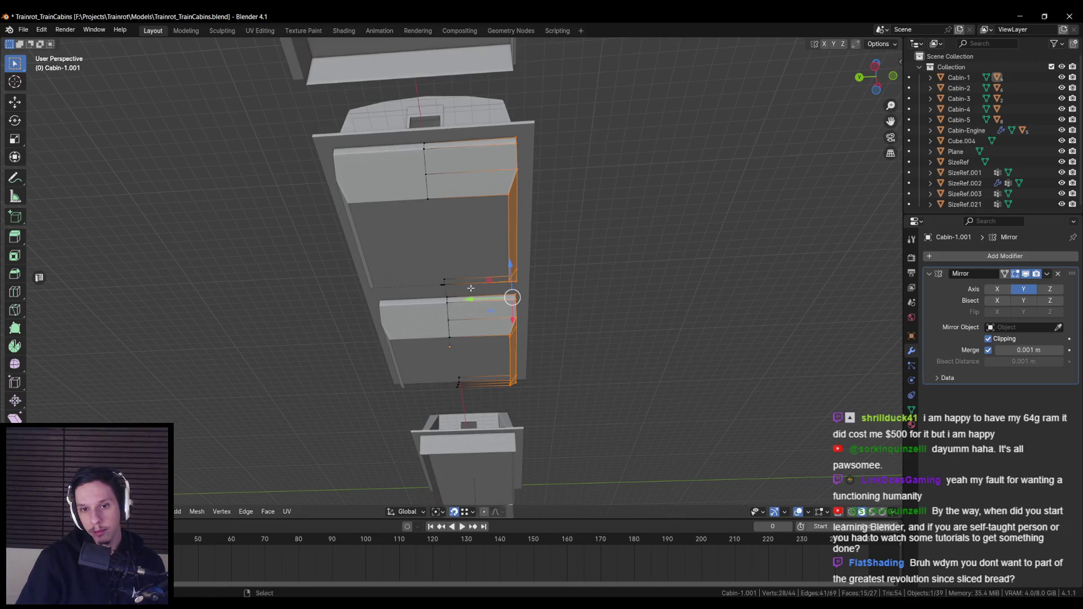
pyautogui.press('g')
pyautogui.press('y')
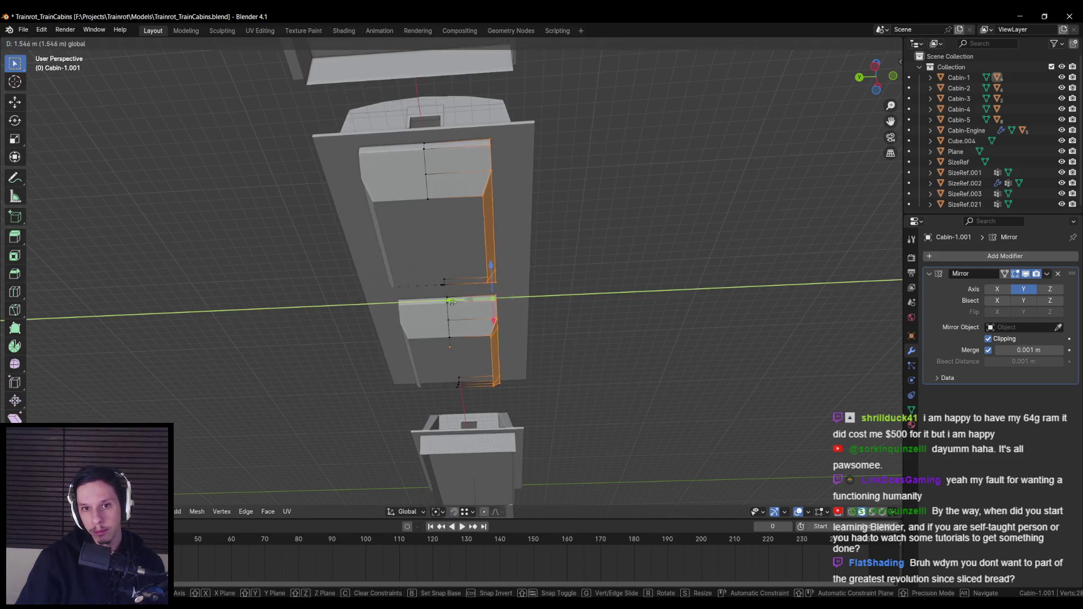
pyautogui.click(420, 307)
pyautogui.press('Tab')
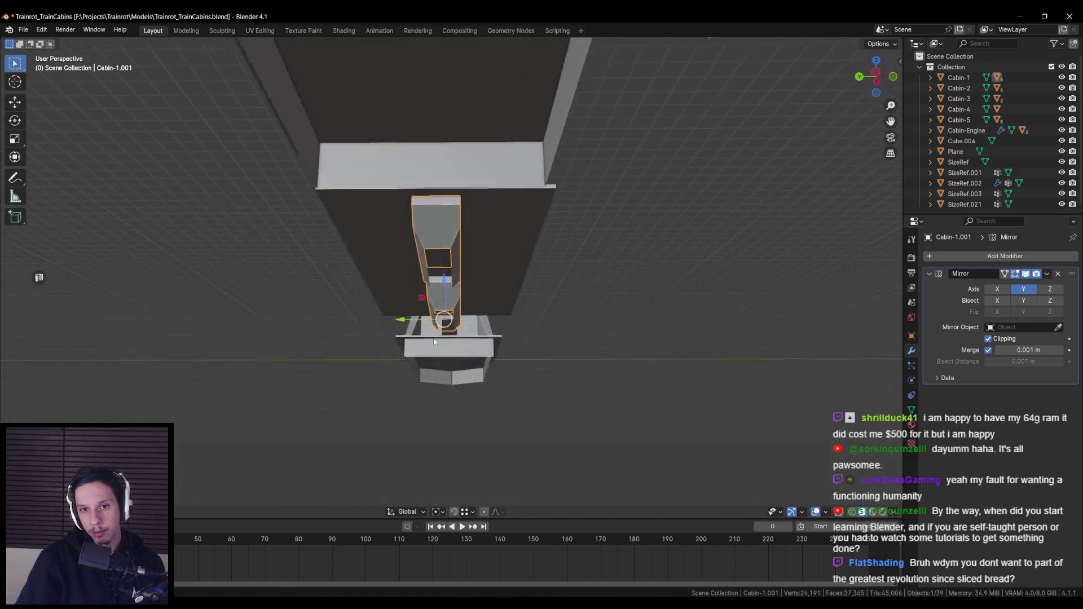
pyautogui.moveTo(421, 335)
pyautogui.mouseDown()
pyautogui.moveTo(435, 324)
pyautogui.moveTo(444, 340)
pyautogui.mouseUp()
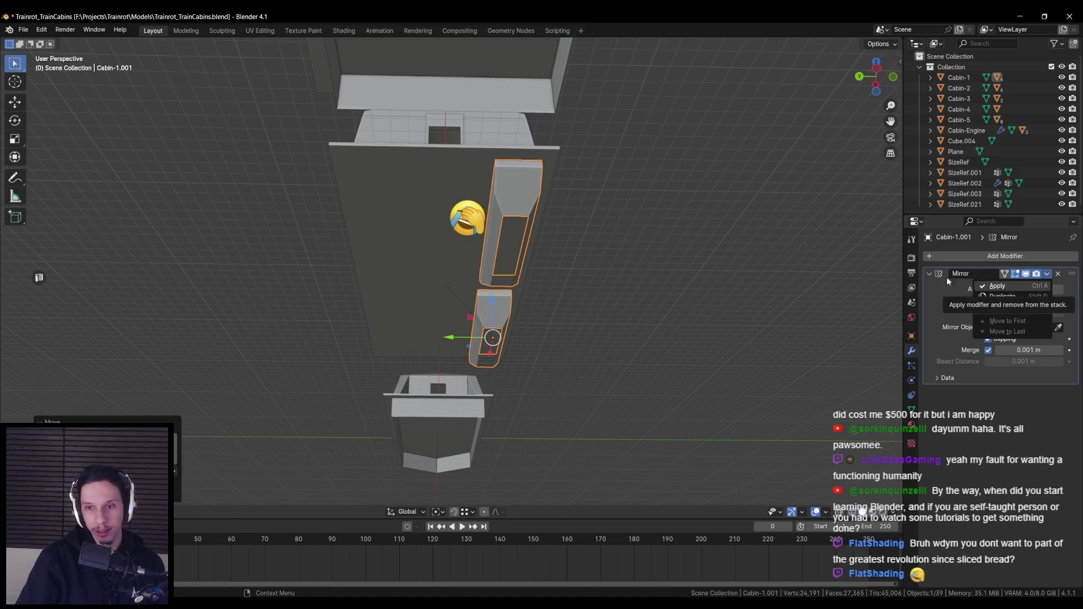
pyautogui.click(1005, 256)
# Add a Mirror modifier around Cabin-1, mirroring on the Y axis only.
pyautogui.write('mirror')
pyautogui.press('Return')
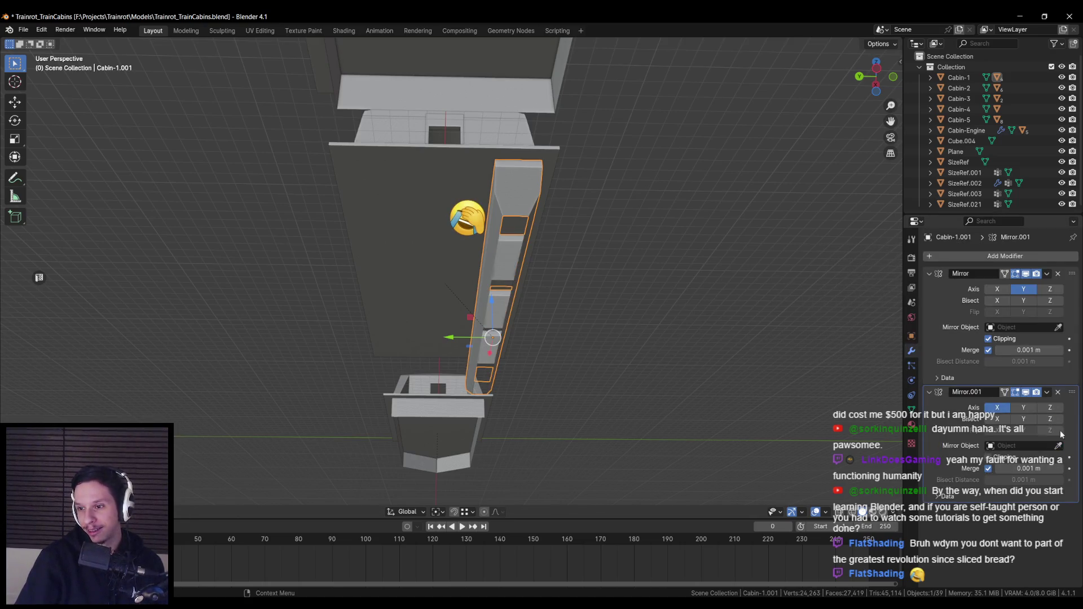
pyautogui.click(1059, 446)
pyautogui.click(457, 258)
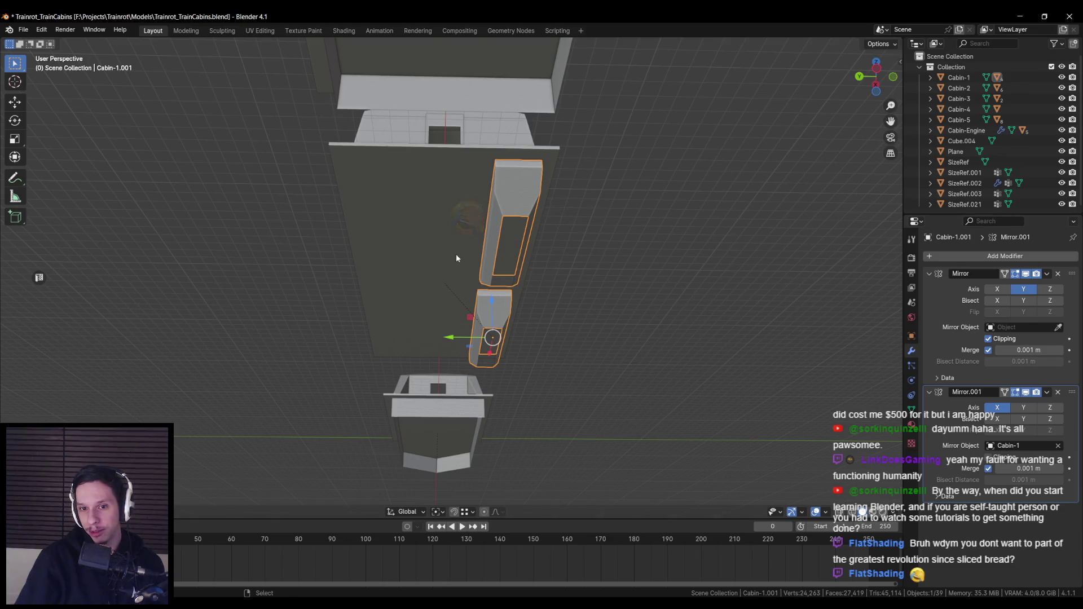
pyautogui.click(1023, 407)
pyautogui.click(997, 407)
# Move the hopper along Y, shifting the parts 0.2079 m to space the mirrored pair.
pyautogui.press('Tab')
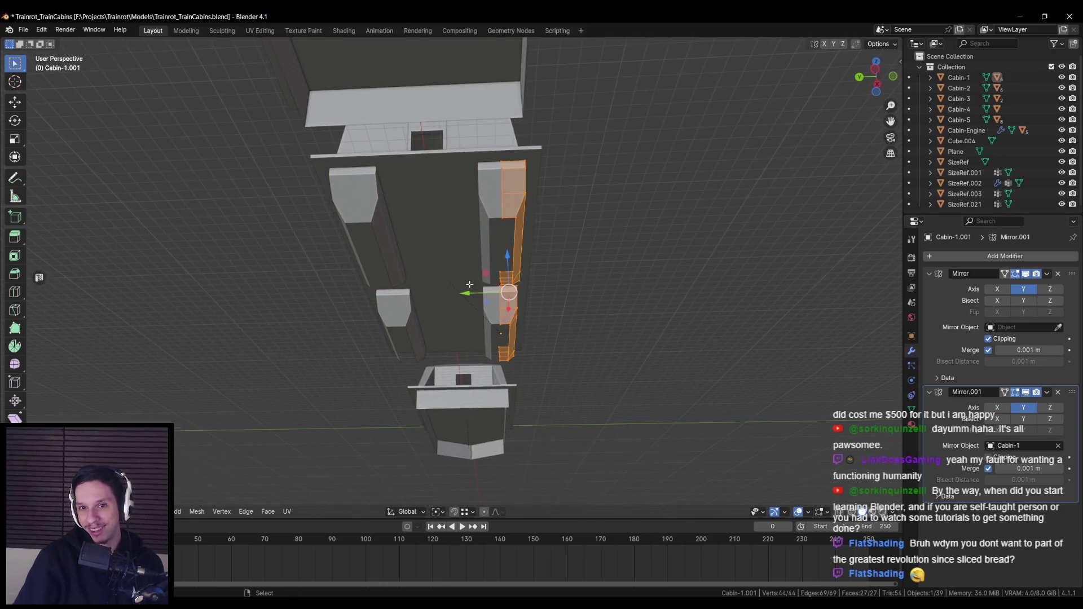
pyautogui.moveTo(471, 283); pyautogui.dragTo(467, 282)
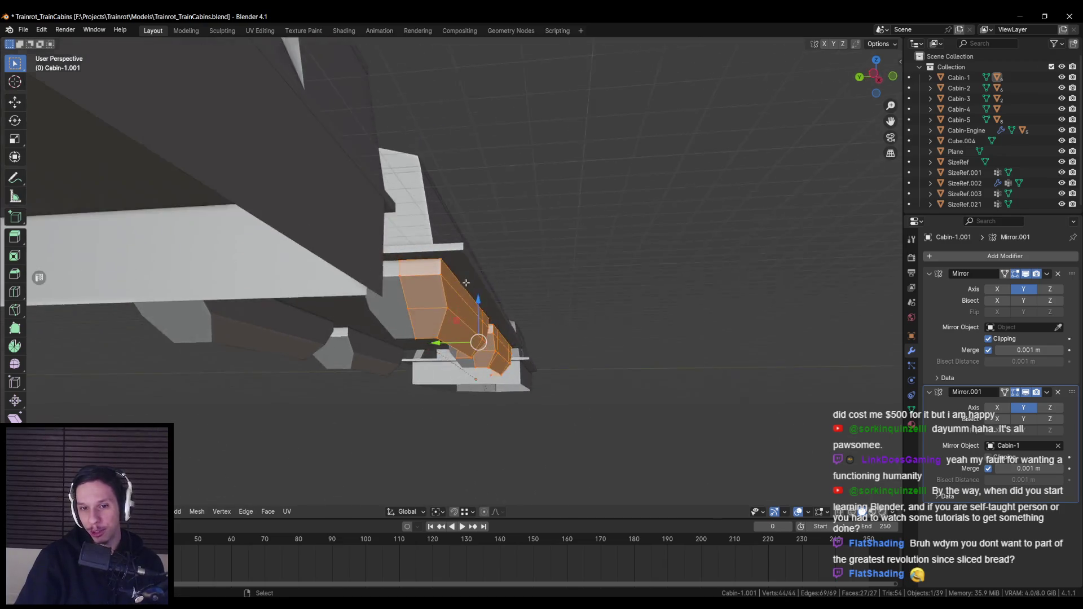
pyautogui.hotkey('shift', 'Tab')
pyautogui.press('g')
pyautogui.press('y')
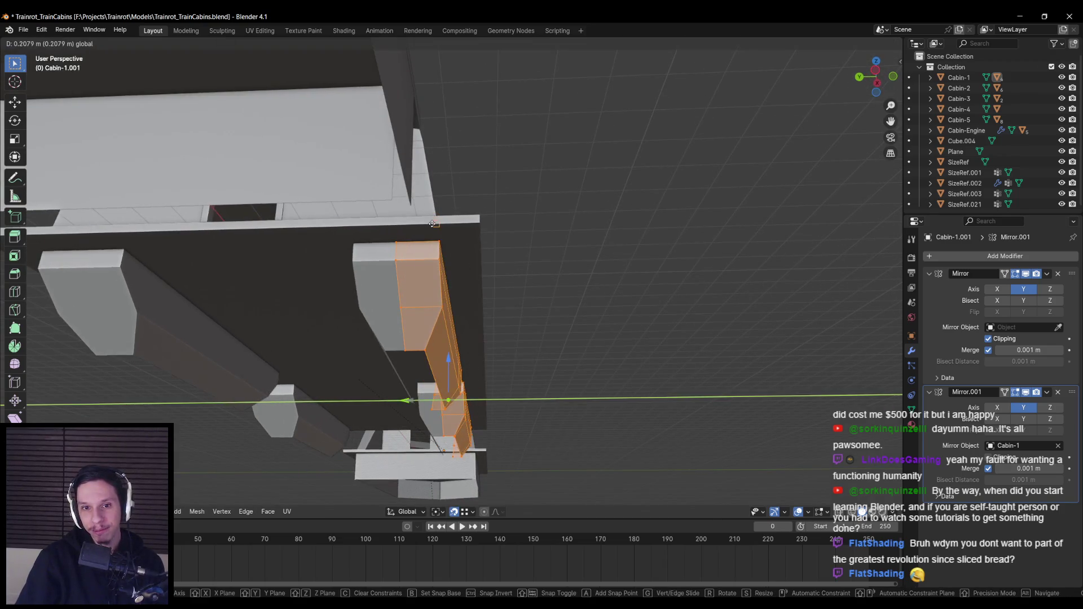
pyautogui.click(432, 224)
pyautogui.press('Tab')
pyautogui.moveTo(407, 451); pyautogui.dragTo(387, 451)
pyautogui.moveTo(248, 453); pyautogui.dragTo(395, 399)
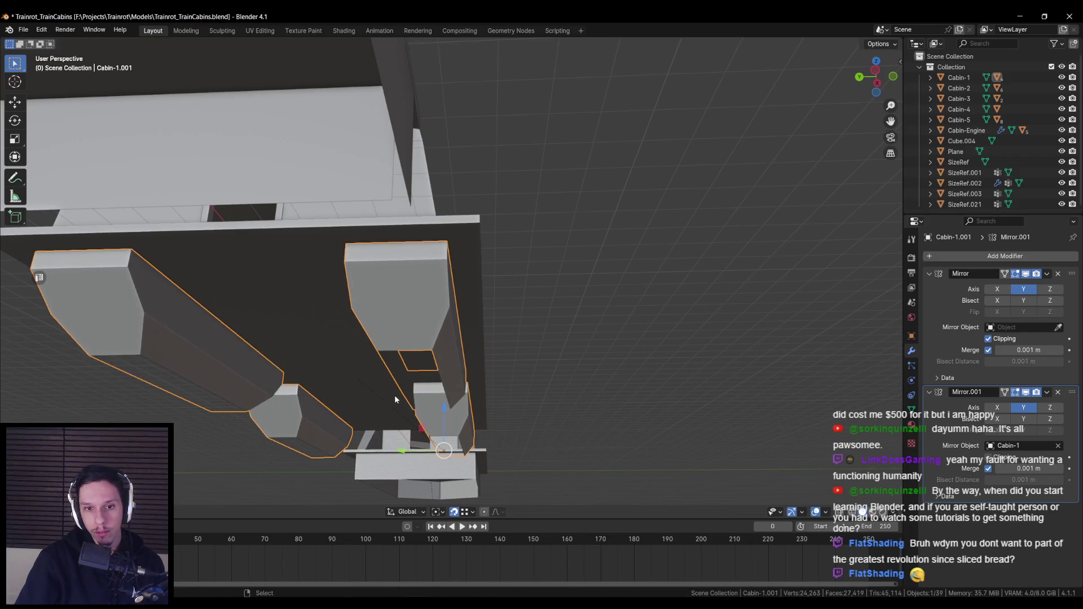
pyautogui.moveTo(404, 452)
pyautogui.mouseDown()
pyautogui.moveTo(445, 233)
pyautogui.moveTo(455, 244)
pyautogui.mouseUp()
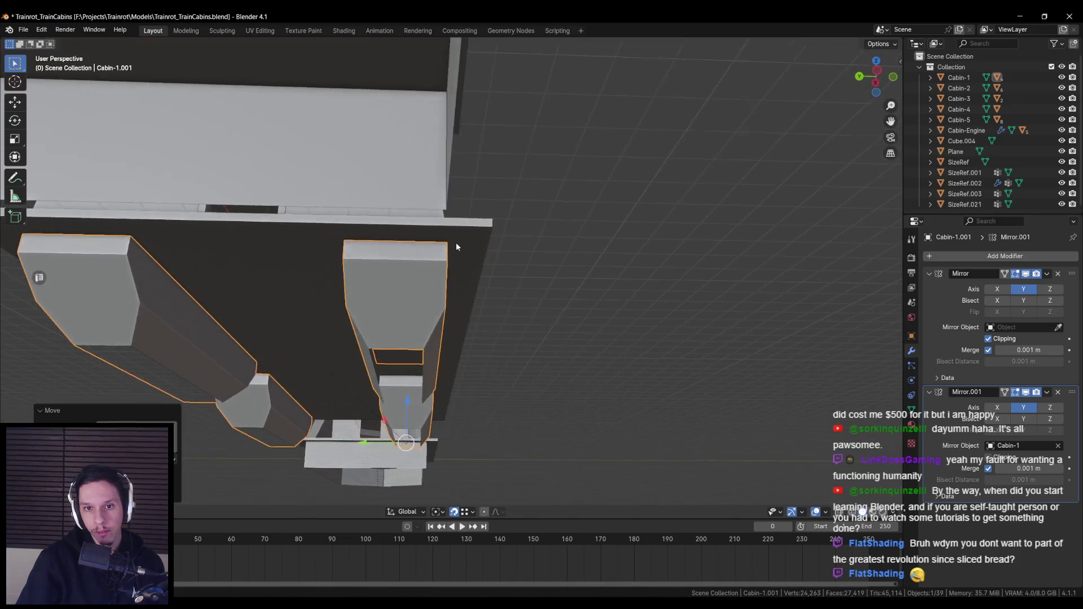
# Select the cabin and check the mirrored hoppers from the front orthographic view.
pyautogui.press('Tab')
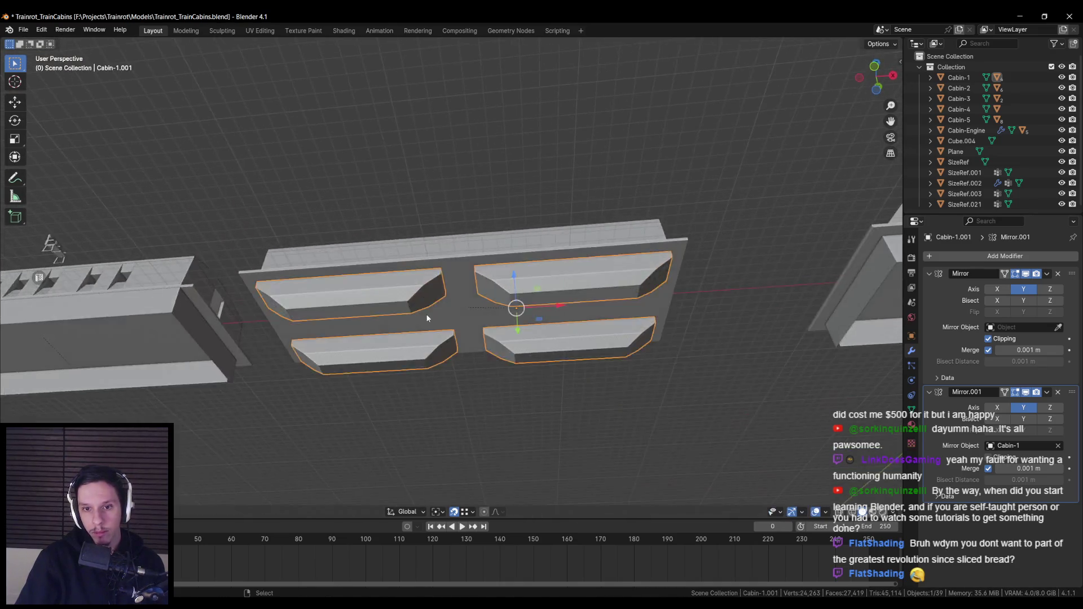
pyautogui.press('Tab')
pyautogui.scroll(-5, 459, 331)
pyautogui.moveTo(463, 387)
pyautogui.mouseDown()
pyautogui.moveTo(435, 370)
pyautogui.moveTo(364, 374)
pyautogui.moveTo(316, 394)
pyautogui.moveTo(351, 375)
pyautogui.mouseUp()
pyautogui.press('KP_1')
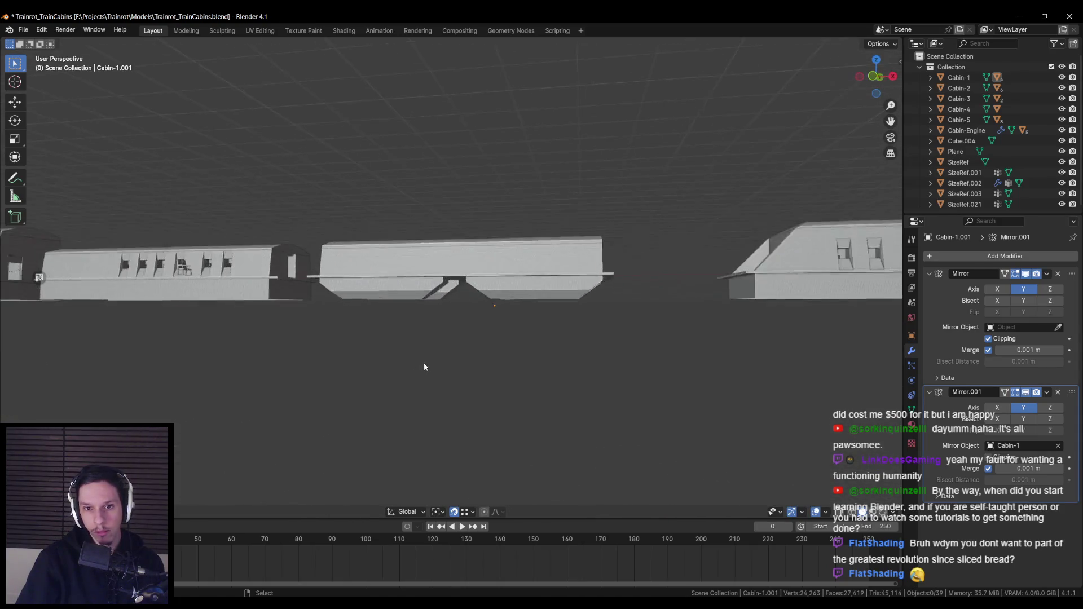
pyautogui.scroll(3, 431, 360)
pyautogui.click(397, 289)
pyautogui.press('KP_1')
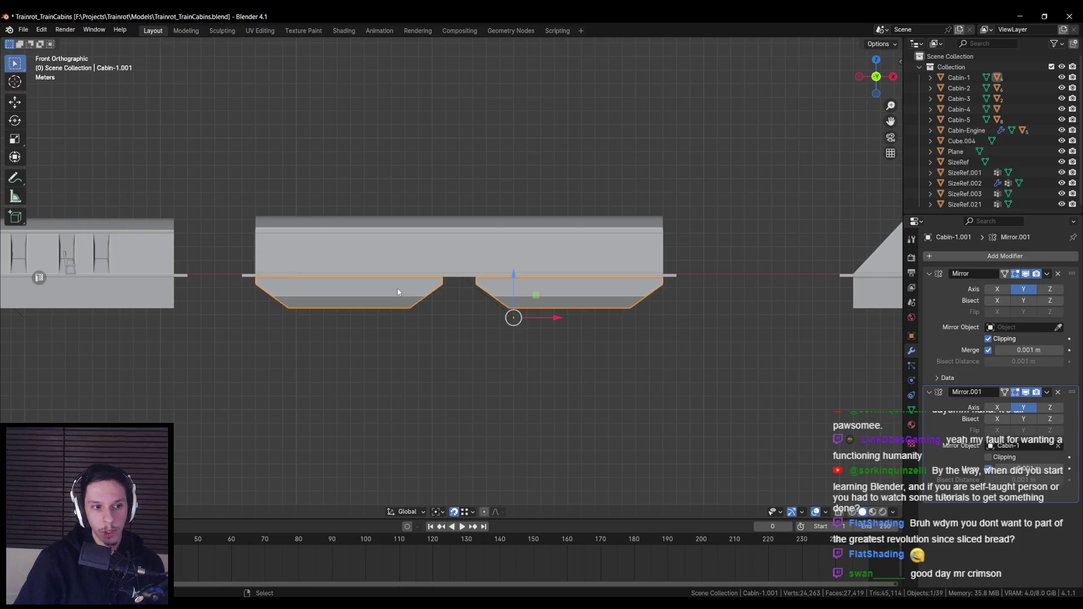
# Dissolve two vertical edge loops on the hopper with Ctrl+X, then save the file.
pyautogui.scroll(4, 519, 270)
pyautogui.press('Tab')
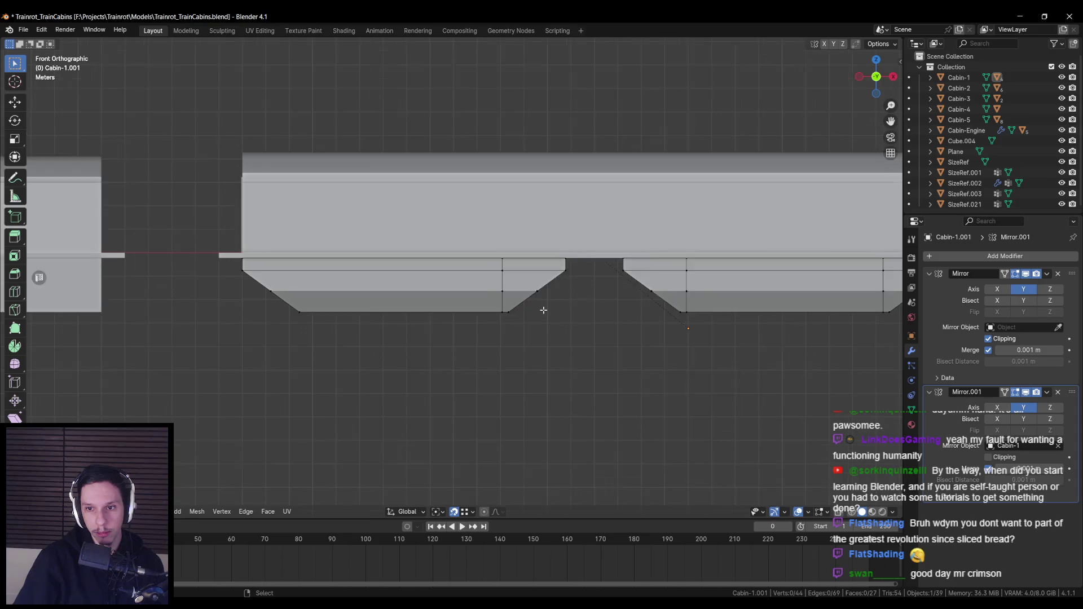
pyautogui.scroll(1, 543, 310)
pyautogui.keyDown('alt'); pyautogui.click(502, 288); pyautogui.keyUp('alt')
pyautogui.hscroll(5, 346, 300)
pyautogui.keyDown('alt'); pyautogui.keyDown('shift'); pyautogui.click(587, 300); pyautogui.keyUp('shift'); pyautogui.keyUp('alt')
pyautogui.moveTo(473, 316)
pyautogui.mouseDown()
pyautogui.moveTo(407, 359)
pyautogui.moveTo(419, 344)
pyautogui.mouseUp()
pyautogui.scroll(2, 424, 338)
pyautogui.hotkey('ctrl', 'x')
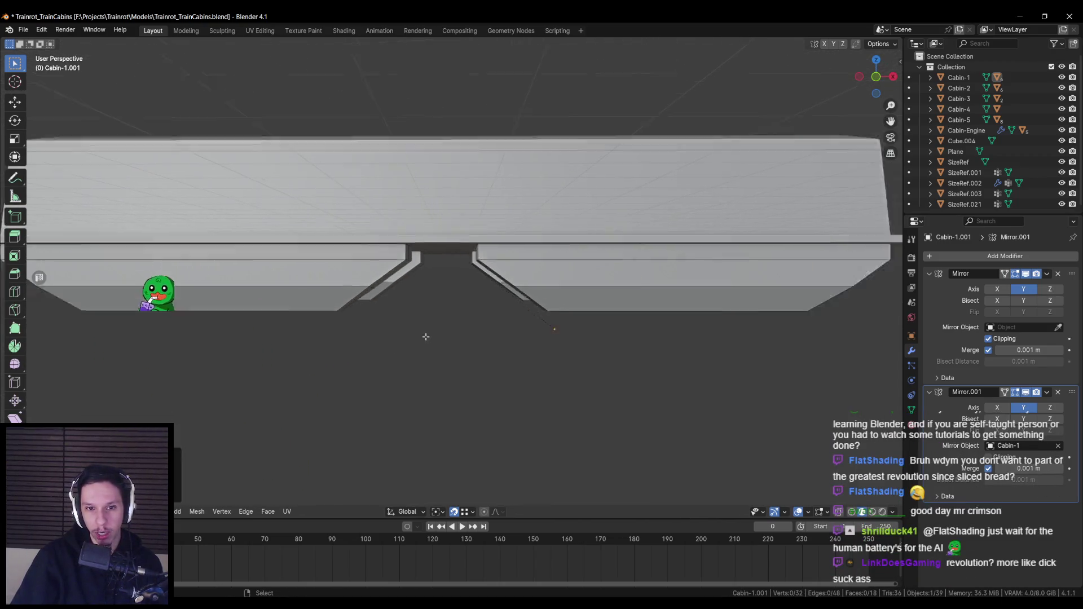
pyautogui.scroll(-3, 426, 337)
pyautogui.moveTo(320, 351)
pyautogui.mouseDown()
pyautogui.moveTo(564, 334)
pyautogui.moveTo(486, 316)
pyautogui.mouseUp()
pyautogui.hotkey('ctrl', 's')
# Box-select the left hopper's vertices in X-ray and slide them along X.
pyautogui.moveTo(573, 316); pyautogui.dragTo(540, 328)
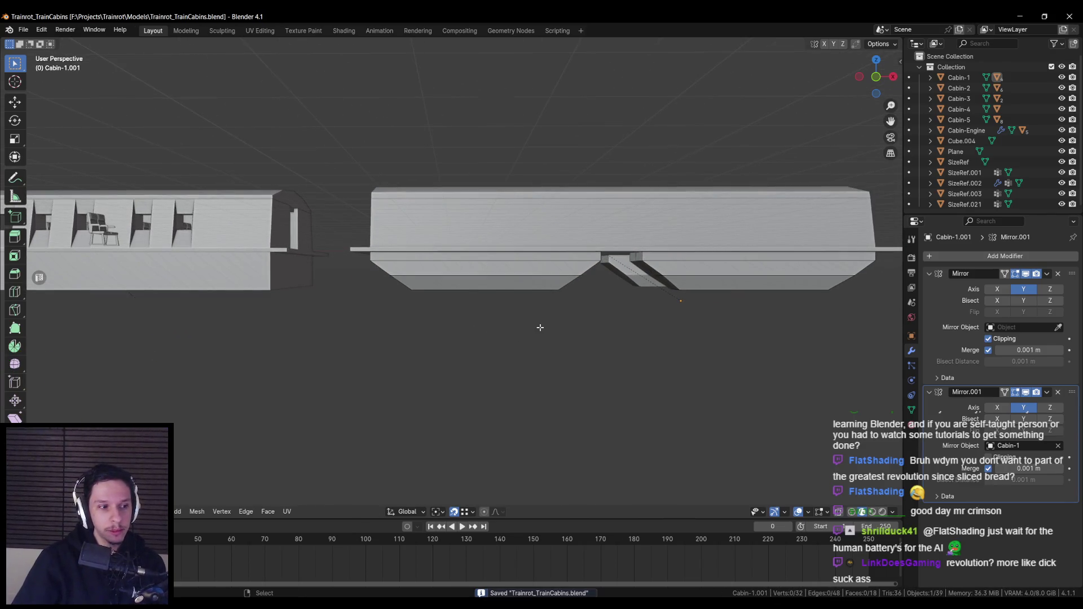
pyautogui.press('KP_1')
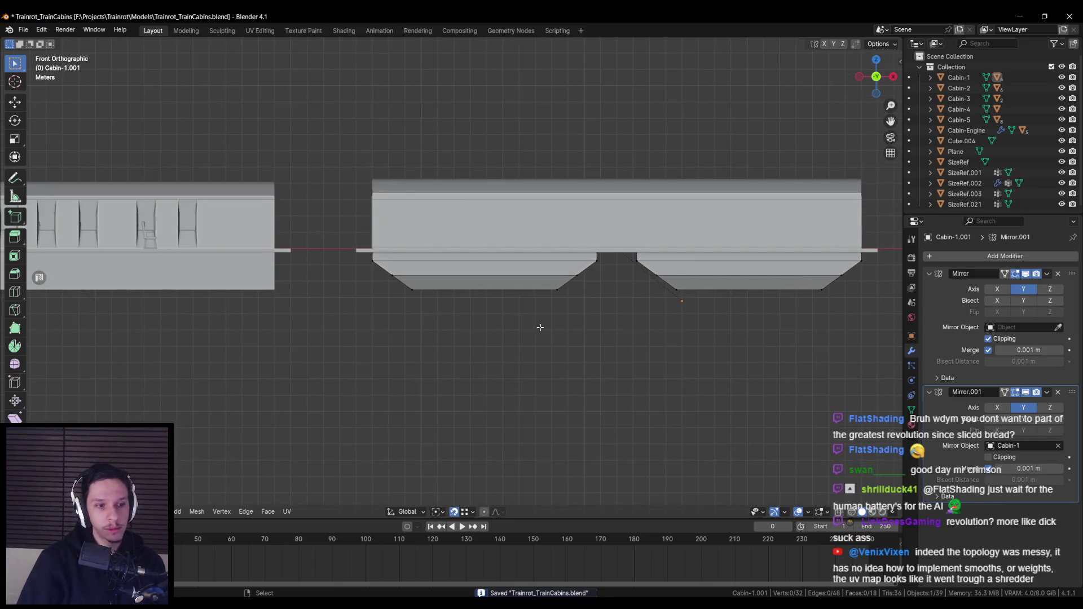
pyautogui.scroll(3, 406, 314)
pyautogui.hotkey('shift', 'z')
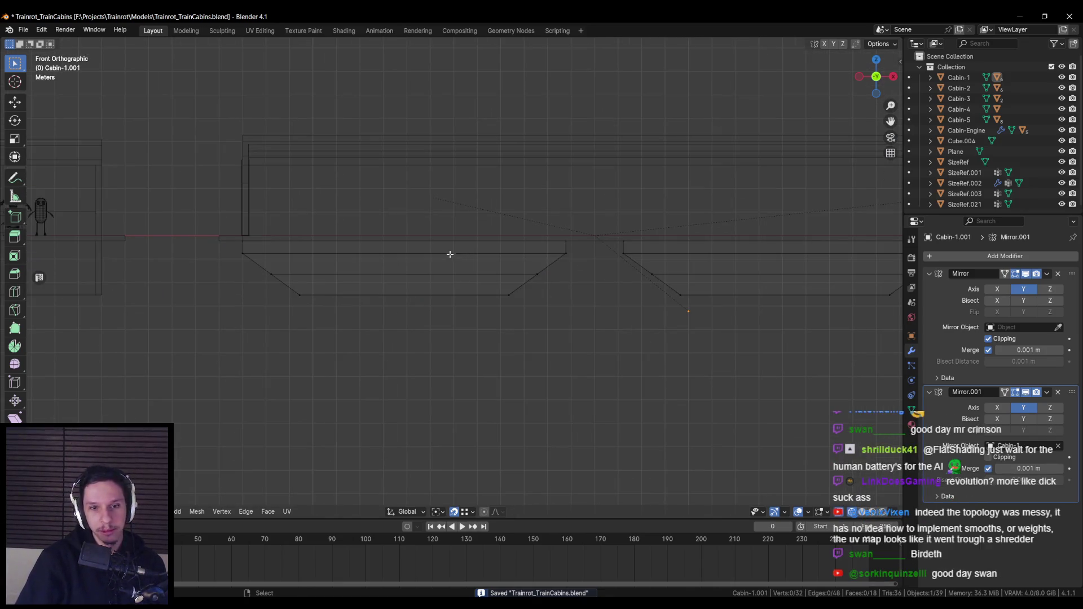
pyautogui.moveTo(445, 220); pyautogui.dragTo(614, 346)
pyautogui.hotkey('shift', 'z')
pyautogui.press('g')
pyautogui.press('x')
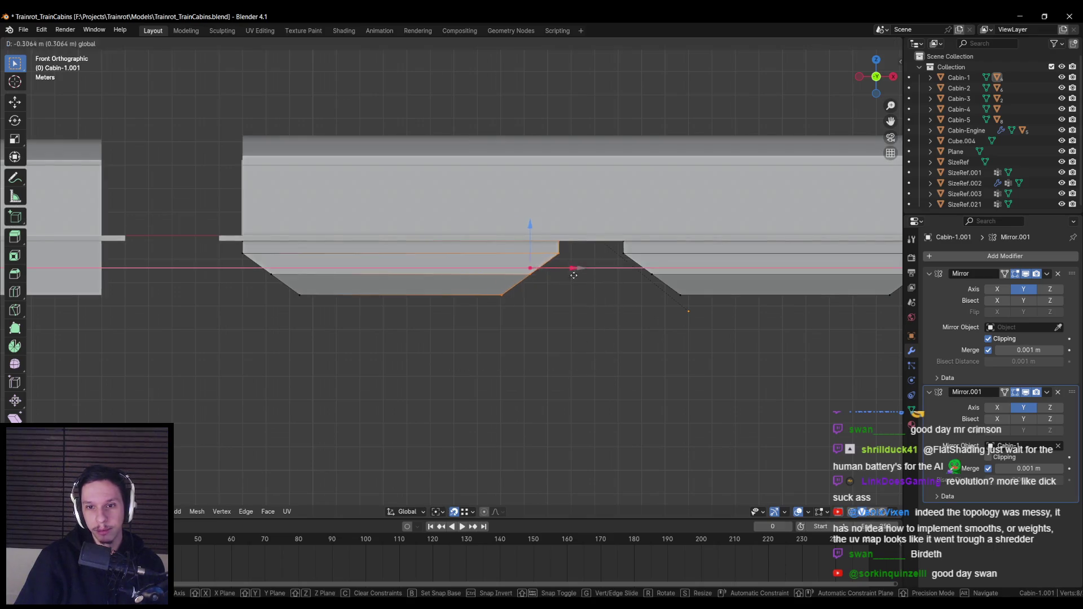
pyautogui.click(532, 276)
# Redo the X-axis move to set the left hopper's final position along the cabin.
pyautogui.scroll(-6, 649, 307)
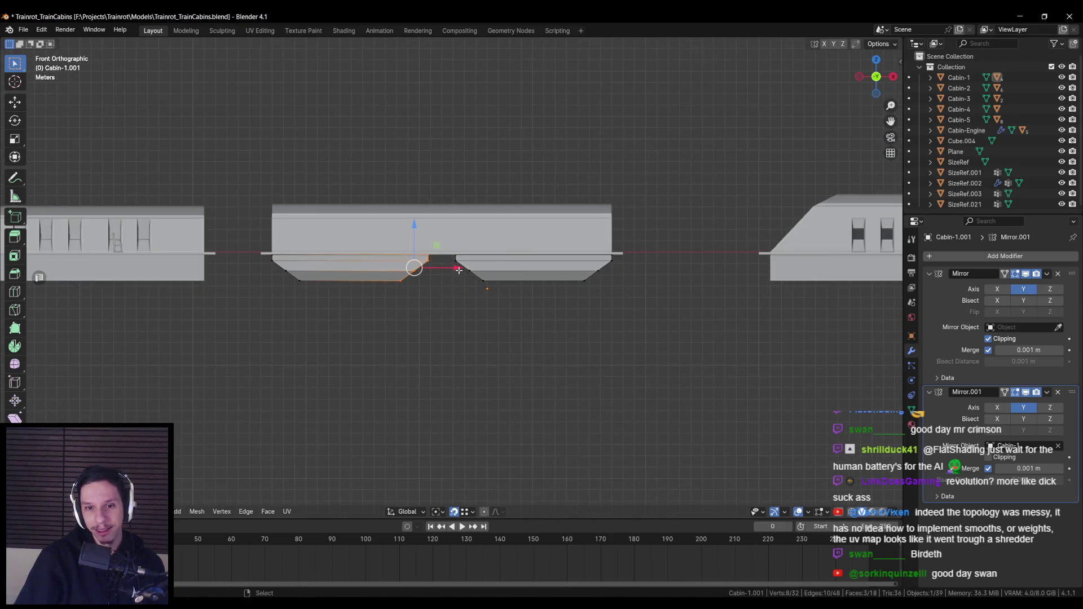
pyautogui.scroll(1, 448, 270)
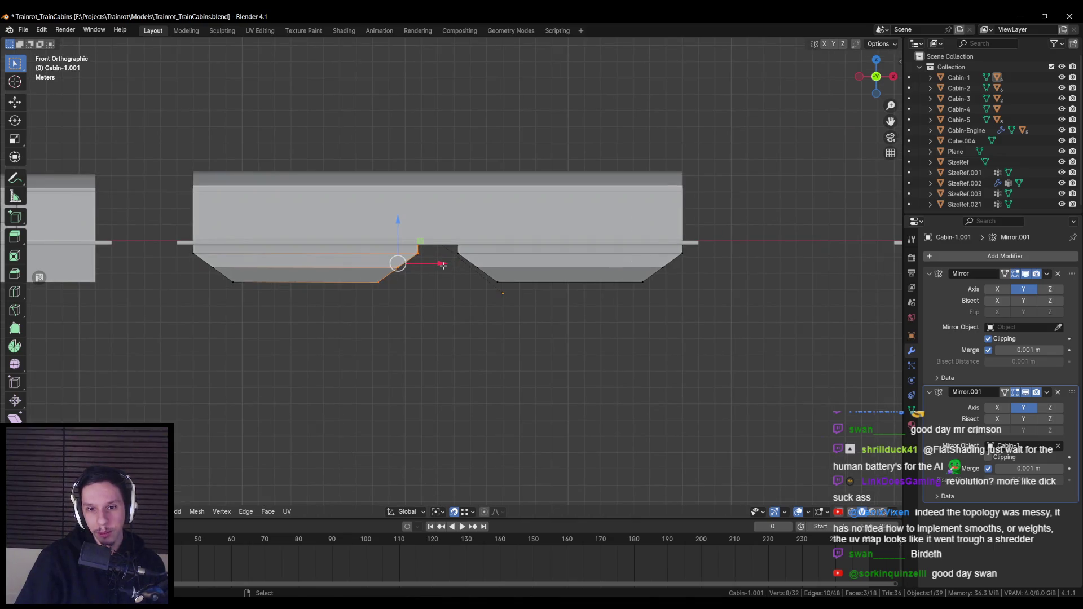
pyautogui.press('g')
pyautogui.press('x')
pyautogui.rightClick(428, 264)
pyautogui.press('g')
pyautogui.press('x')
pyautogui.click(384, 265)
# Select the right hopper's vertices, return to object mode, save the file, and re-enter Edit Mode.
pyautogui.hotkey('alt', 'z')
pyautogui.moveTo(437, 223); pyautogui.dragTo(492, 285)
pyautogui.hotkey('alt', 'z')
pyautogui.press('Tab')
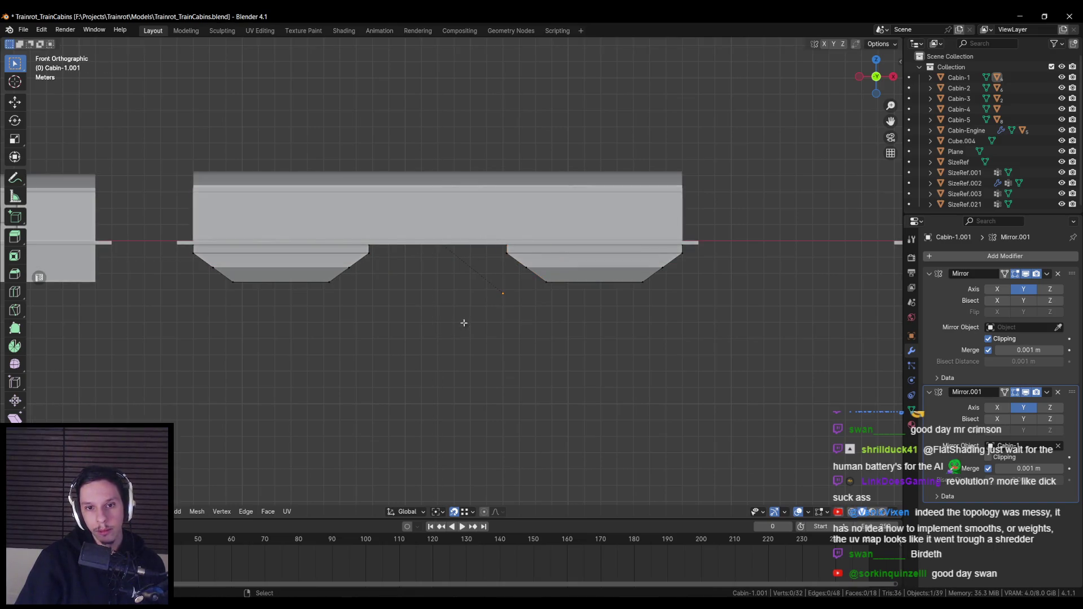
pyautogui.scroll(-5, 460, 322)
pyautogui.press('KP_1')
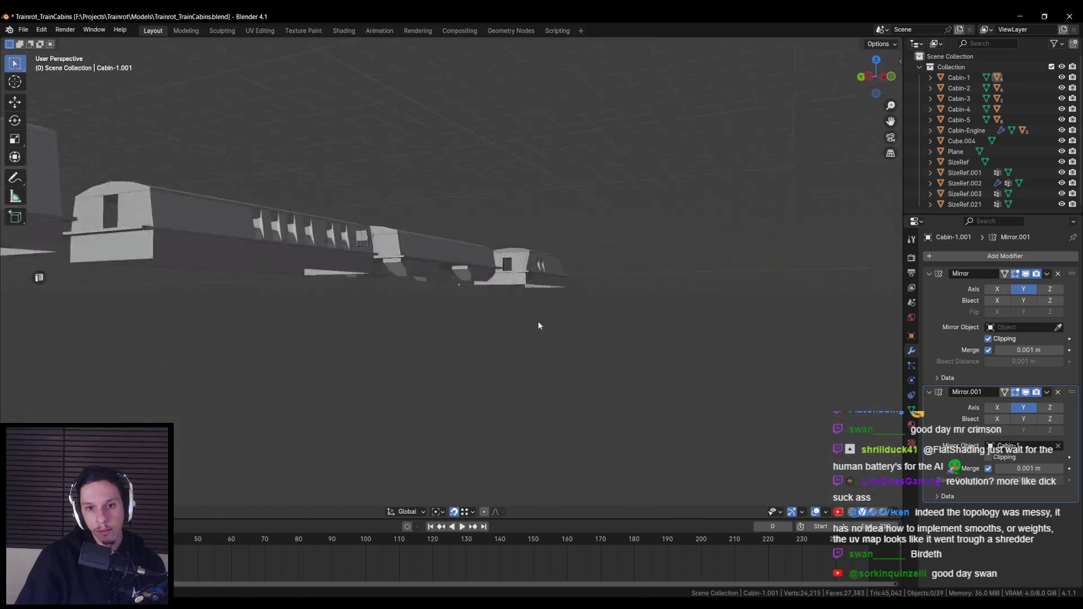
pyautogui.scroll(3, 471, 317)
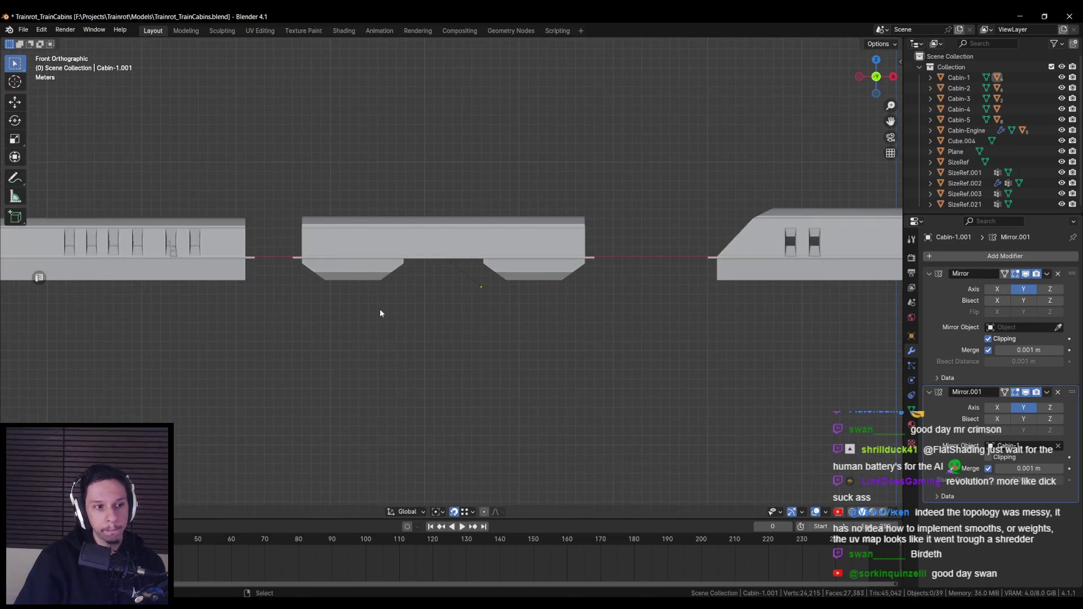
pyautogui.scroll(2, 436, 314)
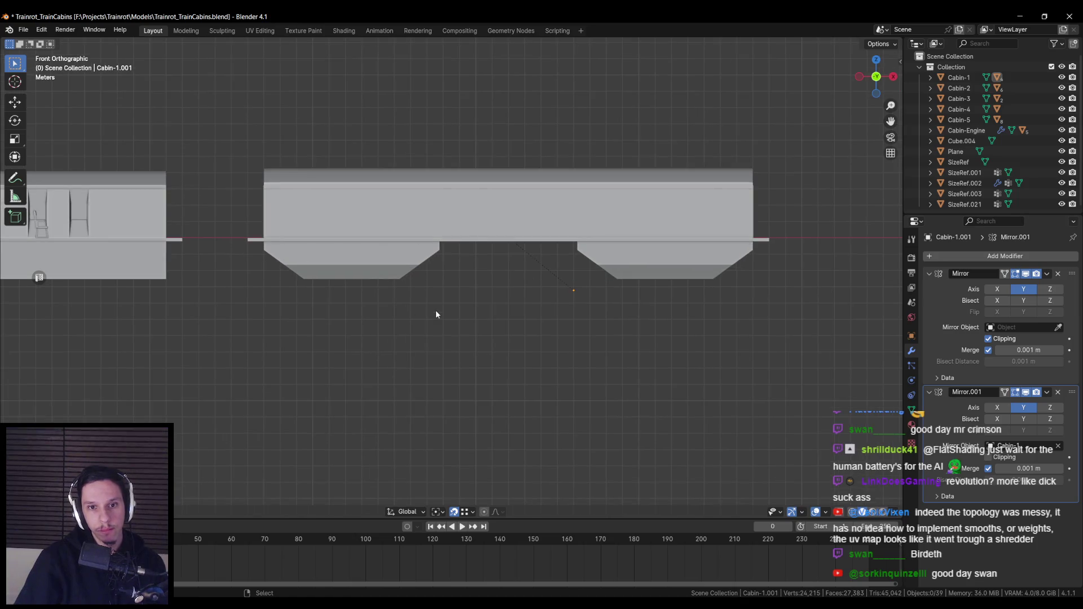
pyautogui.moveTo(436, 315)
pyautogui.mouseDown()
pyautogui.moveTo(333, 320)
pyautogui.moveTo(324, 310)
pyautogui.moveTo(613, 249)
pyautogui.moveTo(435, 265)
pyautogui.moveTo(405, 279)
pyautogui.moveTo(407, 301)
pyautogui.moveTo(432, 280)
pyautogui.moveTo(437, 313)
pyautogui.moveTo(343, 346)
pyautogui.moveTo(357, 331)
pyautogui.moveTo(448, 299)
pyautogui.mouseUp()
pyautogui.hotkey('ctrl', 's')
pyautogui.scroll(-5, 450, 290)
pyautogui.press('Tab')
# Loop-cut the left hopper and slide the new loop to its centre, undoing a stray second cut.
pyautogui.press('KP_1')
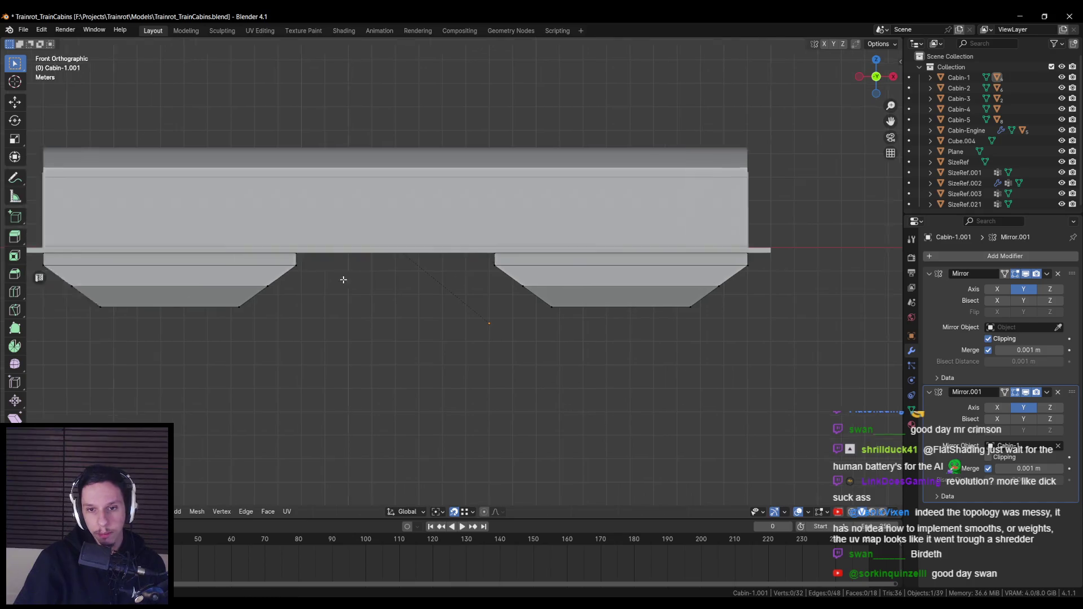
pyautogui.scroll(1, 420, 282)
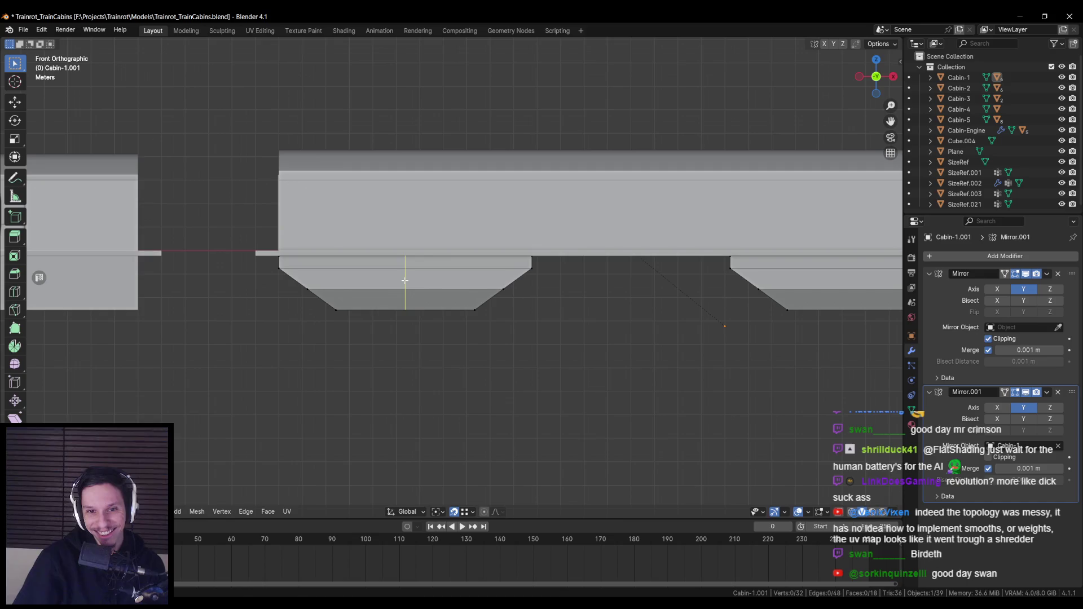
pyautogui.click(405, 280)
pyautogui.scroll(2, 407, 282)
pyautogui.press('g')
pyautogui.press('g')
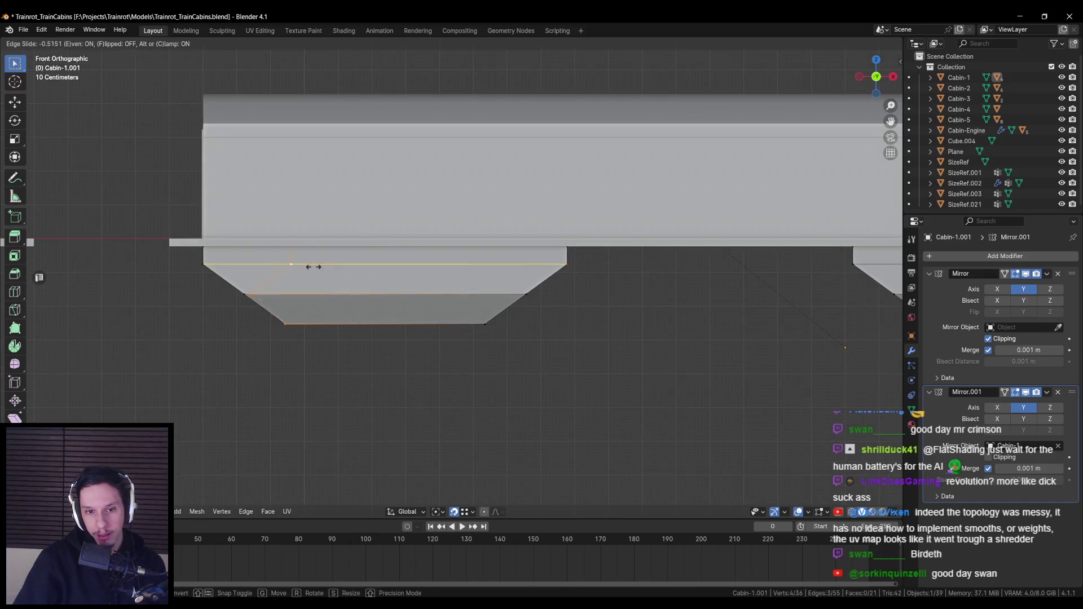
pyautogui.press('f')
pyautogui.press('f')
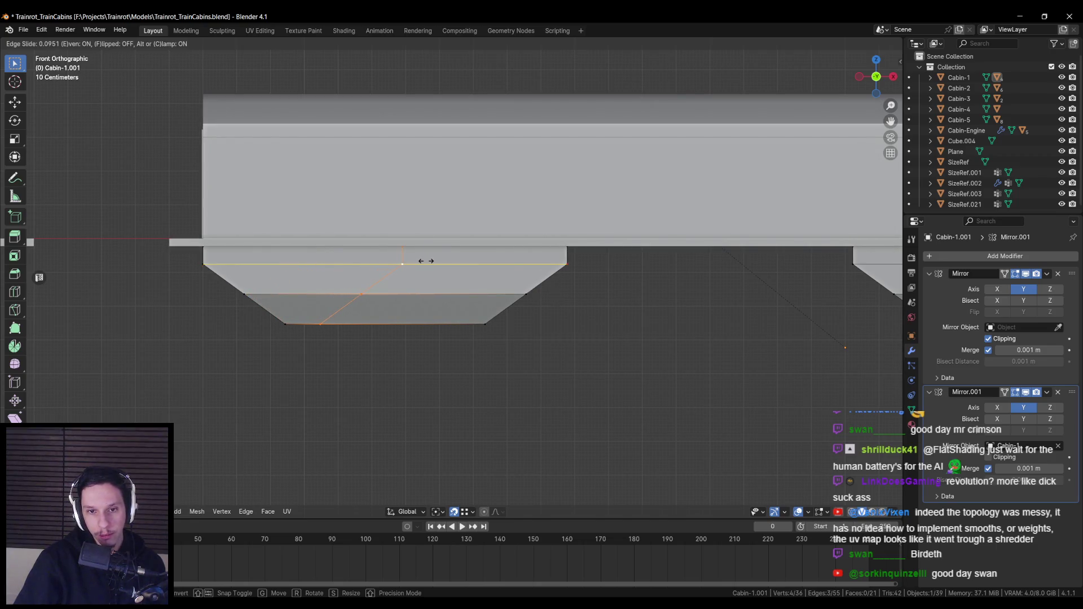
pyautogui.click(369, 286)
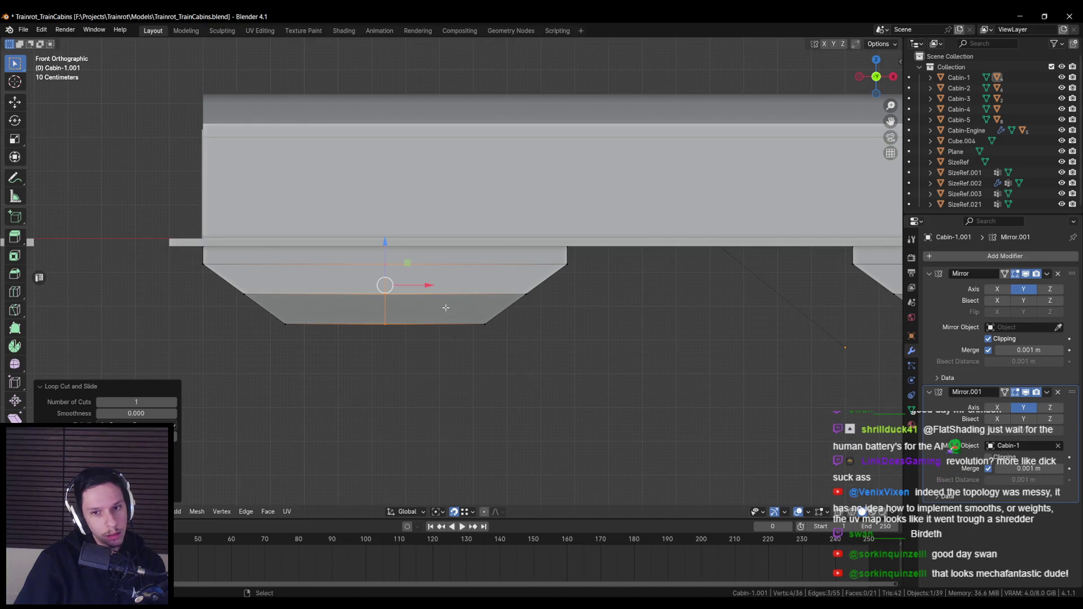
pyautogui.press('g')
pyautogui.press('g')
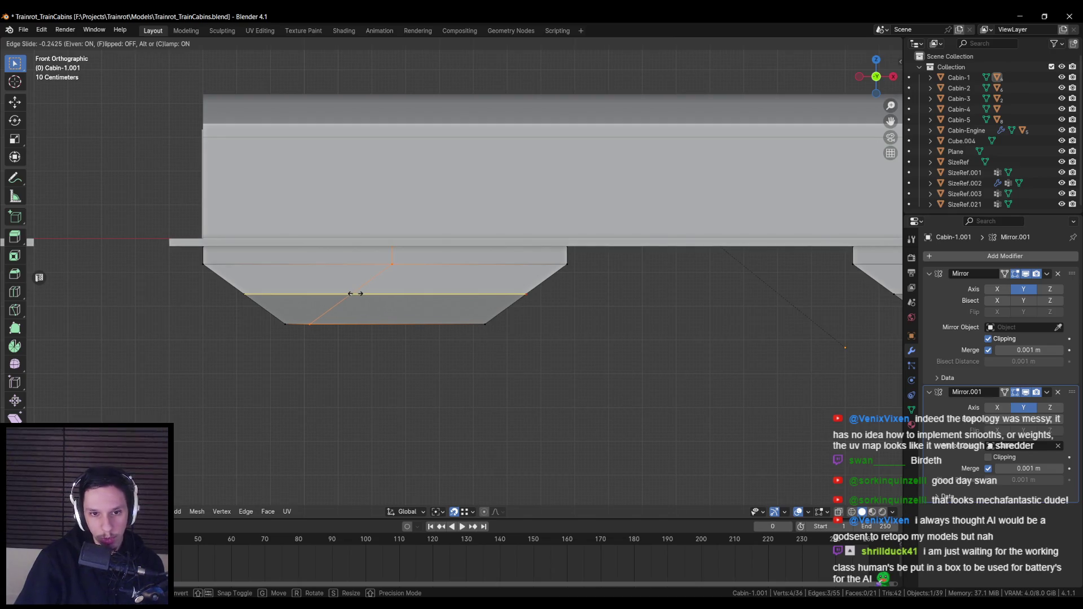
pyautogui.click(357, 293)
pyautogui.hotkey('ctrl', 'r')
pyautogui.click(435, 295)
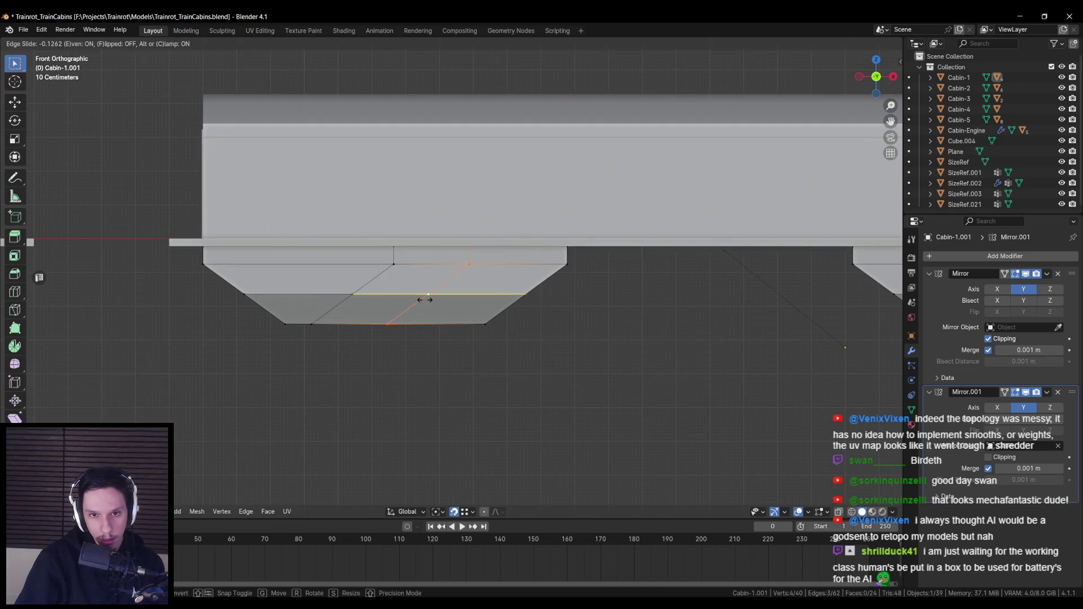
pyautogui.click(422, 301)
pyautogui.hotkey('ctrl', 'z')
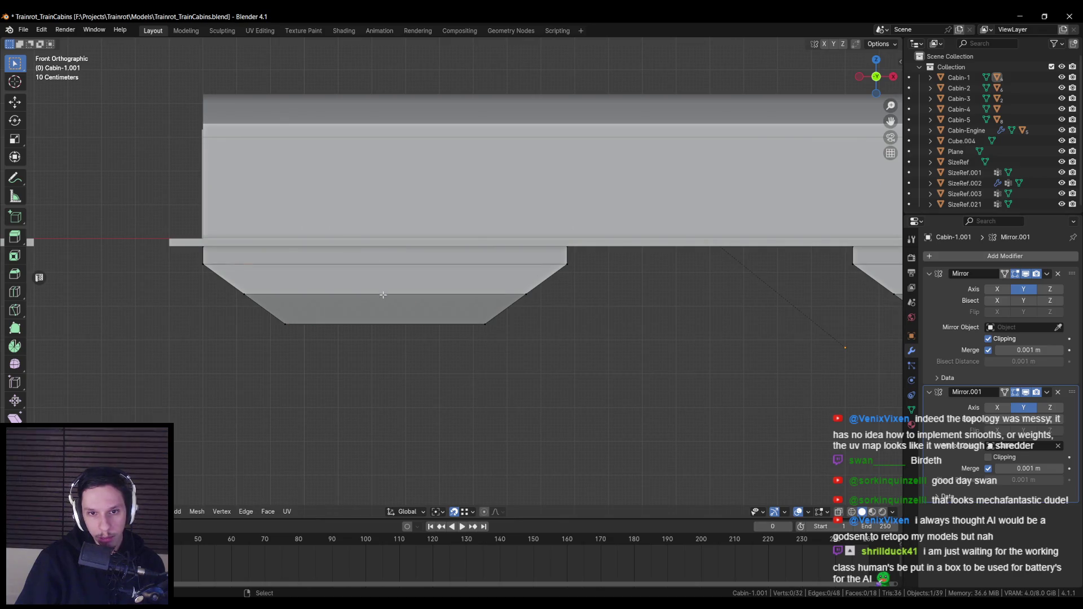
# Box-select the right half of the left hopper in X-ray and delete its faces.
pyautogui.scroll(-1, 383, 295)
pyautogui.hotkey('alt', 'z')
pyautogui.moveTo(396, 206); pyautogui.dragTo(573, 324)
pyautogui.hotkey('alt', 'z')
pyautogui.press('x')
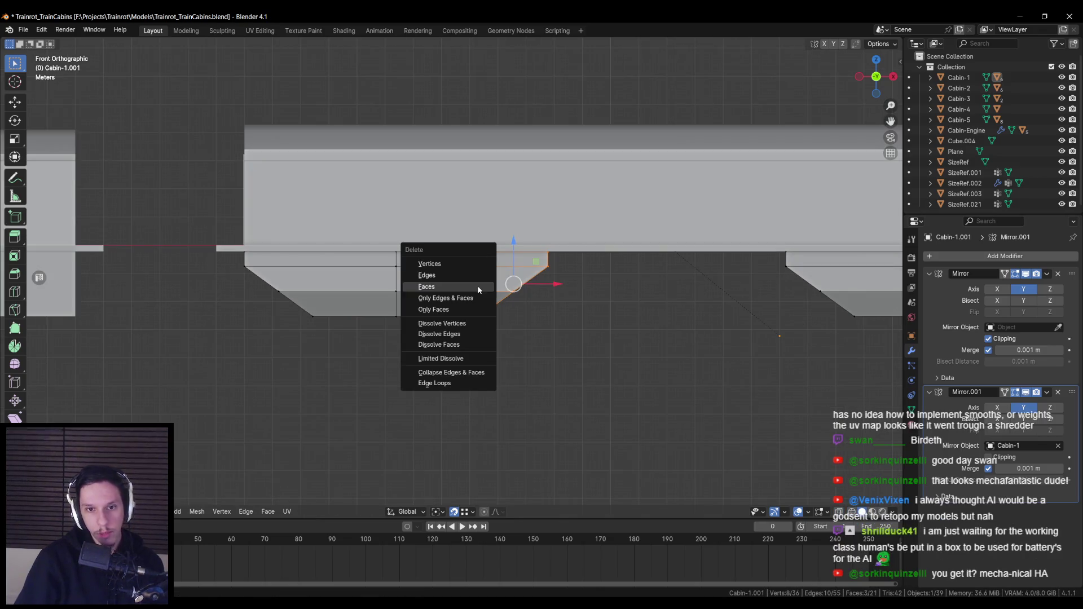
pyautogui.click(458, 263)
pyautogui.scroll(-3, 455, 305)
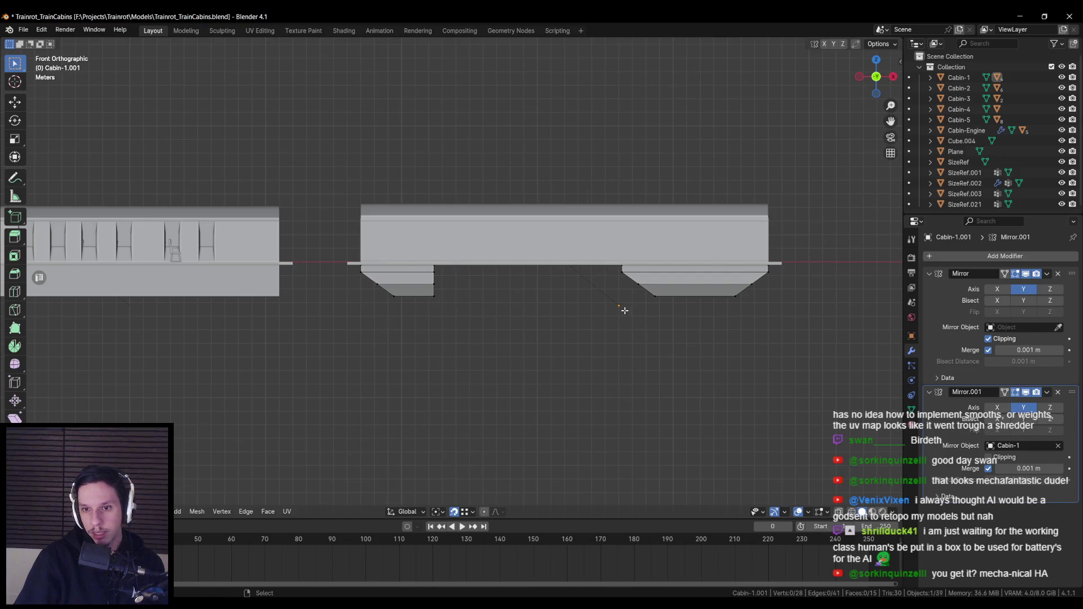
# Select the entire right hopper in X-ray and delete it.
pyautogui.hscroll(2, 625, 310)
pyautogui.hotkey('alt', 'z')
pyautogui.moveTo(555, 234); pyautogui.dragTo(729, 318)
pyautogui.hotkey('alt', 'z')
pyautogui.press('Delete')
pyautogui.press('Tab')
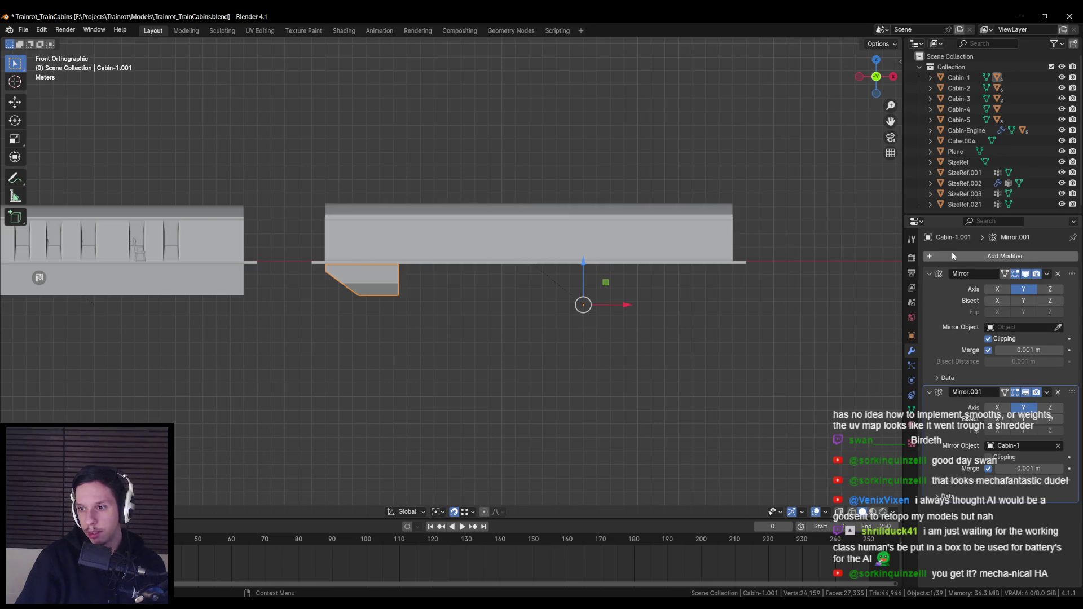
# Enable X mirroring on the modifier and extrude the hopper's inner corner vertex along X.
pyautogui.click(997, 289)
pyautogui.click(997, 289)
pyautogui.click(997, 289)
pyautogui.press('Tab')
pyautogui.moveTo(395, 305); pyautogui.dragTo(375, 265)
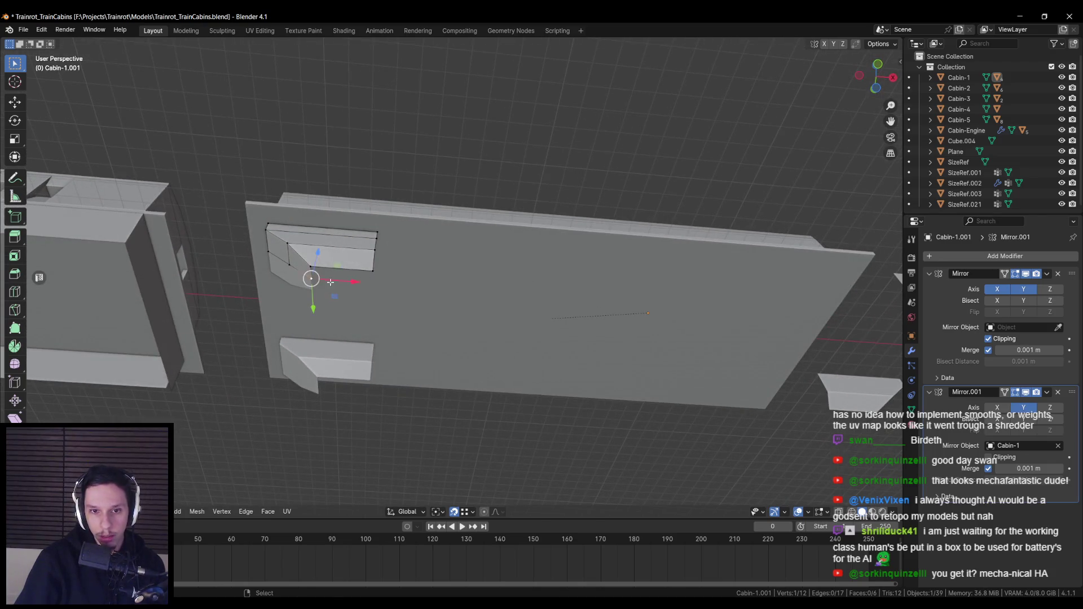
pyautogui.scroll(2, 326, 281)
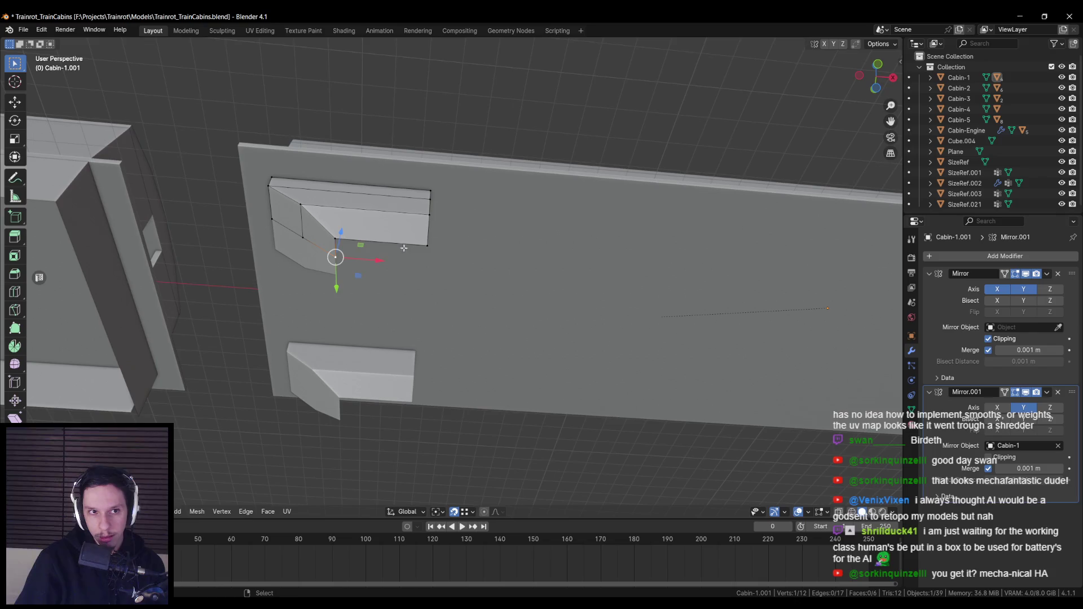
pyautogui.click(336, 255)
pyautogui.press('e')
pyautogui.press('x')
pyautogui.press('Return')
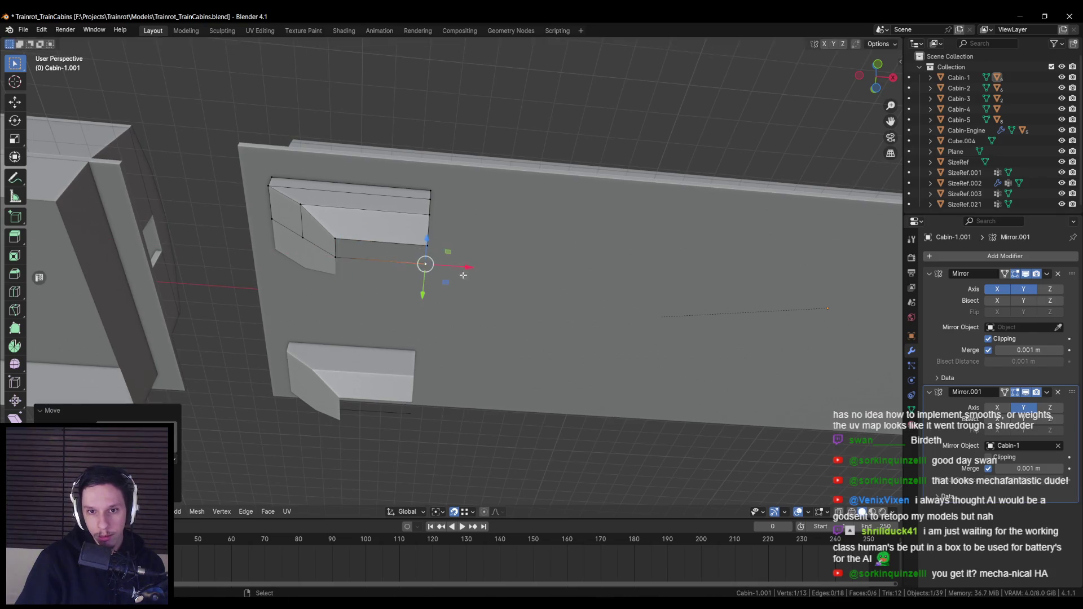
# Set the object's origin to the 3D cursor, enable Mirror.001 on X, and save the file.
pyautogui.rightClick(489, 324)
pyautogui.press('Escape')
pyautogui.press('Tab')
pyautogui.rightClick(486, 326)
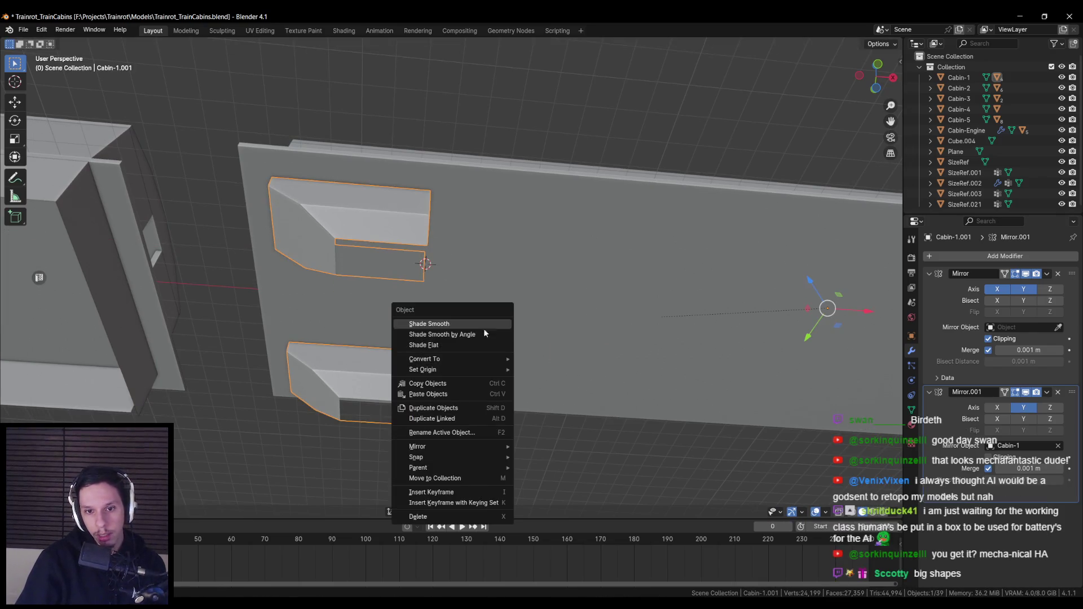
pyautogui.moveTo(464, 370)
pyautogui.click(557, 392)
pyautogui.scroll(-3, 561, 382)
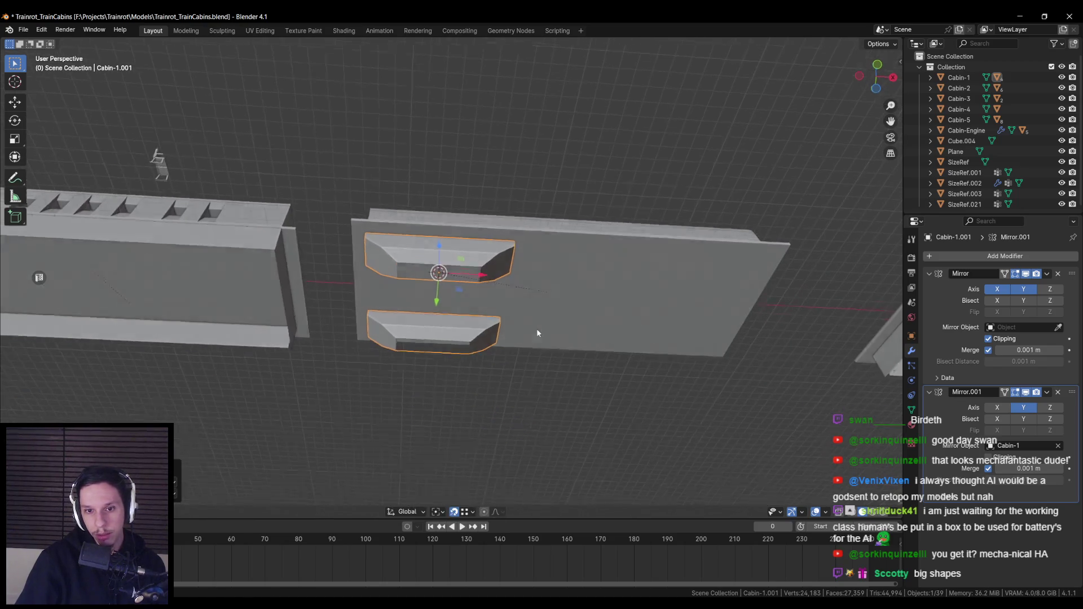
pyautogui.click(997, 407)
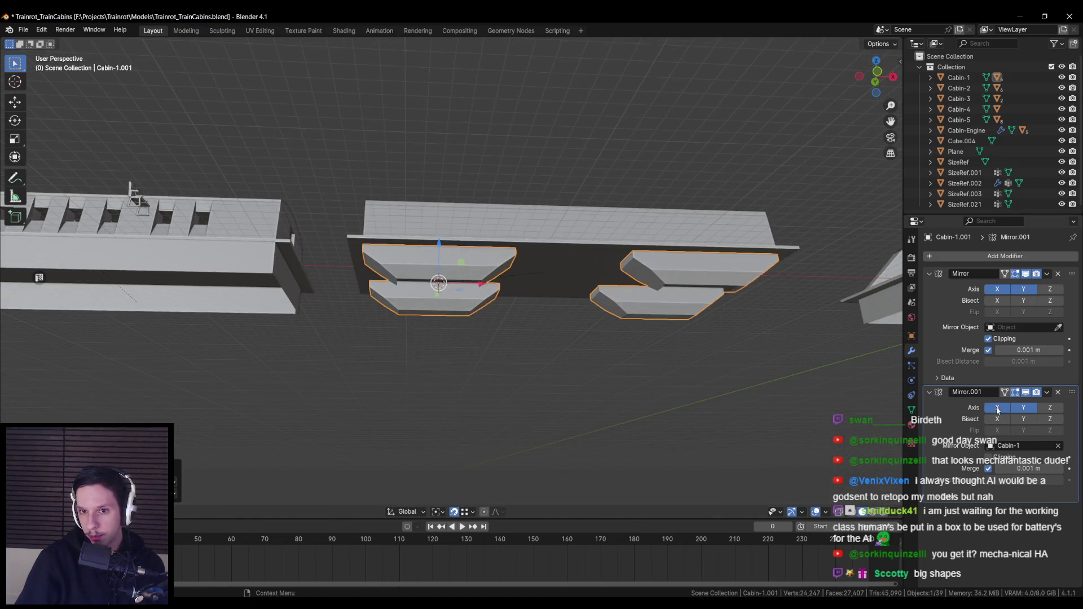
pyautogui.press('KP_1')
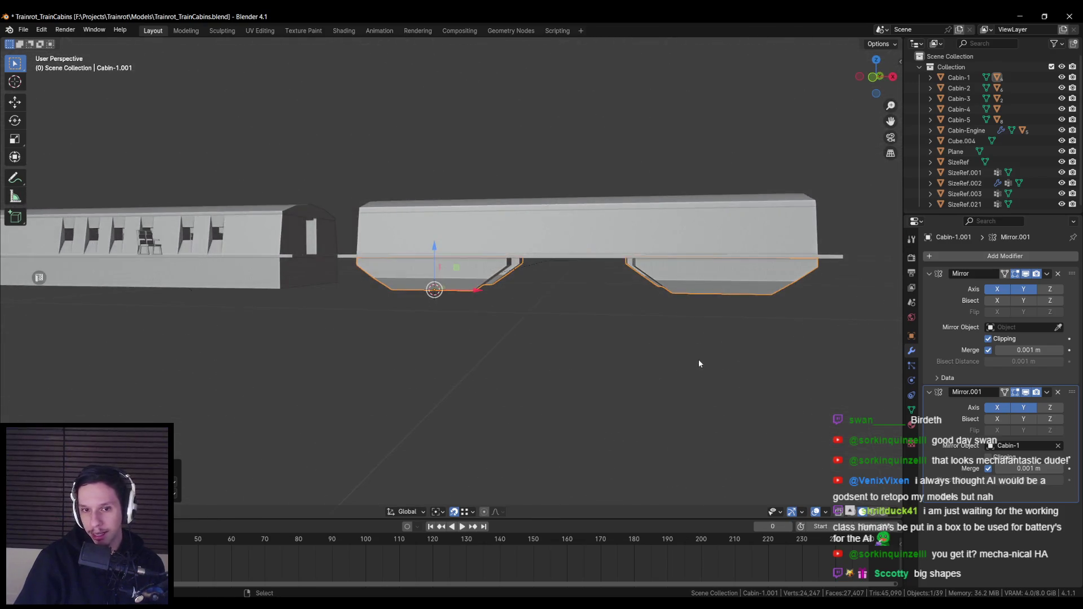
pyautogui.hotkey('ctrl', 's')
pyautogui.scroll(3, 699, 364)
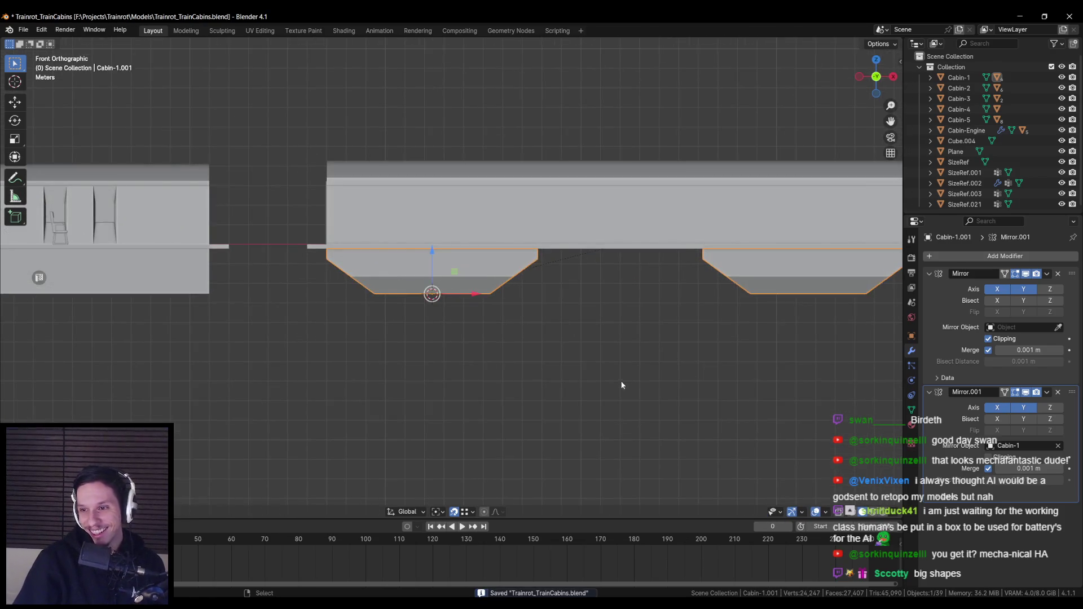
pyautogui.scroll(3, 574, 272)
pyautogui.moveTo(574, 273); pyautogui.dragTo(564, 320)
# In front view, loop-cut the hopper, then scale and slide the new loop along X.
pyautogui.press('Tab')
pyautogui.press('KP_1')
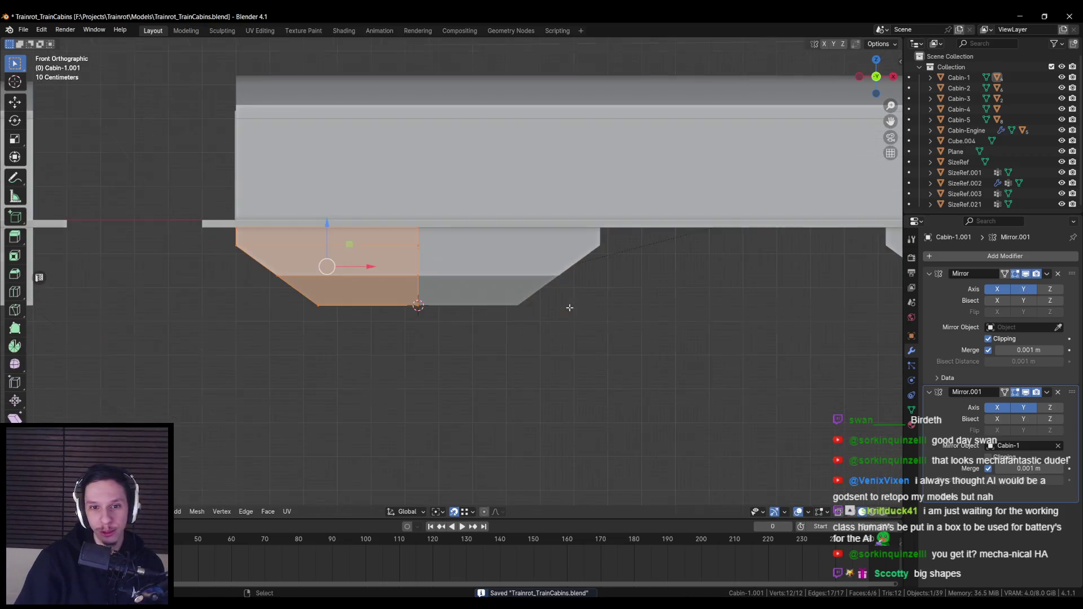
pyautogui.hotkey('alt', 'a')
pyautogui.scroll(2, 387, 283)
pyautogui.hotkey('ctrl', 'r')
pyautogui.click(378, 285)
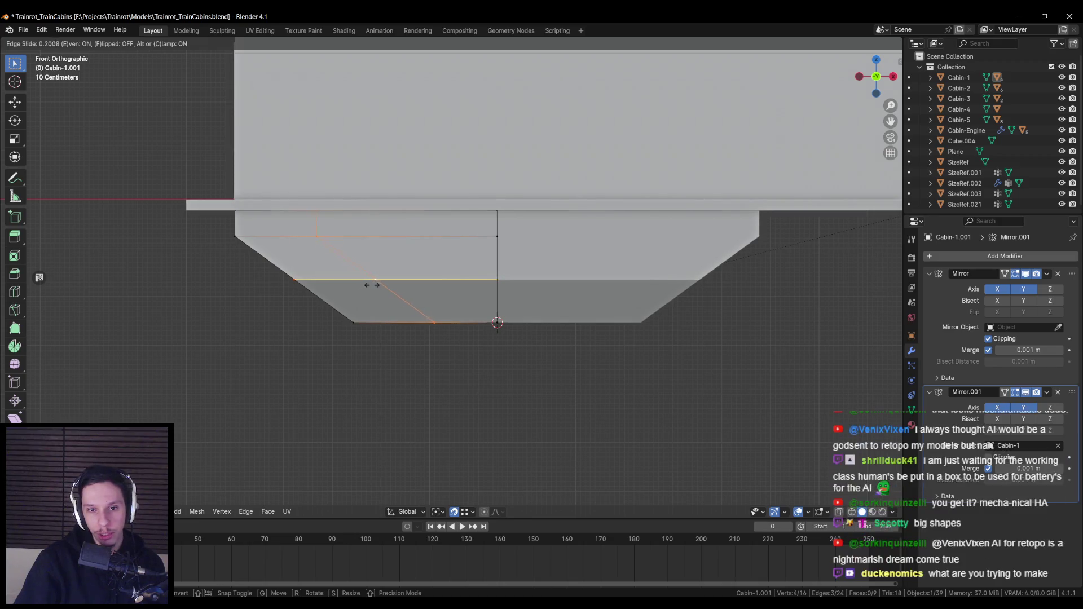
pyautogui.click(389, 263)
pyautogui.press('s')
pyautogui.press('x')
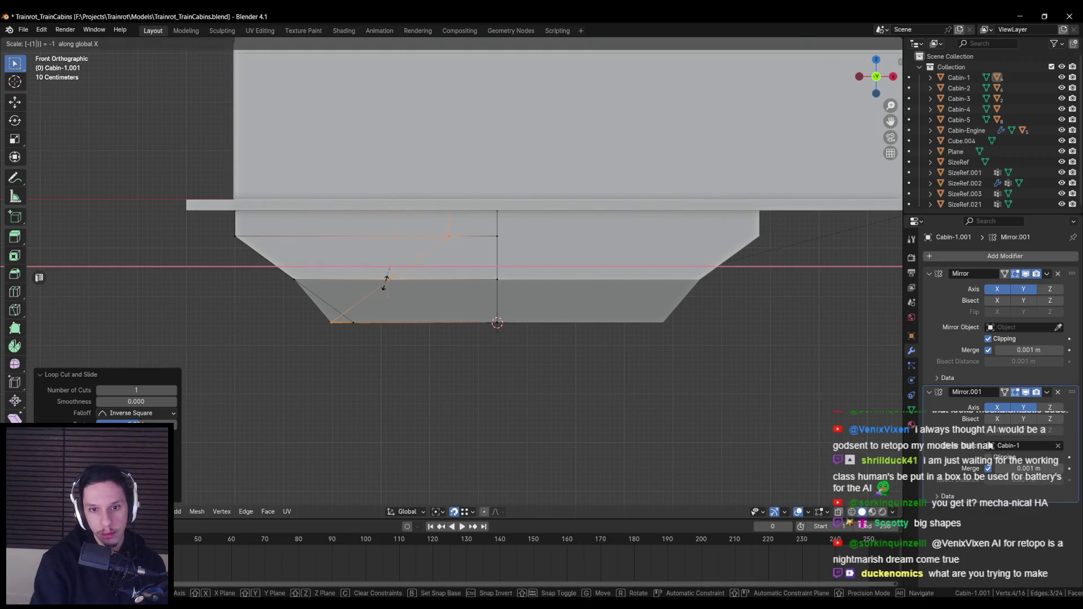
pyautogui.click(385, 282)
pyautogui.moveTo(435, 266); pyautogui.dragTo(468, 267)
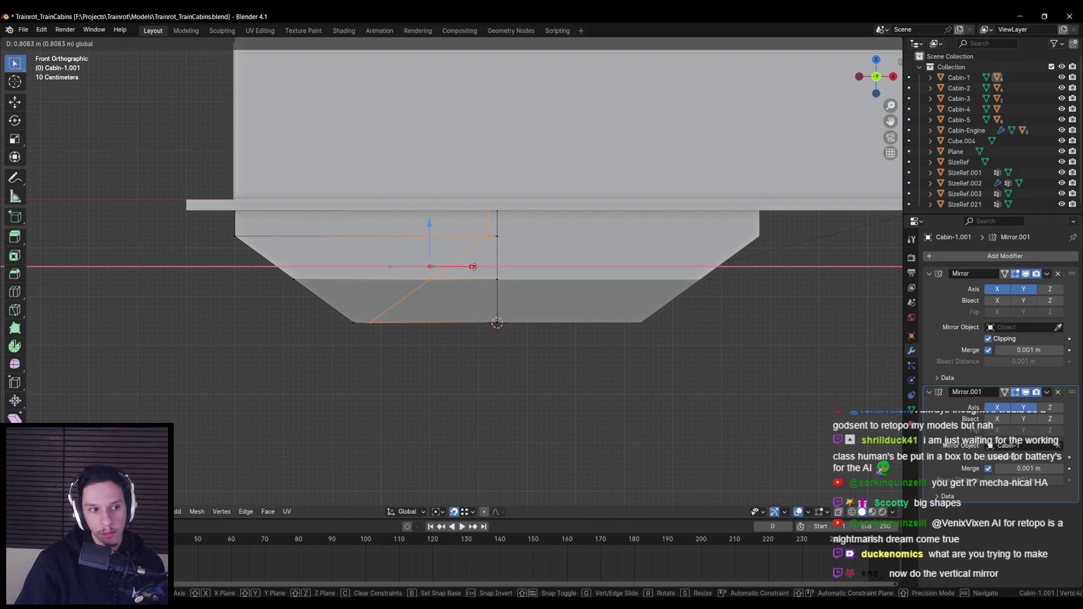
pyautogui.moveTo(475, 267); pyautogui.dragTo(474, 268)
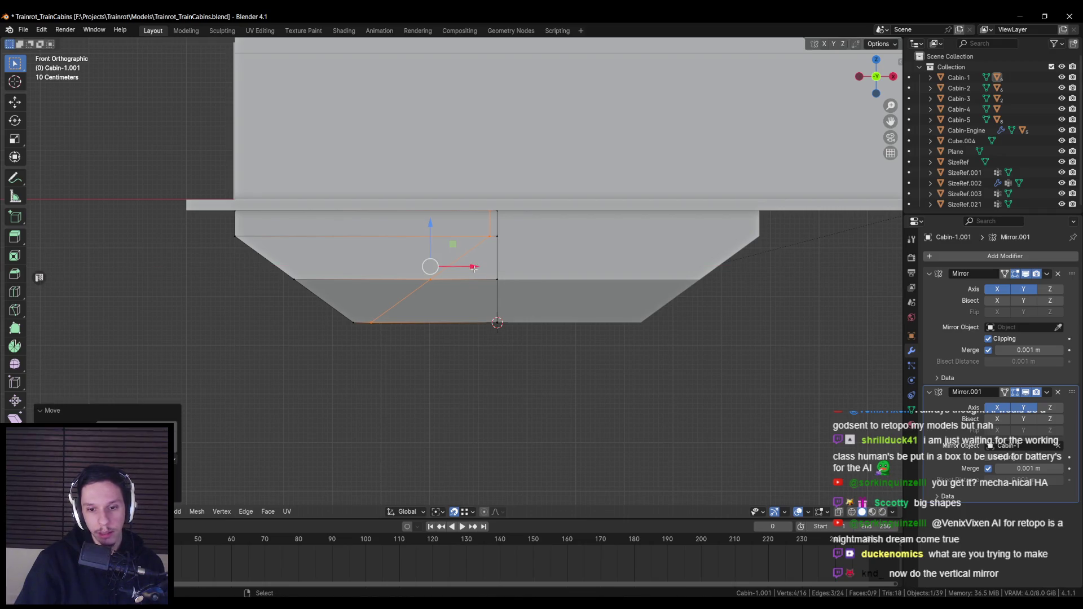
pyautogui.click(419, 326)
# Add a horizontal edge loop across the lower face and merge the top edge's vertices by distance.
pyautogui.hotkey('ctrl', 'r')
pyautogui.doubleClick(390, 297)
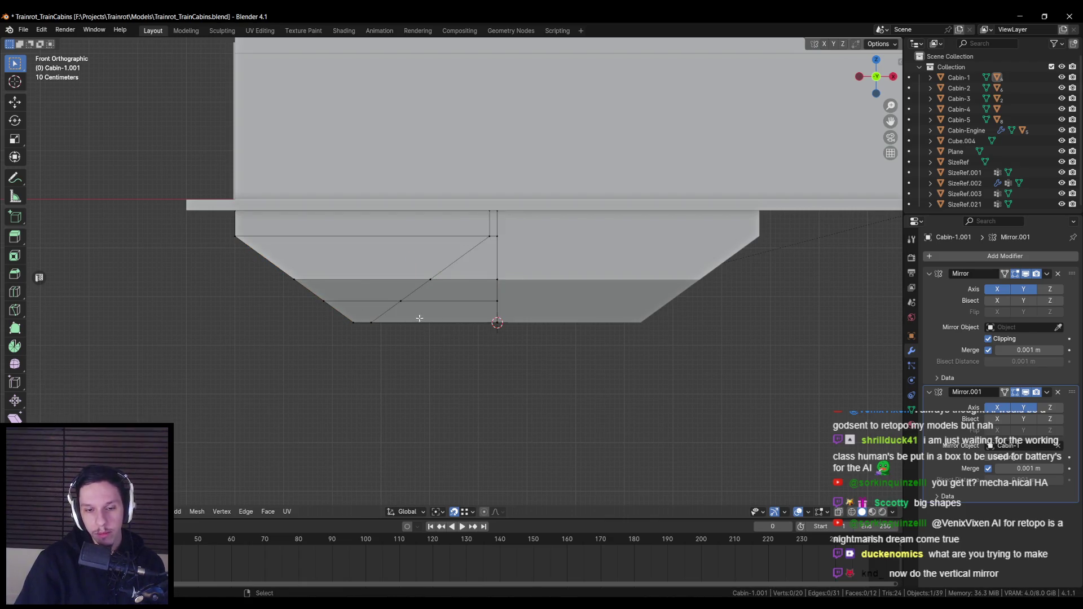
pyautogui.keyDown('alt'); pyautogui.click(485, 236); pyautogui.keyUp('alt')
pyautogui.press('m')
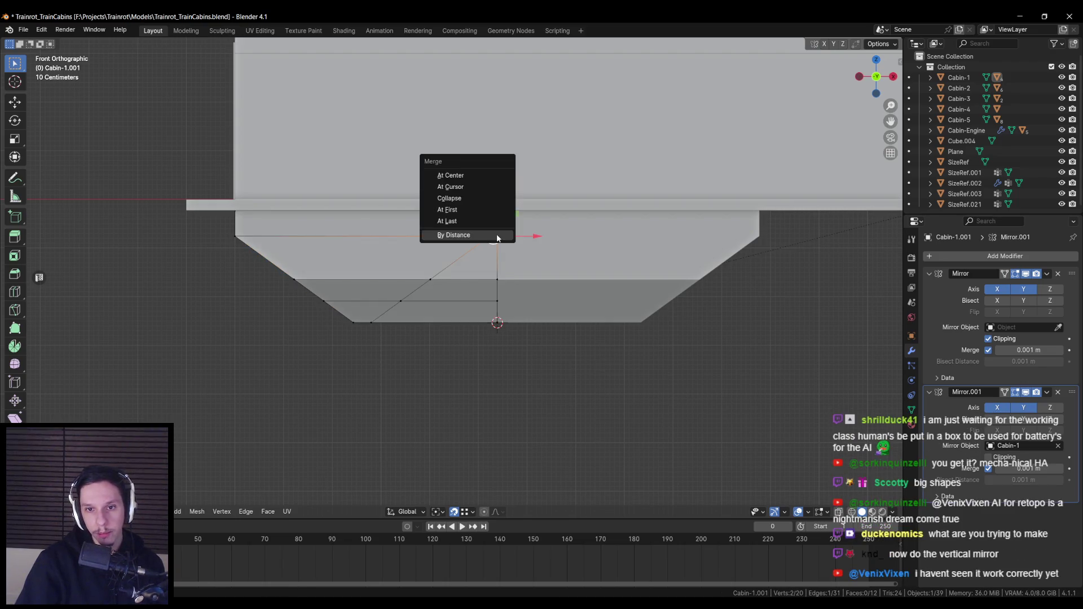
pyautogui.click(447, 221)
pyautogui.hotkey('shift', 'z')
pyautogui.click(529, 307)
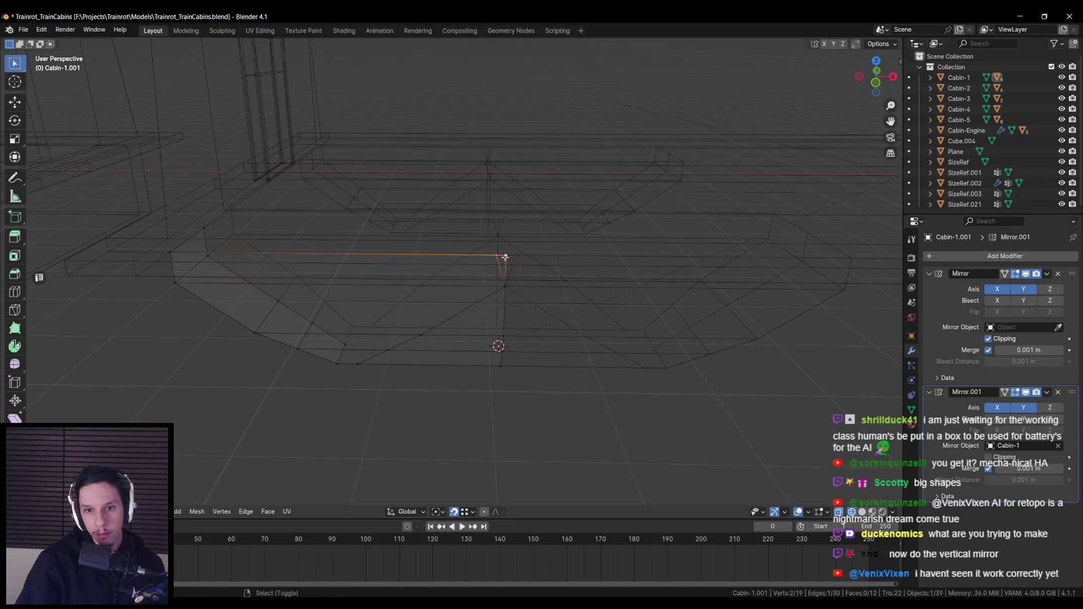
pyautogui.press('KP_1')
pyautogui.hotkey('shift', 'z')
# Slide the diagonal-edge vertices right along X and delete the bottom vertices.
pyautogui.click(431, 277)
pyautogui.keyDown('shift'); pyautogui.click(382, 318); pyautogui.keyUp('shift')
pyautogui.moveTo(439, 301); pyautogui.dragTo(471, 302)
pyautogui.keyDown('shift'); pyautogui.click(423, 304); pyautogui.keyUp('shift')
pyautogui.press('x')
pyautogui.click(474, 319)
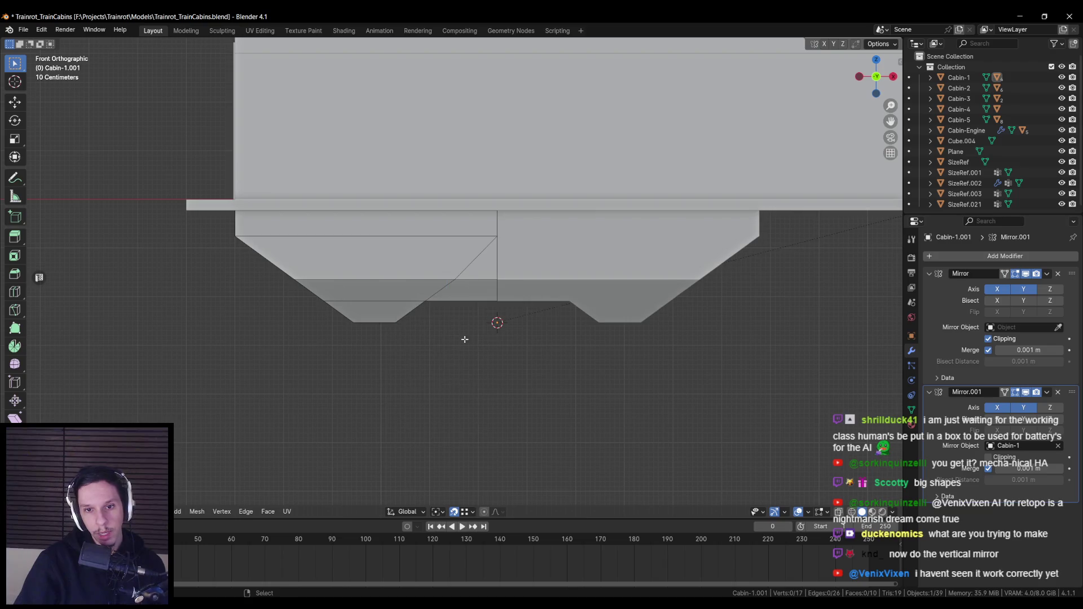
pyautogui.press('x')
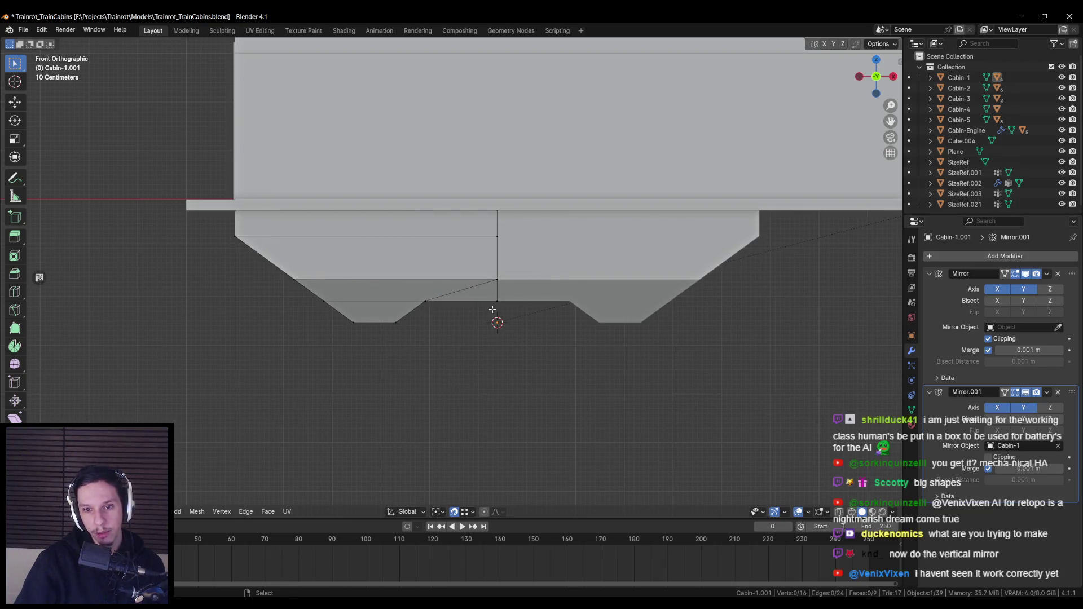
pyautogui.click(464, 293)
# Move the hopper's lower-middle vertex along X and return to Object Mode.
pyautogui.click(455, 280)
pyautogui.press('g')
pyautogui.press('x')
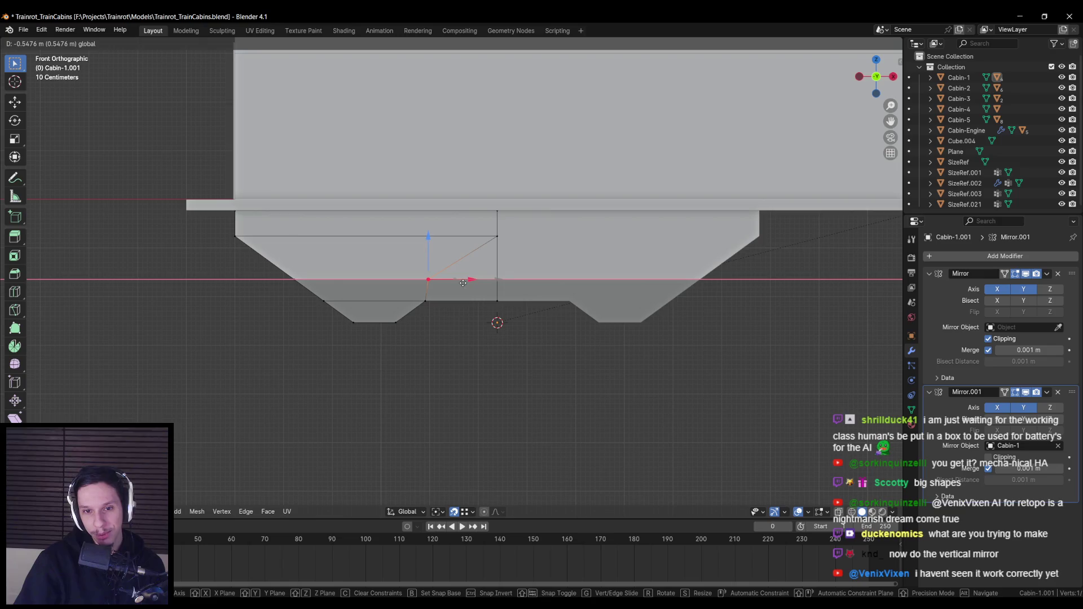
pyautogui.click(461, 284)
pyautogui.press('Tab')
pyautogui.scroll(-5, 423, 335)
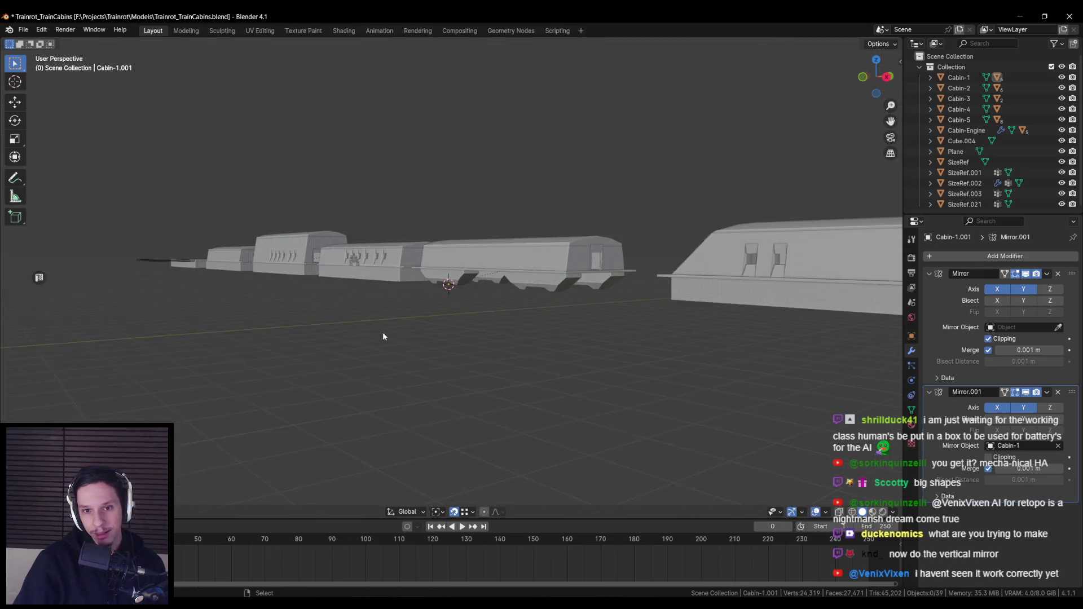
# Inspect the new hoppers and save Trainrot_TrainCabins.blend.
pyautogui.scroll(8, 458, 289)
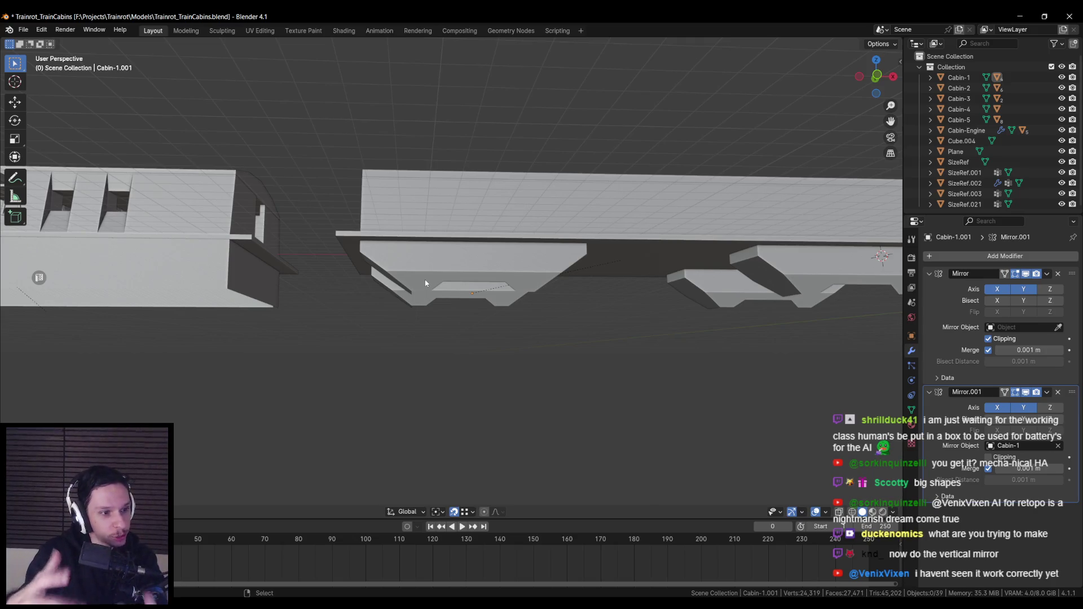
pyautogui.scroll(-5, 442, 338)
pyautogui.scroll(2, 442, 337)
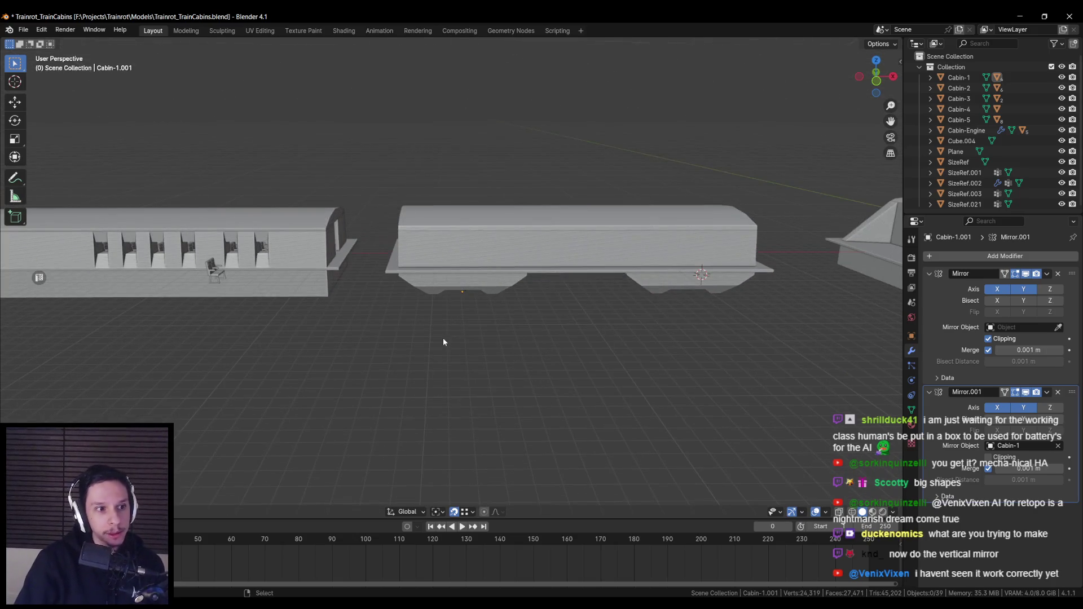
pyautogui.hotkey('ctrl', 's')
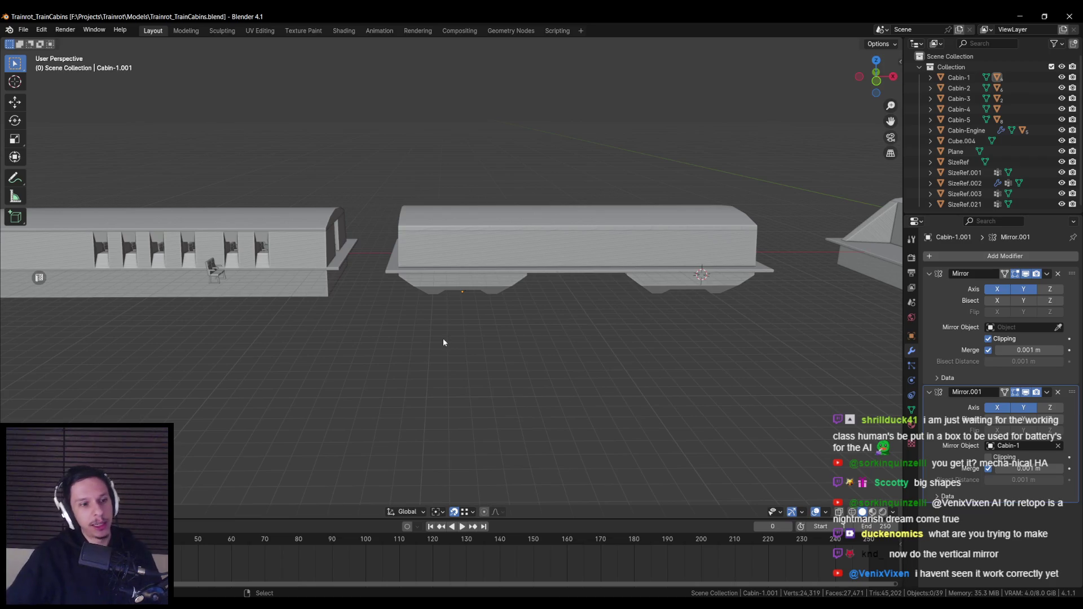
pyautogui.scroll(4, 453, 296)
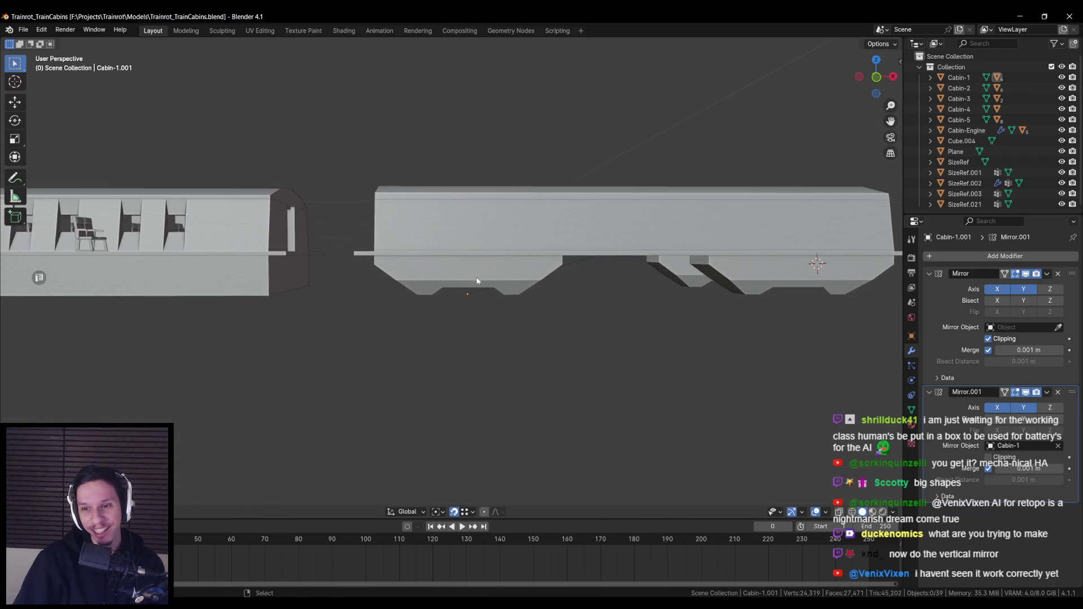
pyautogui.hotkey('ctrl', 's')
pyautogui.scroll(-5, 588, 310)
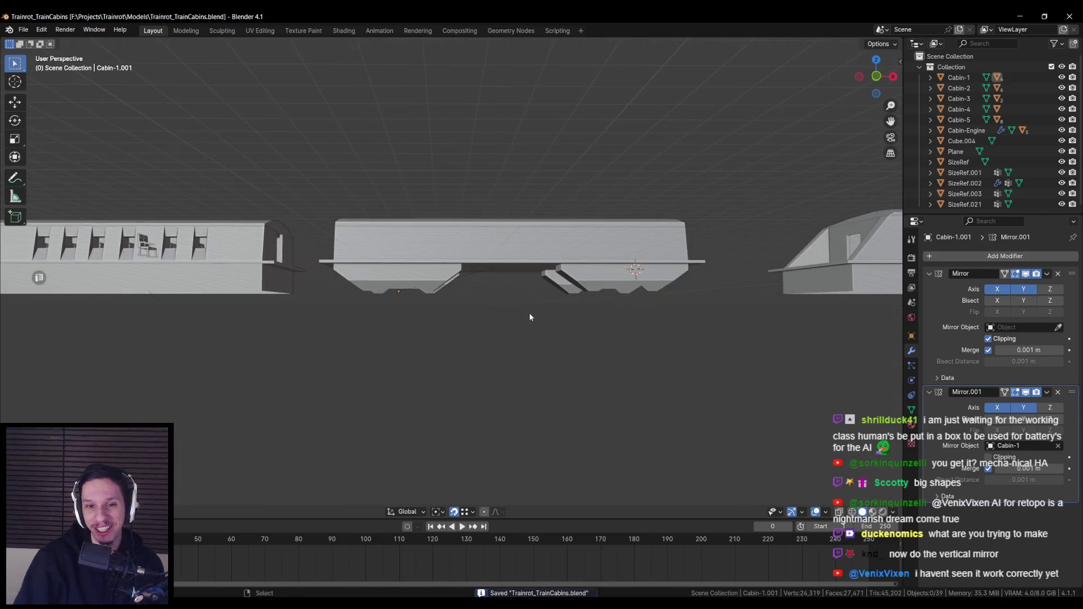
# Switch to front view and enter Edit Mode on Cabin-1.001.
pyautogui.press('KP_1')
pyautogui.press('Tab')
pyautogui.scroll(4, 244, 307)
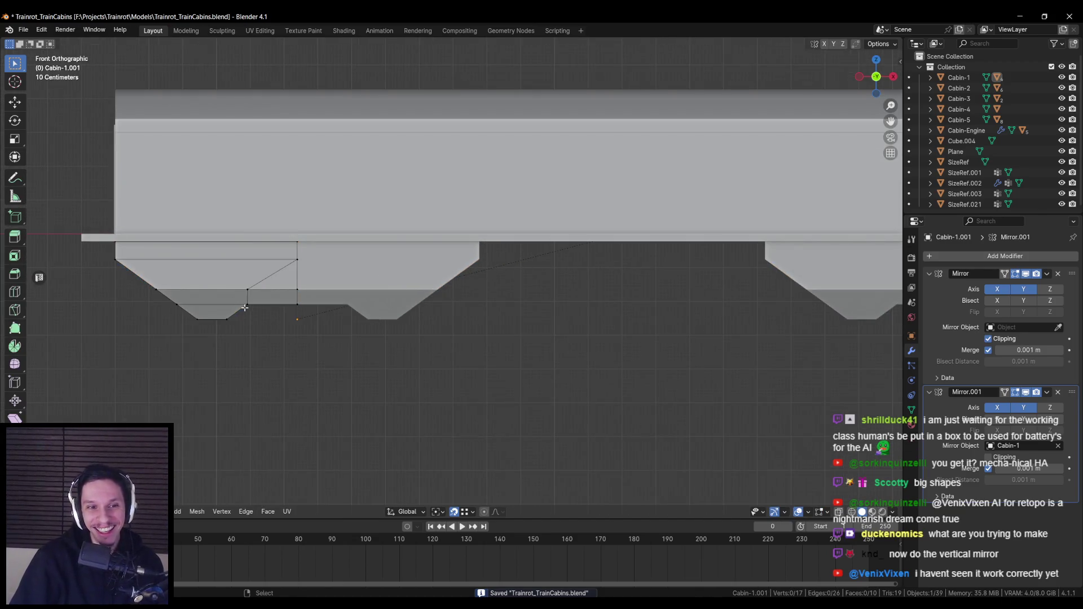
# Box-select the hopper's lower vertices and raise them along Z to make it shallower.
pyautogui.scroll(-1, 343, 295)
pyautogui.scroll(-2, 344, 291)
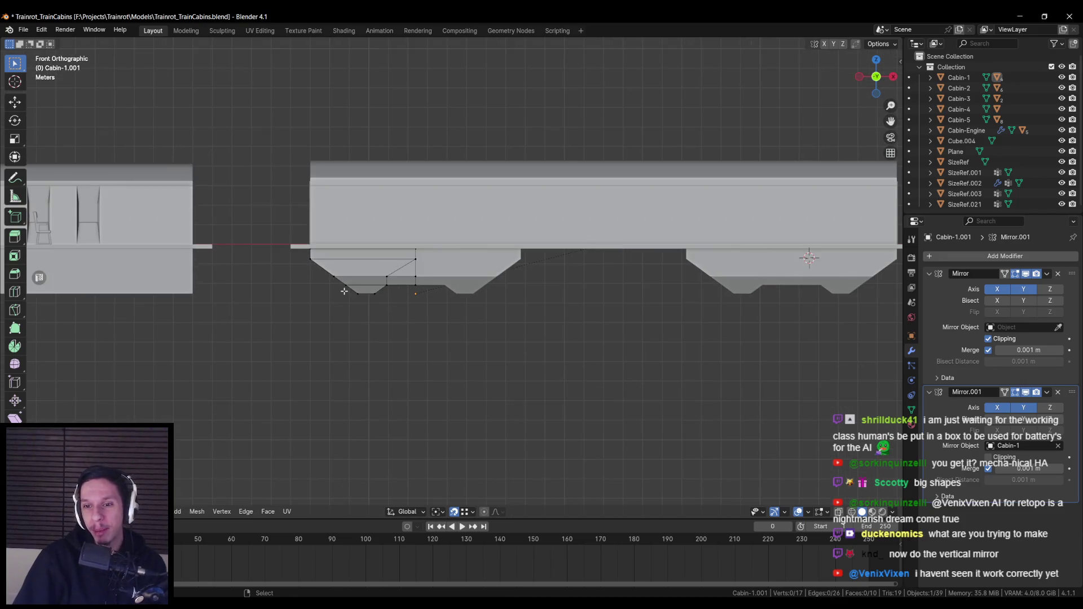
pyautogui.hotkey('alt', 'z')
pyautogui.moveTo(309, 269); pyautogui.dragTo(491, 326)
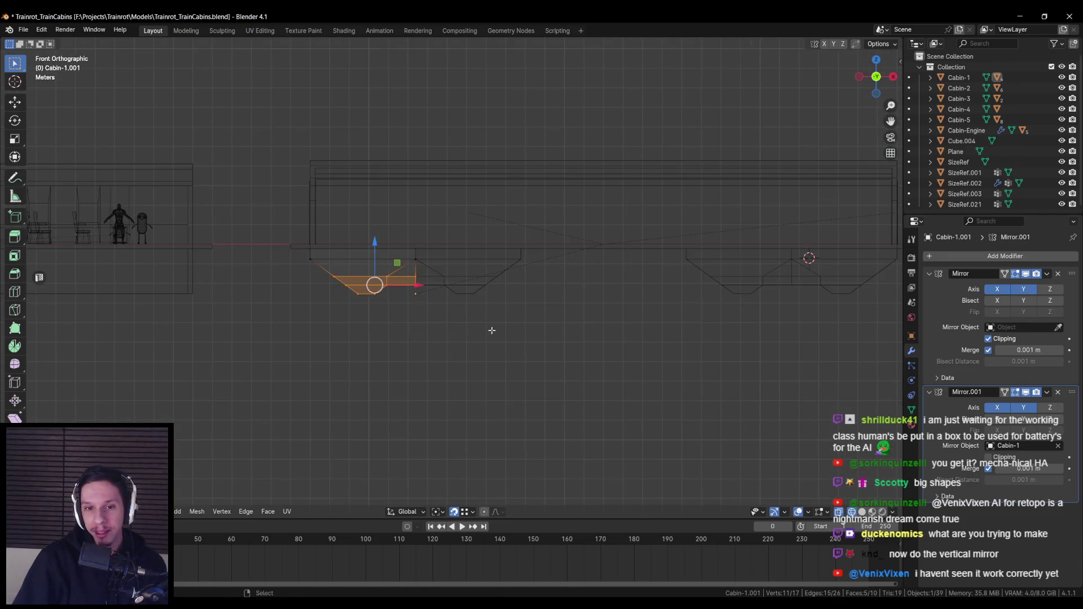
pyautogui.hotkey('alt', 'z')
pyautogui.press('g')
pyautogui.press('z')
pyautogui.click(378, 245)
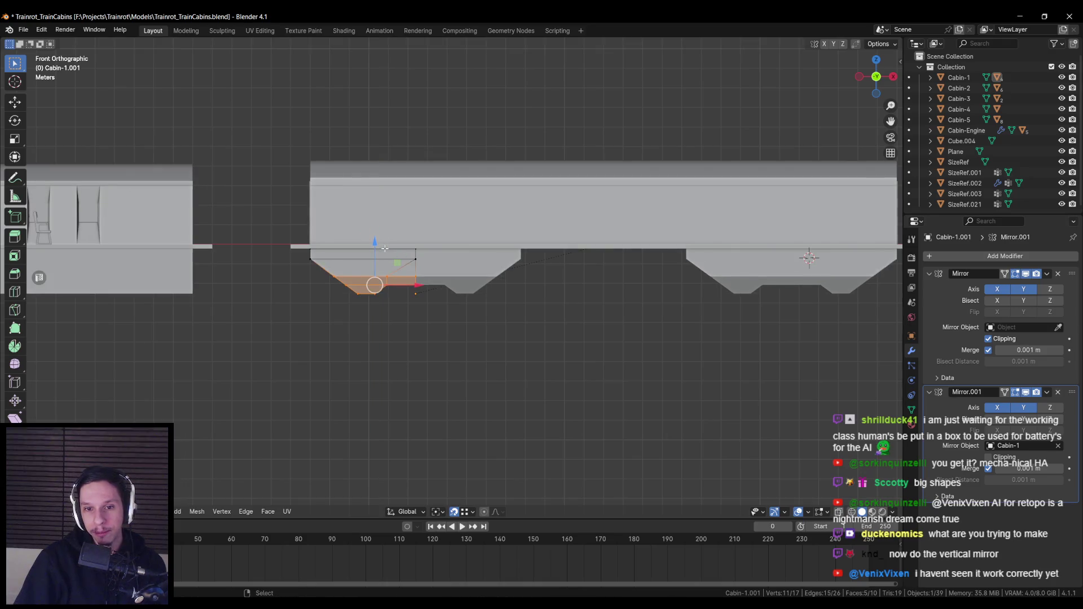
pyautogui.scroll(2, 386, 258)
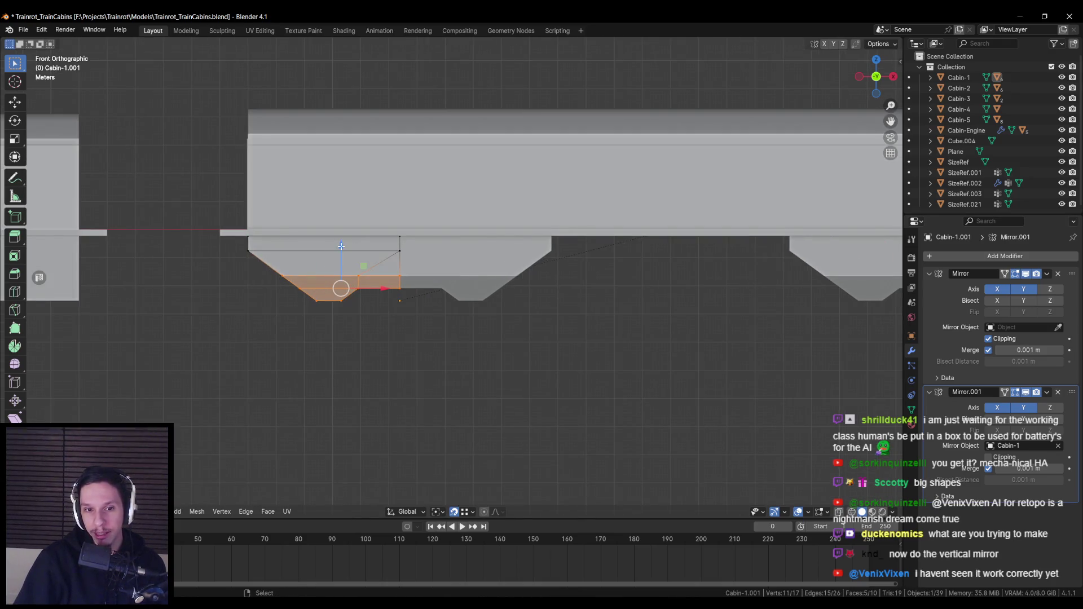
pyautogui.moveTo(342, 246); pyautogui.dragTo(341, 233)
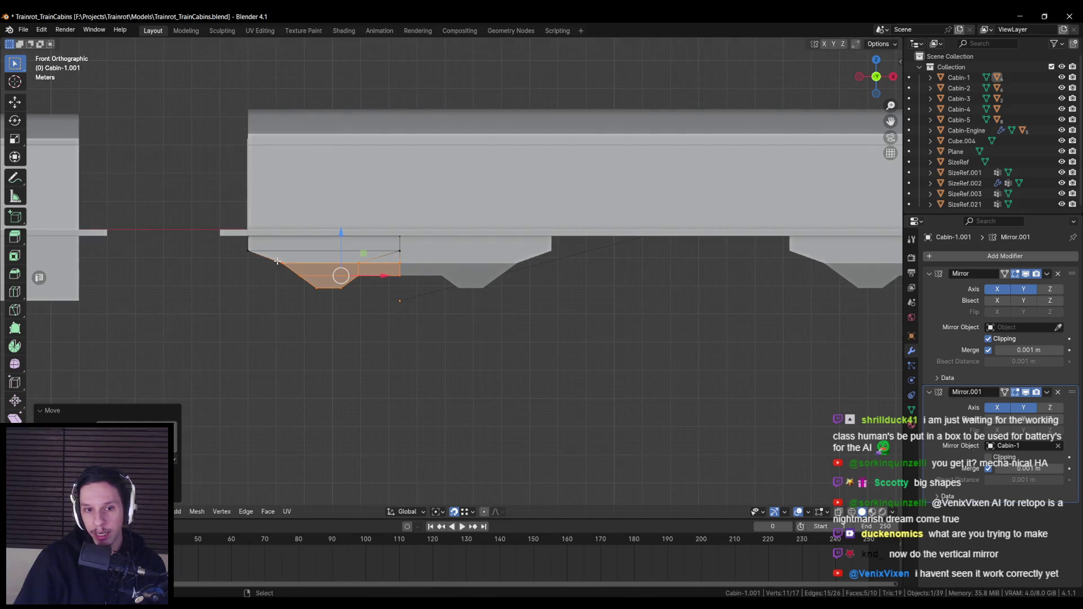
pyautogui.hotkey('alt', 'a')
# Box-select the lower vertices on one side and shift them sideways along X.
pyautogui.hotkey('alt', 'z')
pyautogui.moveTo(277, 257); pyautogui.dragTo(322, 293)
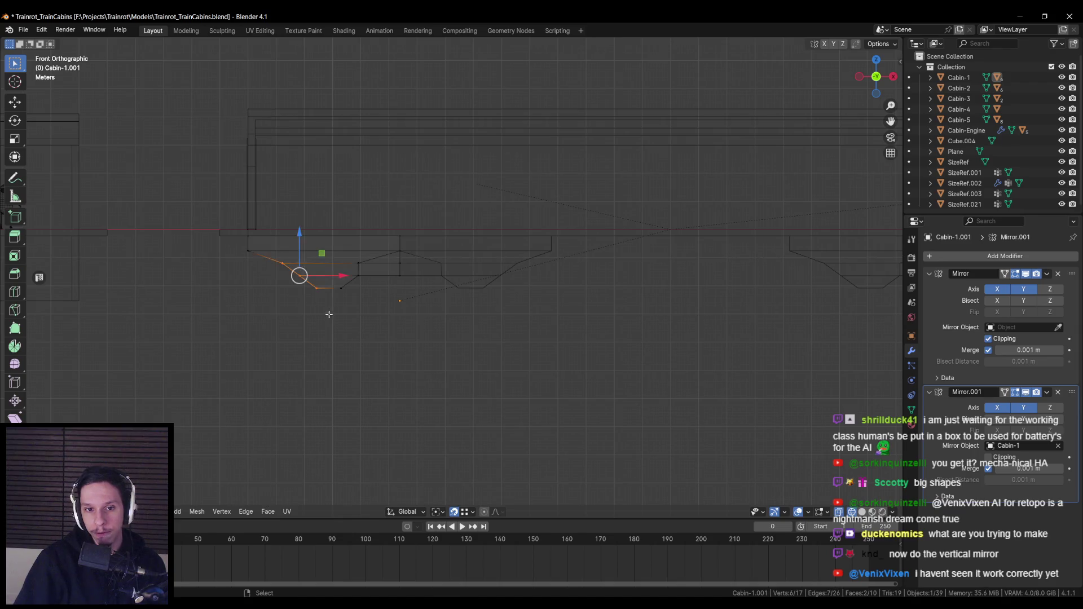
pyautogui.hotkey('alt', 'z')
pyautogui.press('g')
pyautogui.press('x')
pyautogui.click(324, 276)
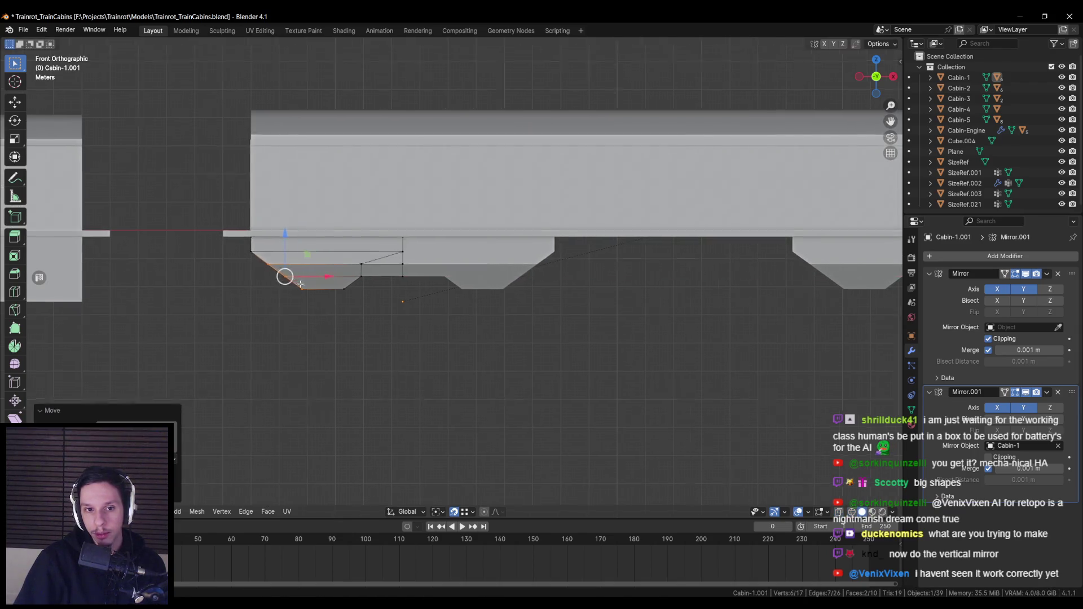
pyautogui.scroll(5, 316, 282)
pyautogui.scroll(2, 362, 295)
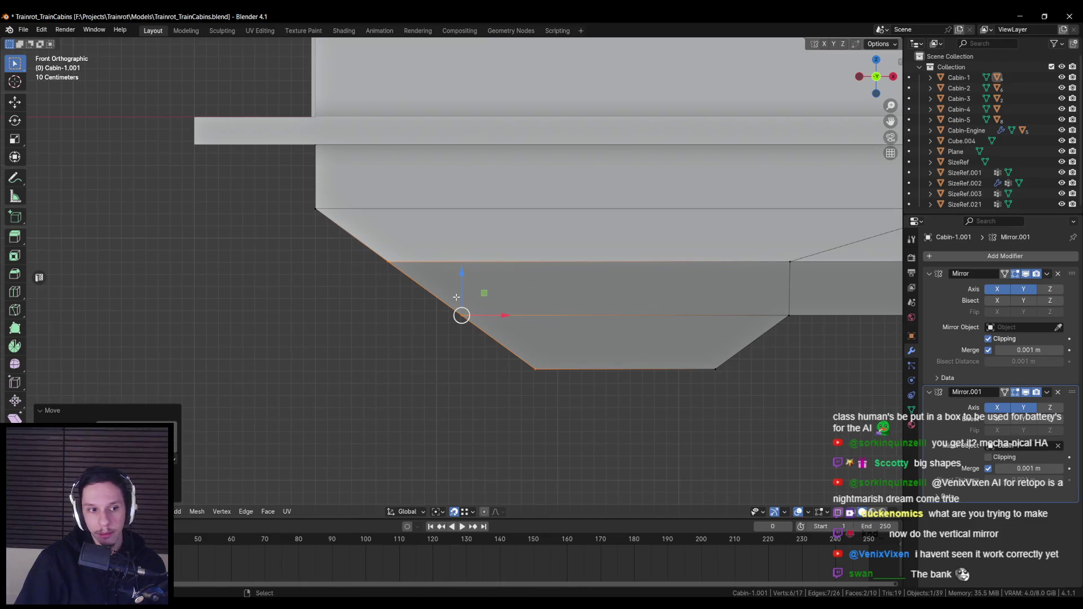
pyautogui.hotkey('alt', 'z')
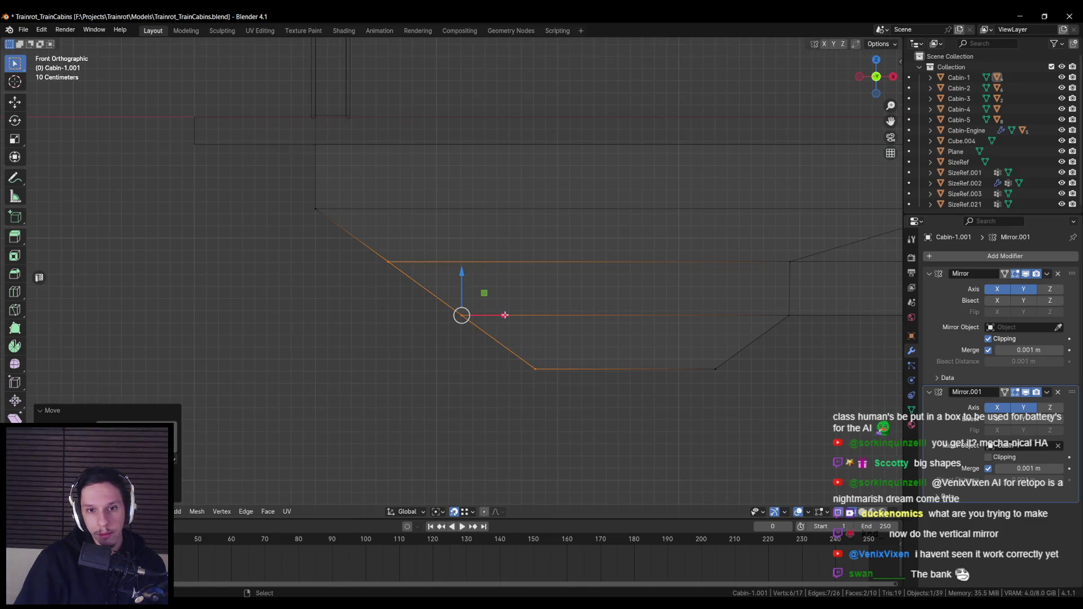
pyautogui.hotkey('alt', 'z')
pyautogui.scroll(-1, 503, 315)
pyautogui.click(345, 233)
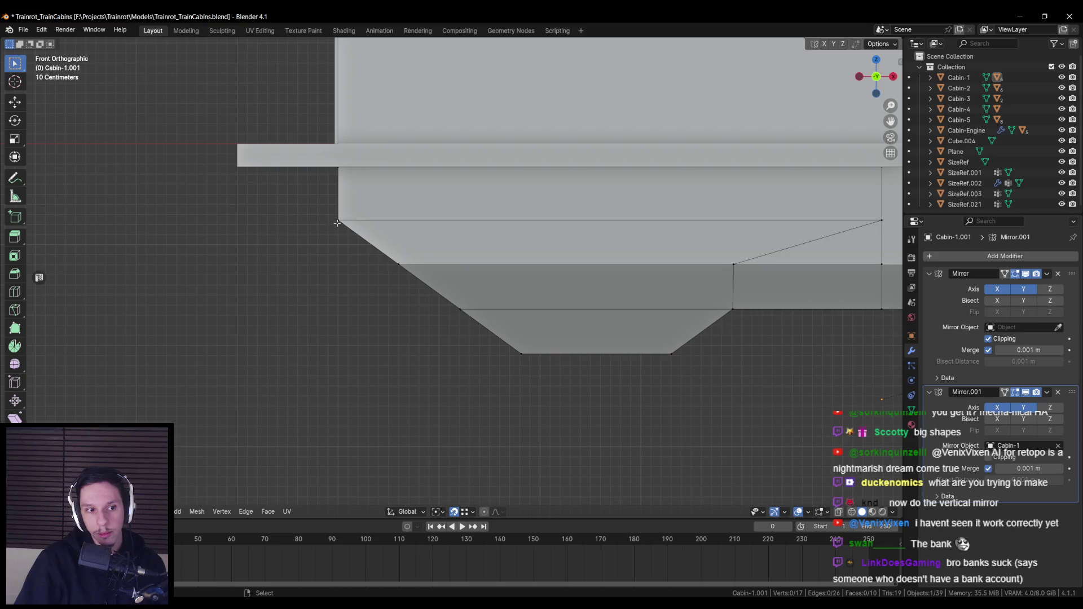
pyautogui.press('KP_1')
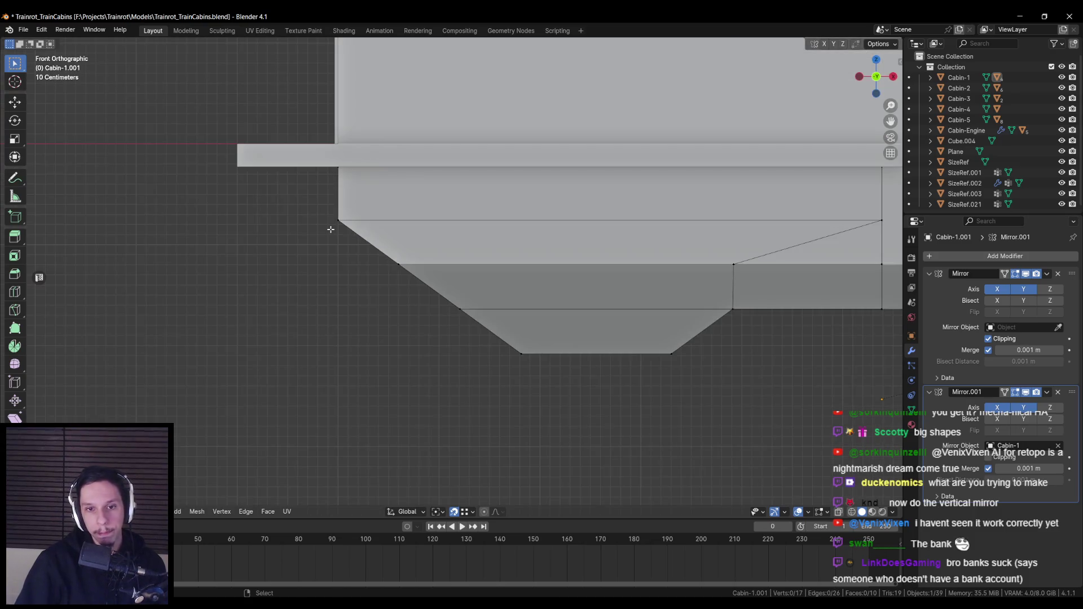
# Add a plane and rotate it 45° around Y, framing it in front view.
pyautogui.moveTo(396, 294); pyautogui.dragTo(542, 274)
pyautogui.press('F3')
pyautogui.write('pla')
pyautogui.press('Return')
pyautogui.moveTo(843, 442)
pyautogui.mouseDown()
pyautogui.moveTo(750, 387)
pyautogui.moveTo(664, 463)
pyautogui.mouseUp()
pyautogui.write('ry45')
pyautogui.press('Return')
pyautogui.press('KP_1')
pyautogui.press('KP_Decimal')
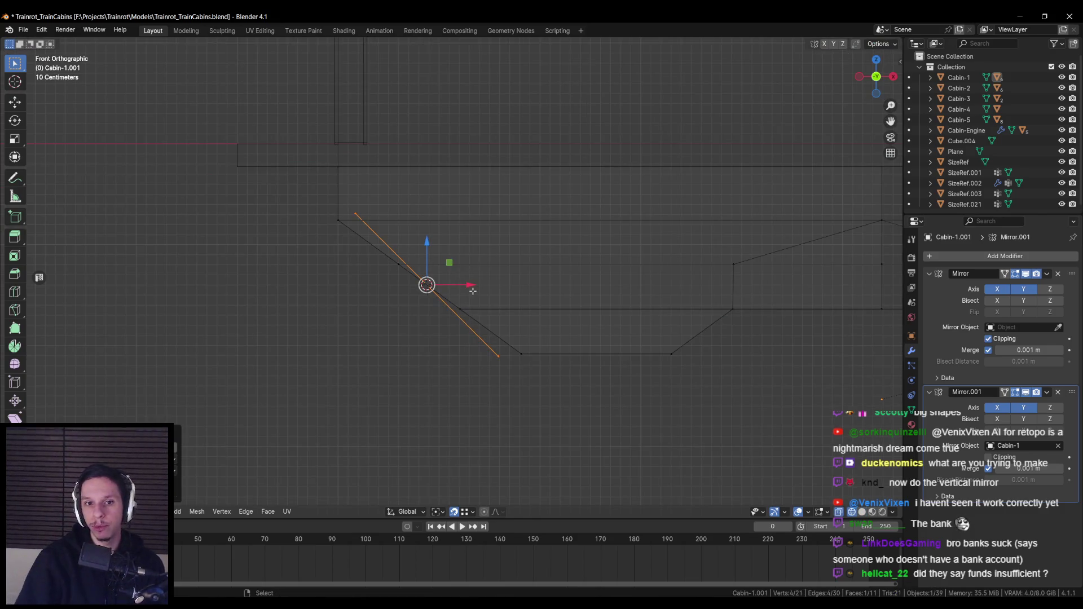
# Move the plane along X and shift three slope vertices left along X.
pyautogui.press('g')
pyautogui.press('x')
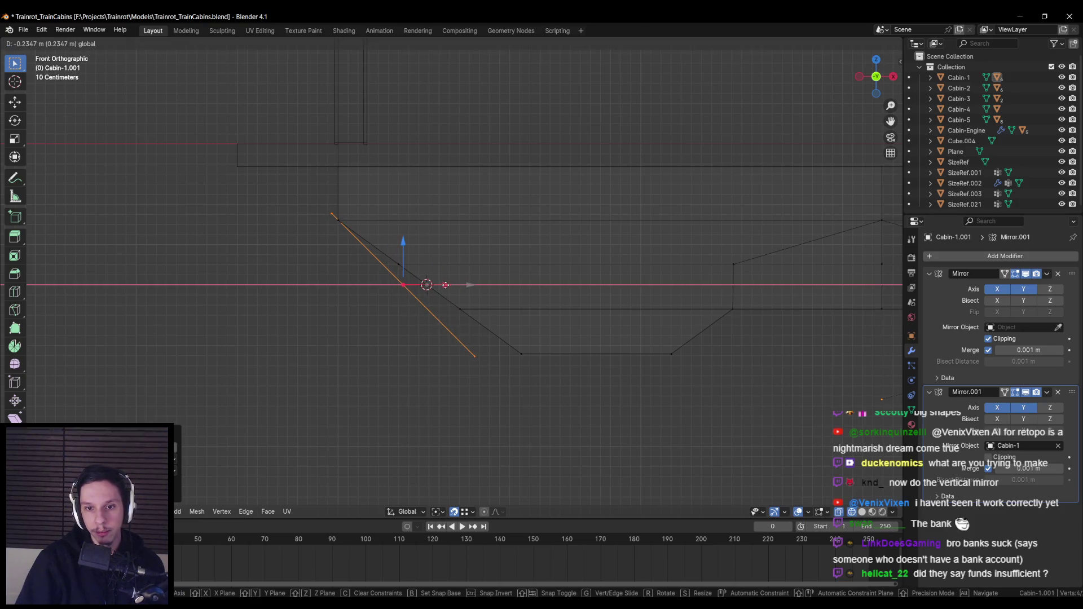
pyautogui.click(446, 285)
pyautogui.click(399, 264)
pyautogui.moveTo(434, 263); pyautogui.dragTo(418, 265)
pyautogui.click(460, 309)
pyautogui.moveTo(497, 310); pyautogui.dragTo(465, 314)
pyautogui.click(522, 354)
pyautogui.moveTo(561, 355); pyautogui.dragTo(510, 358)
# Select the linked plane piece and rotate it 90° (rxy90), back in front view.
pyautogui.press('a')
pyautogui.hotkey('alt', 'a')
pyautogui.moveTo(336, 230); pyautogui.dragTo(373, 185)
pyautogui.press('l')
pyautogui.scroll(-3, 372, 174)
pyautogui.hotkey('shift', 'z')
pyautogui.write('rxy90')
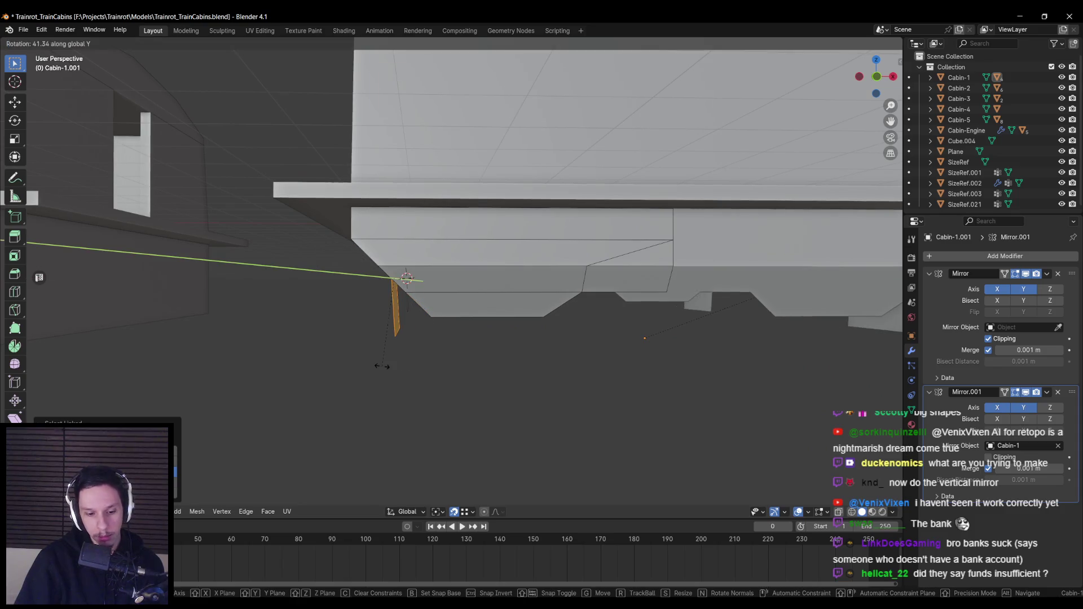
pyautogui.press('Return')
pyautogui.press('g')
pyautogui.press('Return')
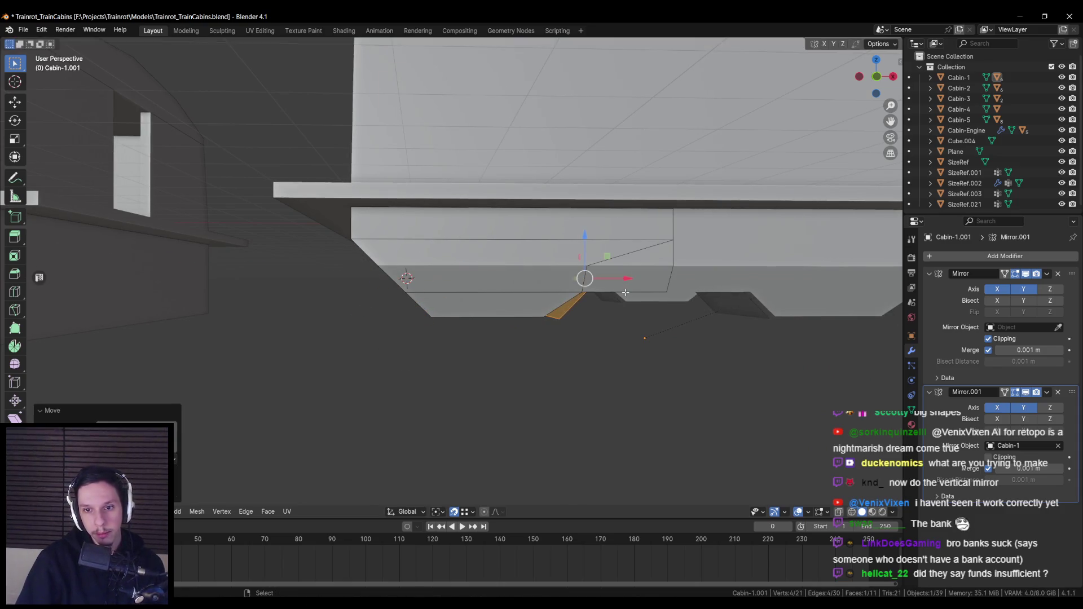
pyautogui.press('KP_1')
pyautogui.scroll(5, 573, 302)
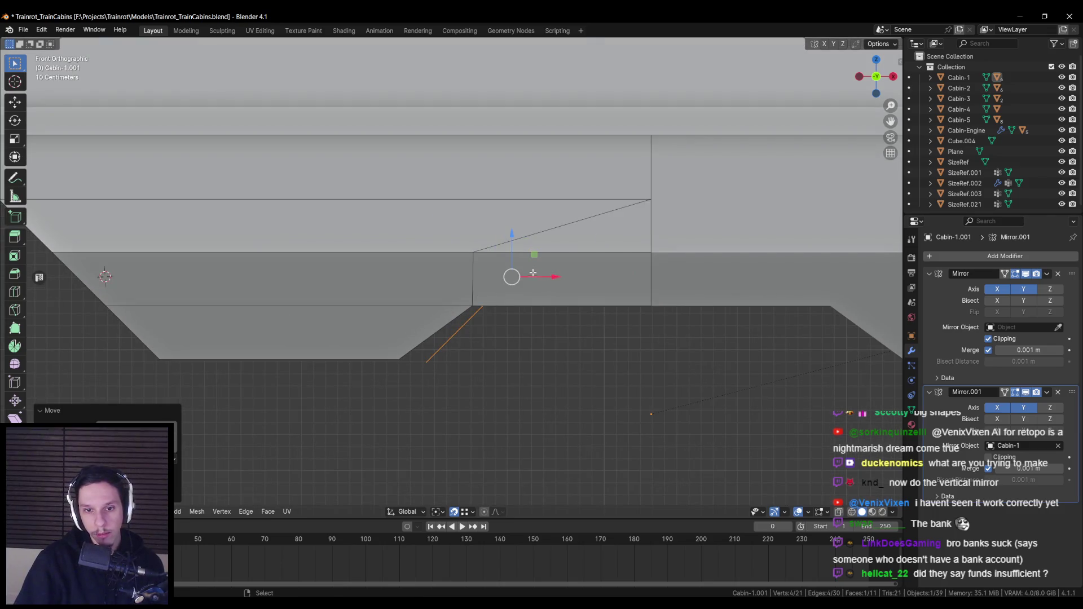
# Snap the slanted-corner vertex onto the hopper corner and slide it along X to the underframe edge.
pyautogui.press('g')
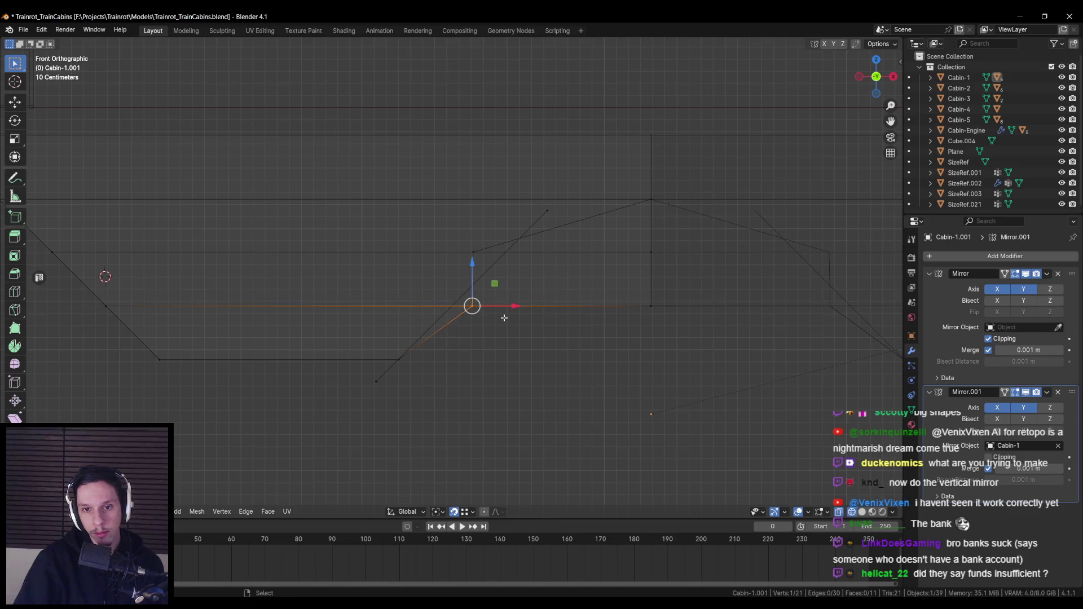
pyautogui.click(510, 310)
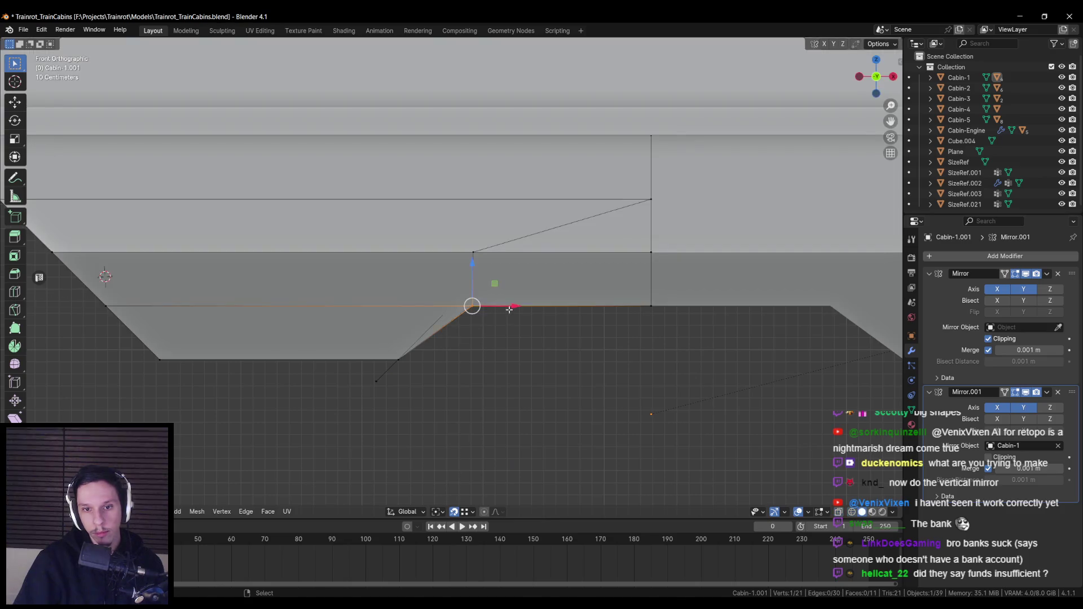
pyautogui.press('g')
pyautogui.press('x')
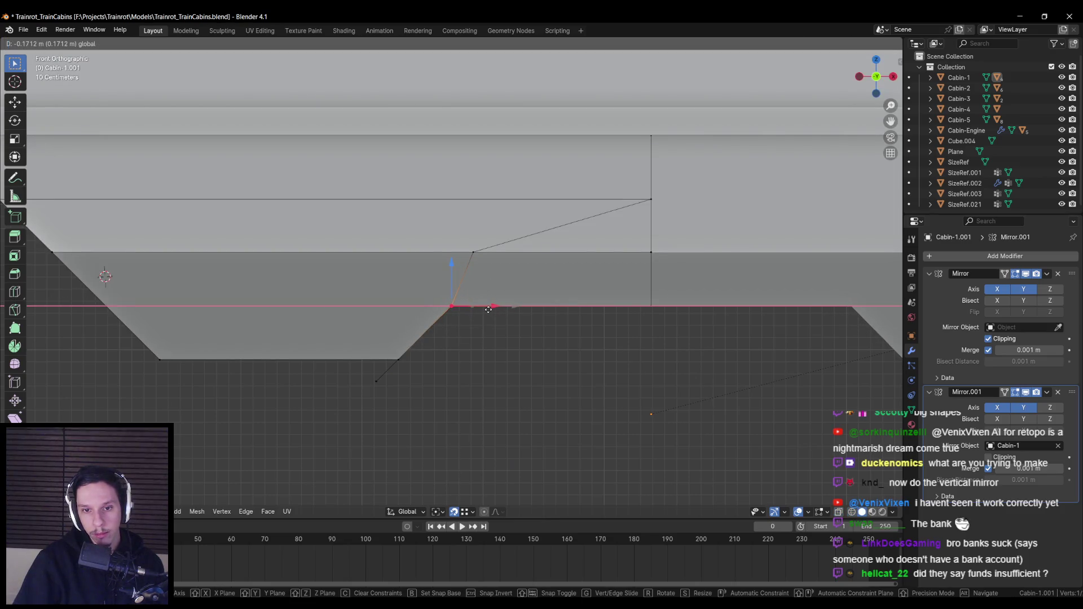
pyautogui.click(489, 310)
pyautogui.scroll(-1, 480, 321)
pyautogui.hotkey('alt', 'z')
pyautogui.hotkey('alt', 'z')
pyautogui.hotkey('alt', 'z')
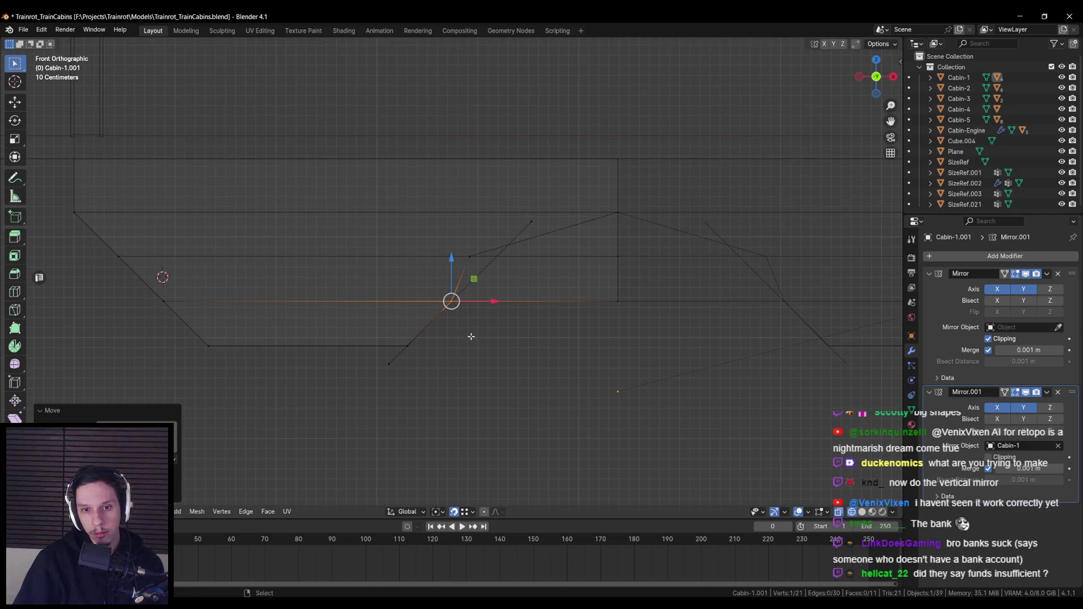
pyautogui.moveTo(488, 305); pyautogui.dragTo(490, 303)
pyautogui.hotkey('alt', 'z')
# Delete the stray face from the underframe.
pyautogui.scroll(-1, 438, 330)
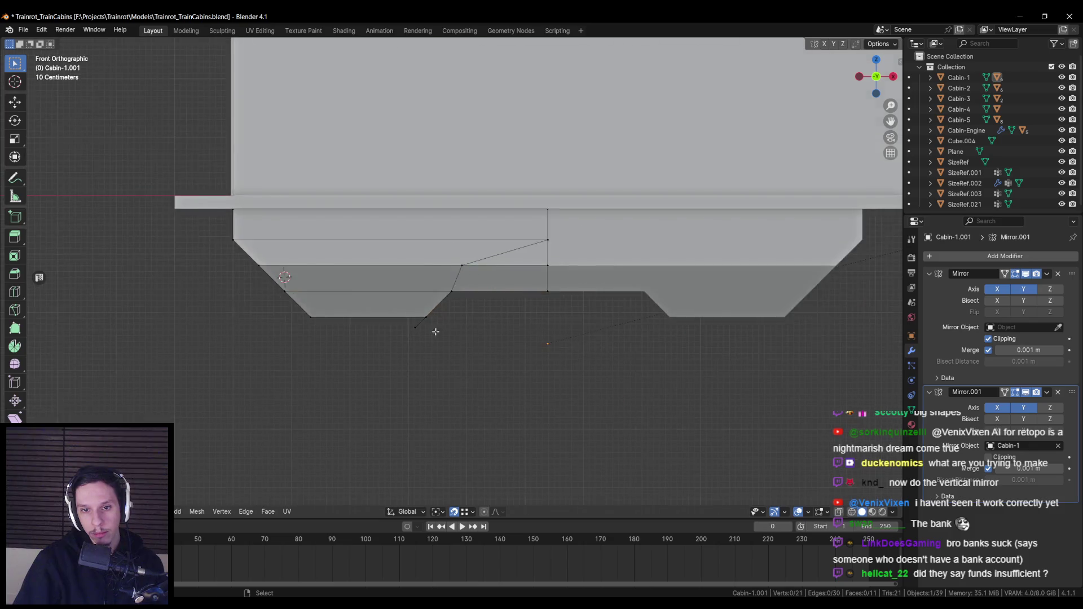
pyautogui.click(428, 266)
pyautogui.press('x')
pyautogui.click(417, 310)
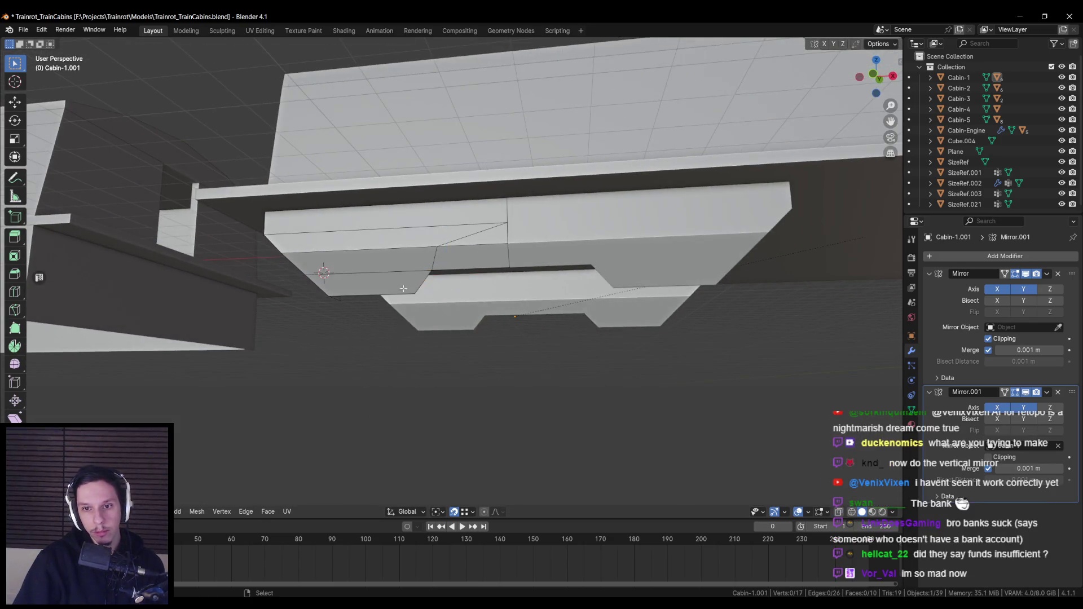
# Return to Object Mode, inspect the cabin underside from below, and save the file.
pyautogui.scroll(-3, 403, 289)
pyautogui.press('Tab')
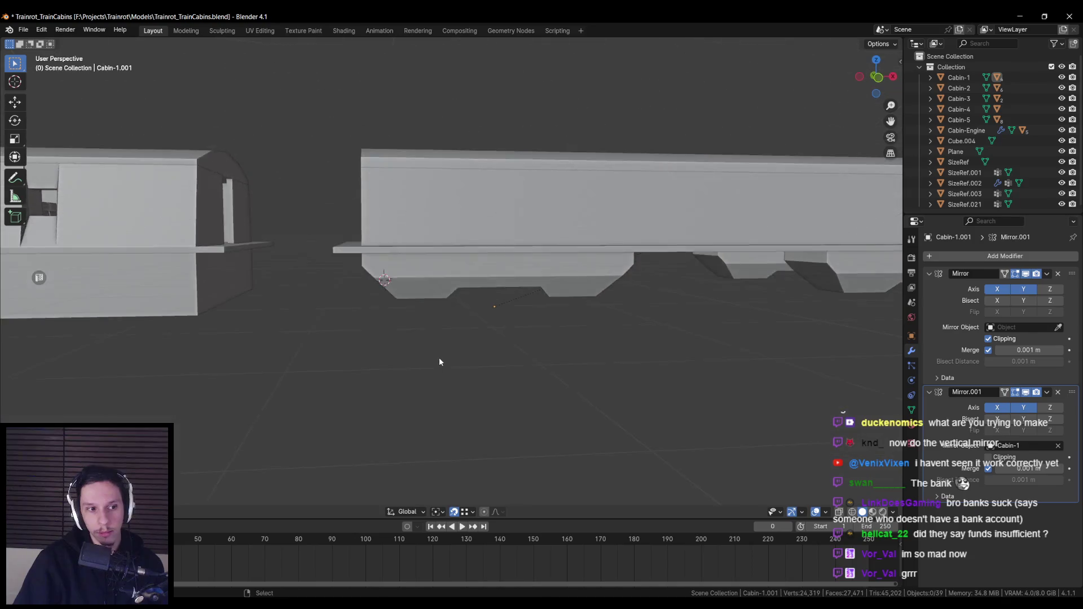
pyautogui.scroll(-3, 443, 359)
pyautogui.scroll(4, 370, 341)
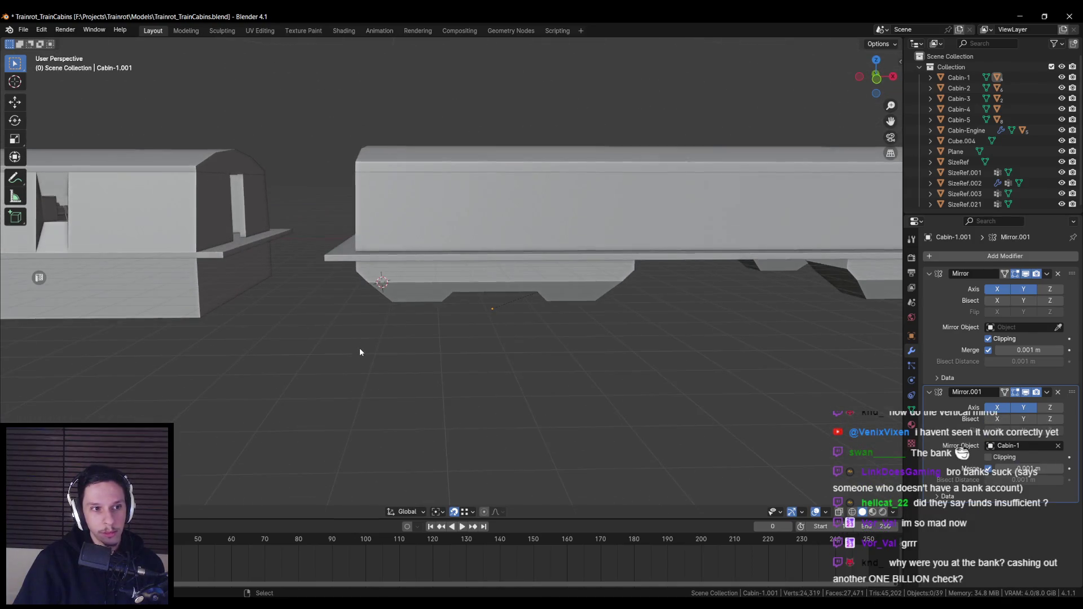
pyautogui.scroll(-3, 360, 347)
pyautogui.scroll(3, 352, 349)
pyautogui.scroll(-3, 479, 347)
pyautogui.scroll(2, 455, 338)
pyautogui.scroll(3, 455, 337)
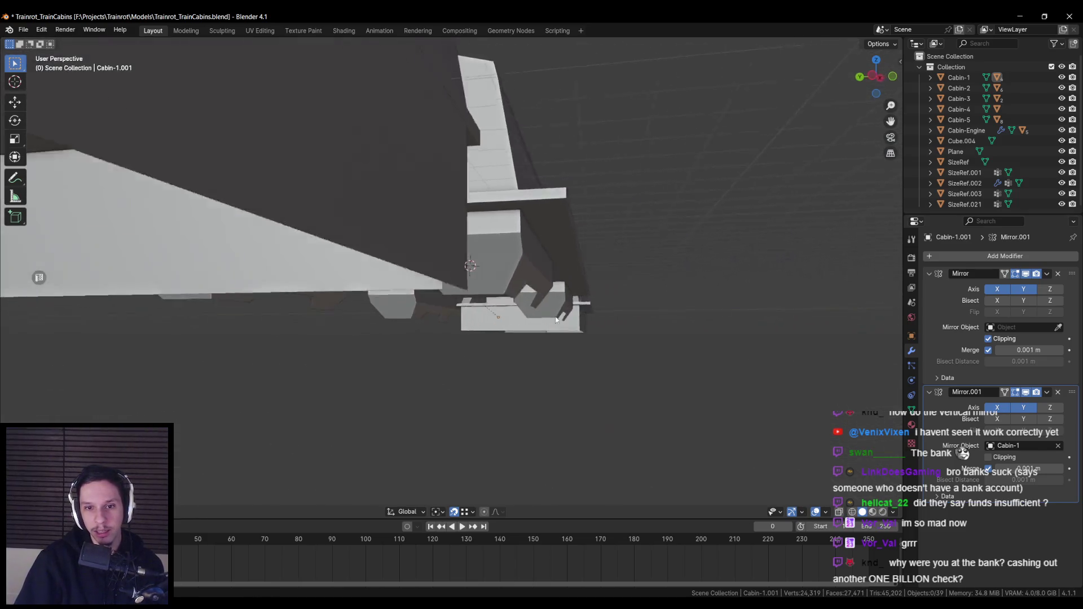
pyautogui.moveTo(523, 316)
pyautogui.mouseDown()
pyautogui.moveTo(424, 317)
pyautogui.moveTo(515, 322)
pyautogui.moveTo(557, 314)
pyautogui.moveTo(571, 294)
pyautogui.moveTo(445, 317)
pyautogui.mouseUp()
pyautogui.scroll(-3, 570, 295)
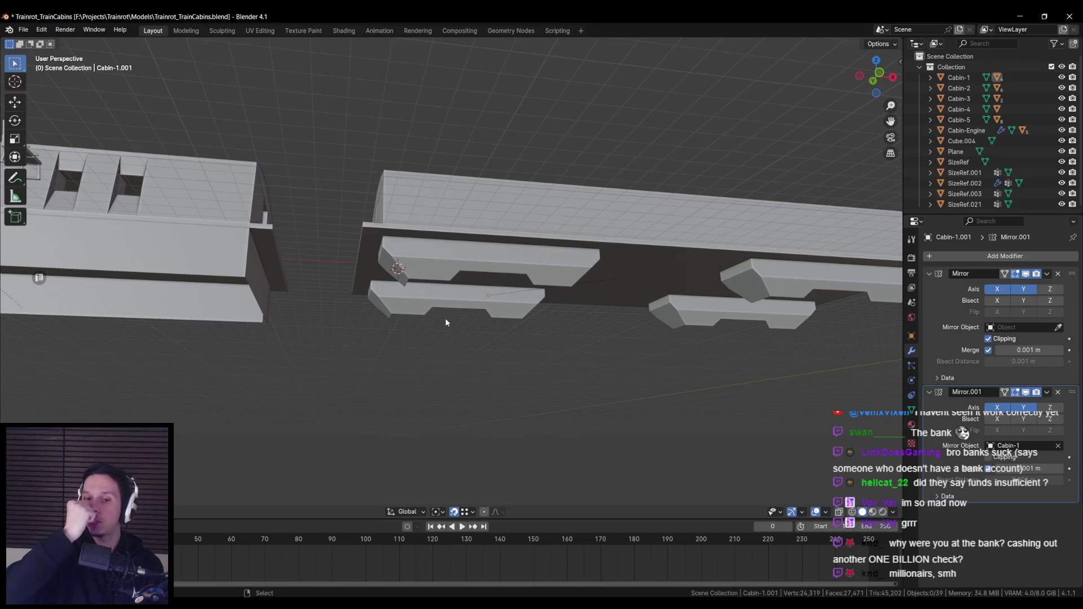
pyautogui.moveTo(456, 316)
pyautogui.mouseDown()
pyautogui.moveTo(452, 387)
pyautogui.moveTo(468, 313)
pyautogui.moveTo(597, 346)
pyautogui.moveTo(527, 327)
pyautogui.moveTo(491, 242)
pyautogui.moveTo(374, 303)
pyautogui.moveTo(484, 334)
pyautogui.moveTo(481, 368)
pyautogui.moveTo(479, 347)
pyautogui.mouseUp()
pyautogui.hotkey('ctrl', 's')
# Review the whole train, save again, and select the Cabin-1.003 body in side view.
pyautogui.click(374, 303)
pyautogui.click(484, 334)
pyautogui.scroll(-6, 547, 355)
pyautogui.moveTo(549, 370)
pyautogui.mouseDown()
pyautogui.moveTo(434, 363)
pyautogui.moveTo(510, 362)
pyautogui.mouseUp()
pyautogui.scroll(6, 500, 285)
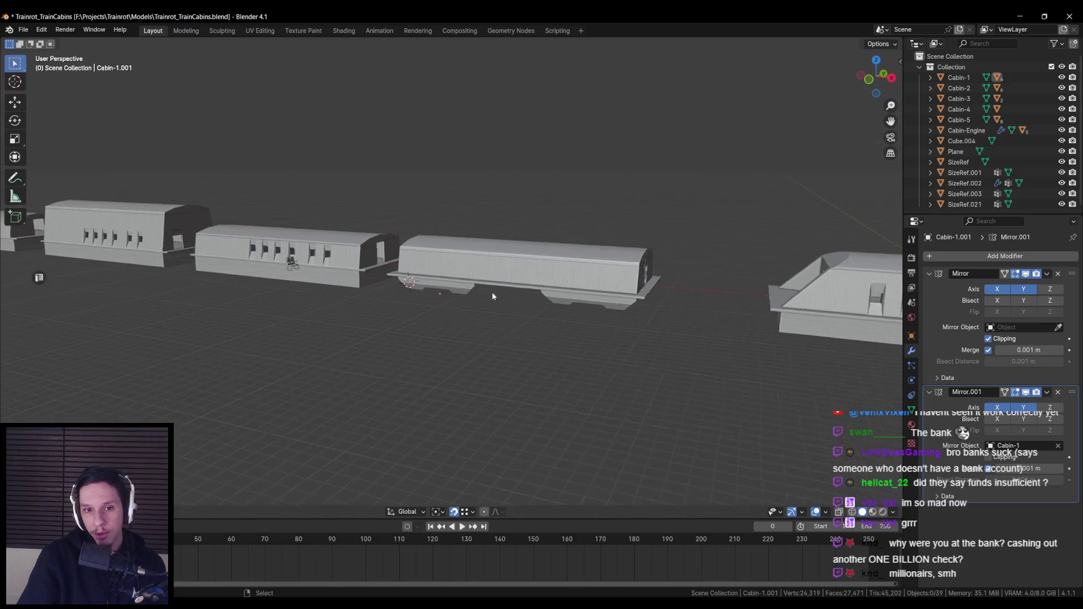
pyautogui.moveTo(393, 347); pyautogui.dragTo(457, 255)
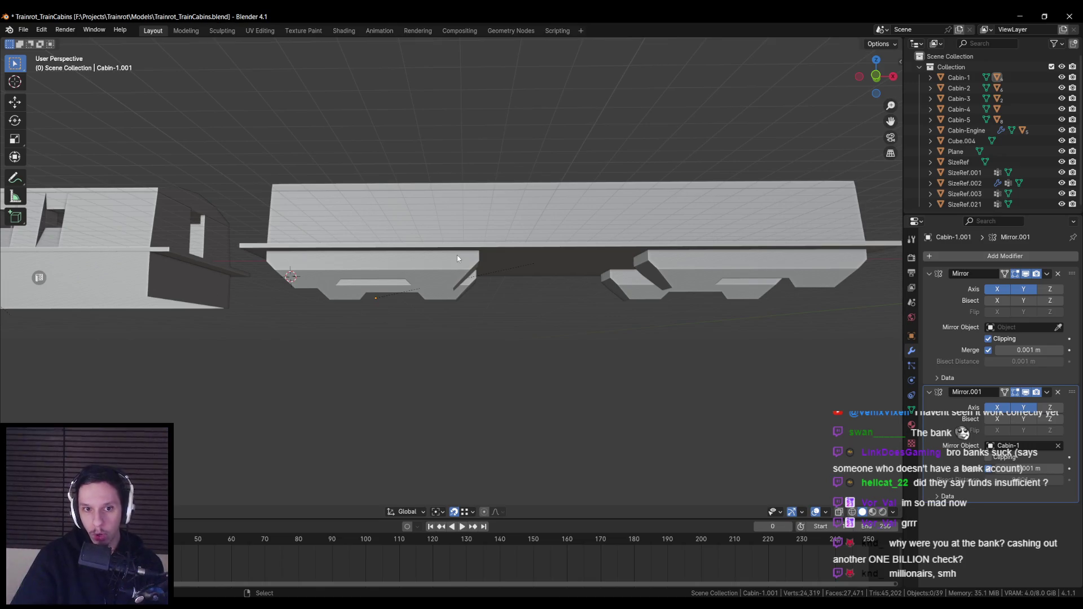
pyautogui.moveTo(446, 295); pyautogui.dragTo(424, 294)
pyautogui.hotkey('ctrl', 's')
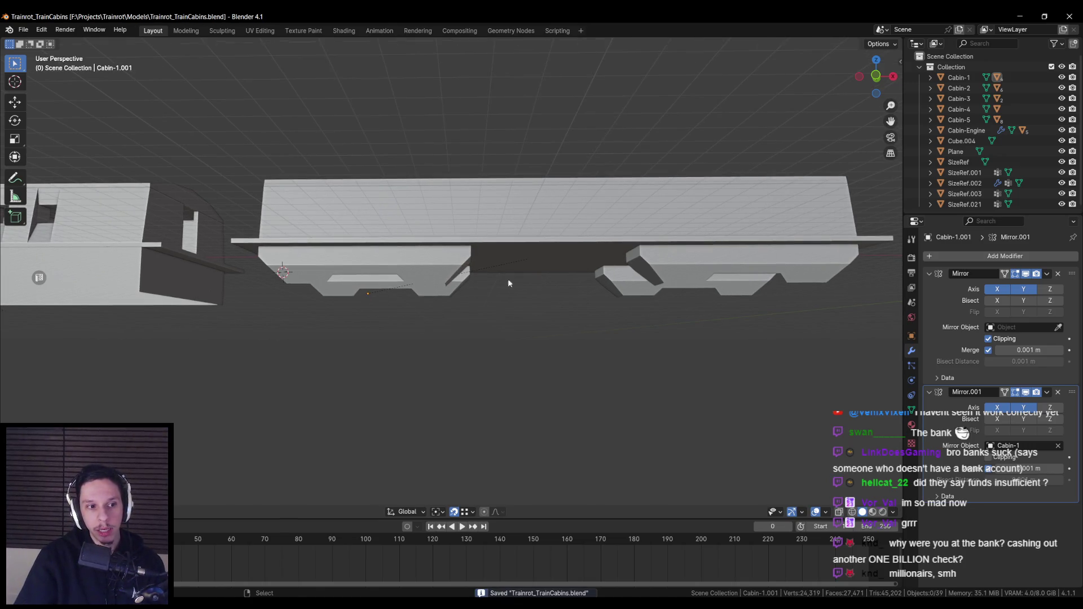
pyautogui.moveTo(706, 330)
pyautogui.mouseDown()
pyautogui.moveTo(479, 345)
pyautogui.moveTo(511, 337)
pyautogui.moveTo(459, 330)
pyautogui.moveTo(609, 326)
pyautogui.moveTo(512, 281)
pyautogui.moveTo(431, 307)
pyautogui.moveTo(452, 275)
pyautogui.moveTo(461, 281)
pyautogui.mouseUp()
pyautogui.press('KP_1')
pyautogui.click(508, 288)
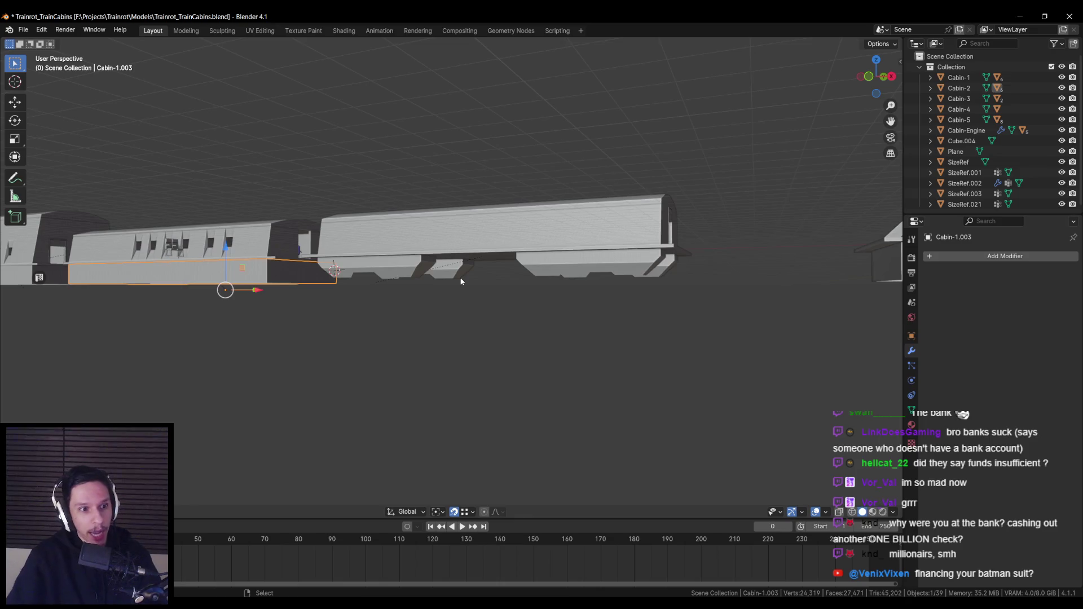
# Switch to front view and select the Cabin-1.001 underframe with its hoppers.
pyautogui.moveTo(461, 281); pyautogui.dragTo(519, 266)
pyautogui.press('KP_1')
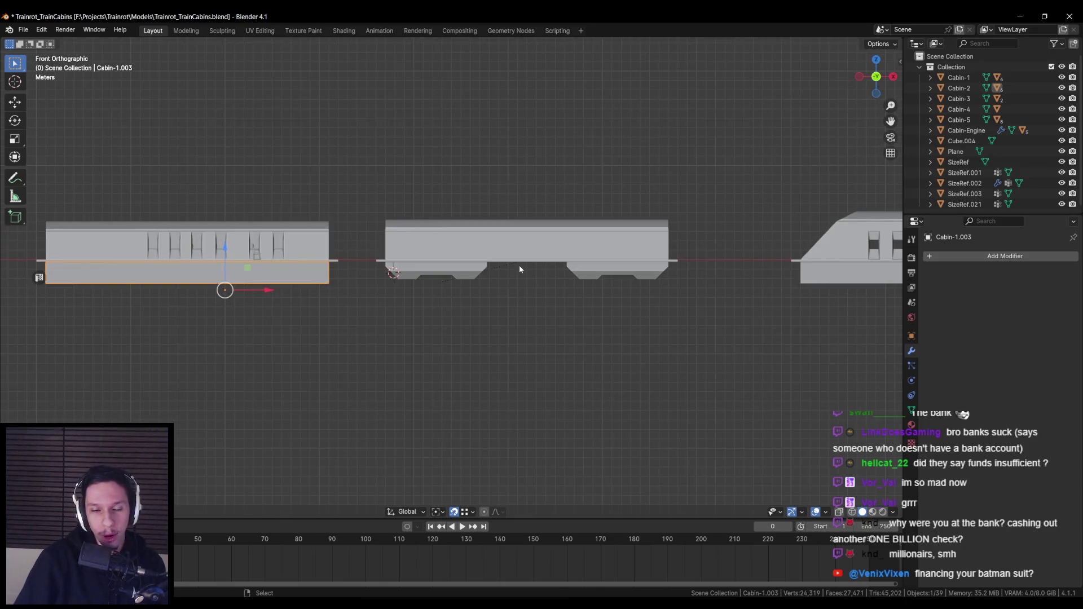
pyautogui.scroll(7, 520, 269)
pyautogui.scroll(-2, 310, 272)
pyautogui.click(316, 271)
# Save Trainrot_TrainCabins.blend and orbit to look up at the hoppers from below.
pyautogui.scroll(-1, 392, 292)
pyautogui.scroll(2, 519, 295)
pyautogui.hotkey('ctrl', 's')
pyautogui.moveTo(520, 295)
pyautogui.mouseDown()
pyautogui.moveTo(399, 296)
pyautogui.moveTo(620, 216)
pyautogui.moveTo(502, 280)
pyautogui.moveTo(573, 253)
pyautogui.moveTo(565, 245)
pyautogui.mouseUp()
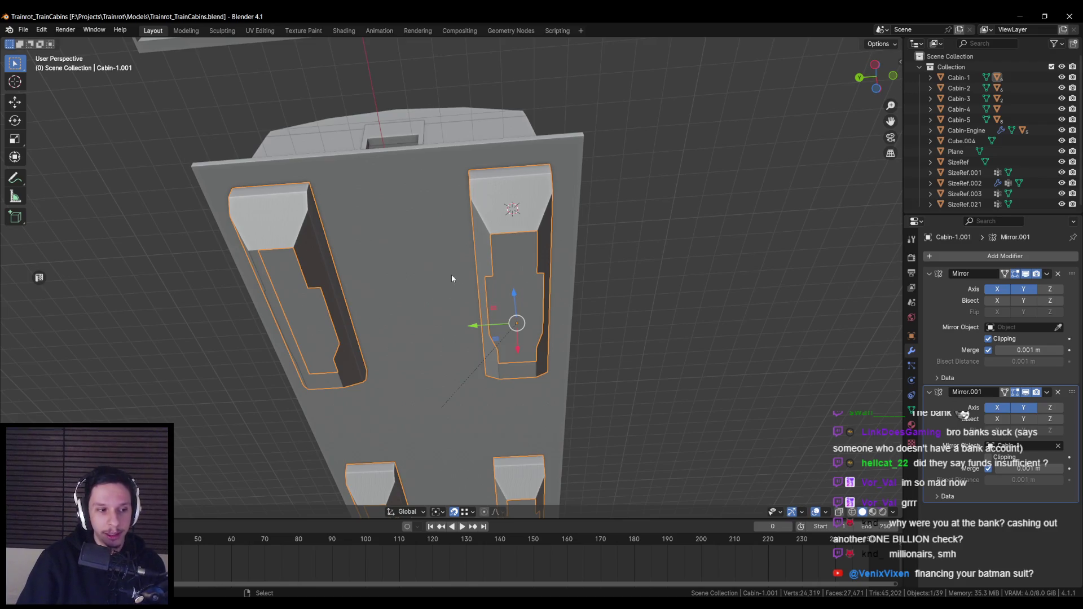
# Zoom and orbit to a low angle on Cabin-1.001's underside, then save the file.
pyautogui.scroll(-3, 452, 278)
pyautogui.scroll(4, 494, 216)
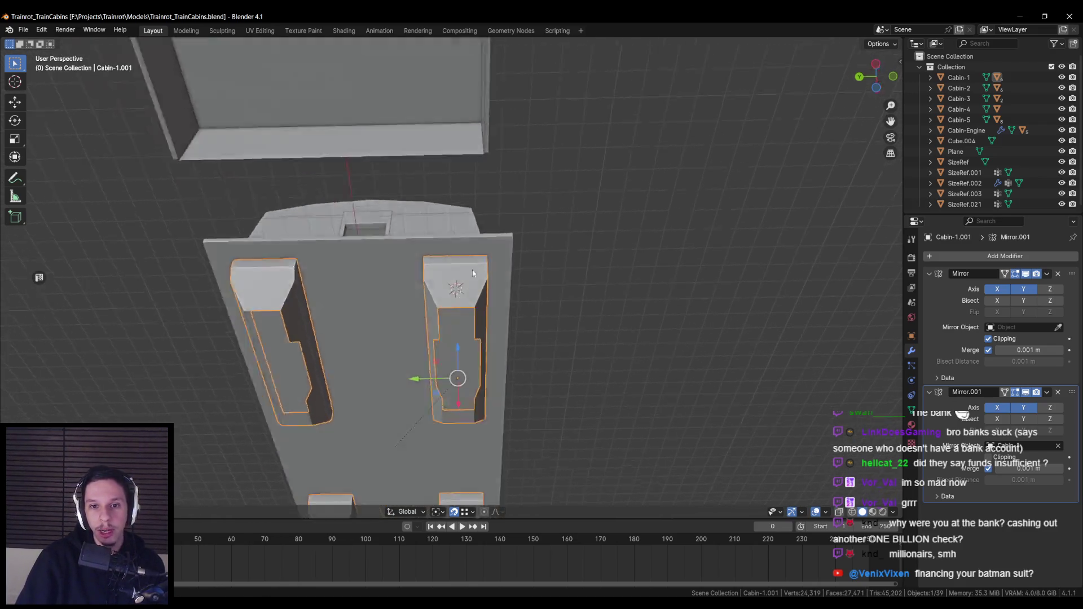
pyautogui.scroll(-1, 482, 235)
pyautogui.scroll(-5, 469, 249)
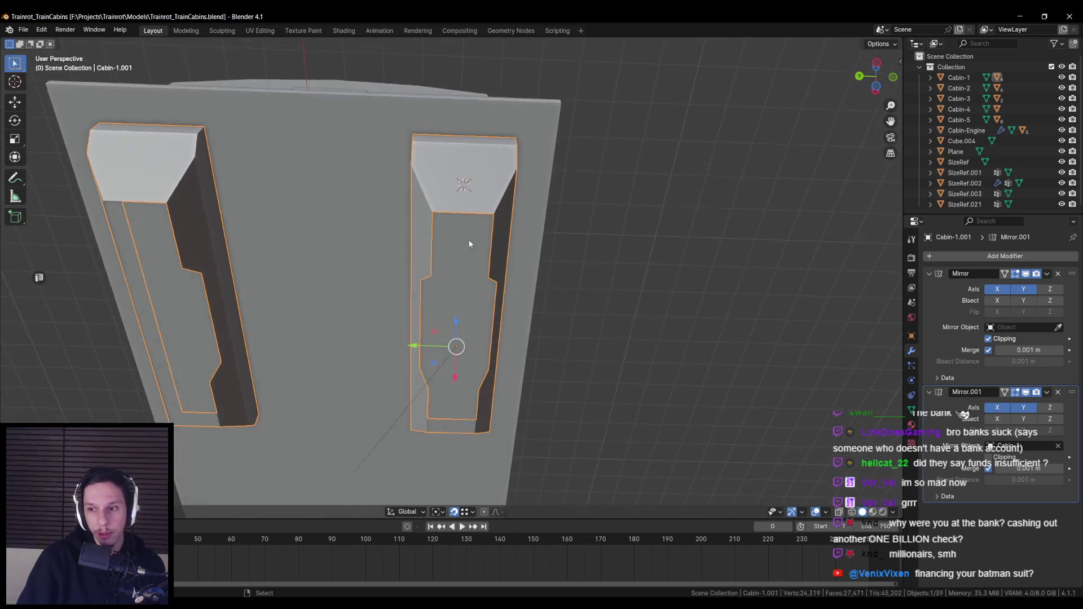
pyautogui.scroll(2, 557, 222)
pyautogui.scroll(-2, 550, 248)
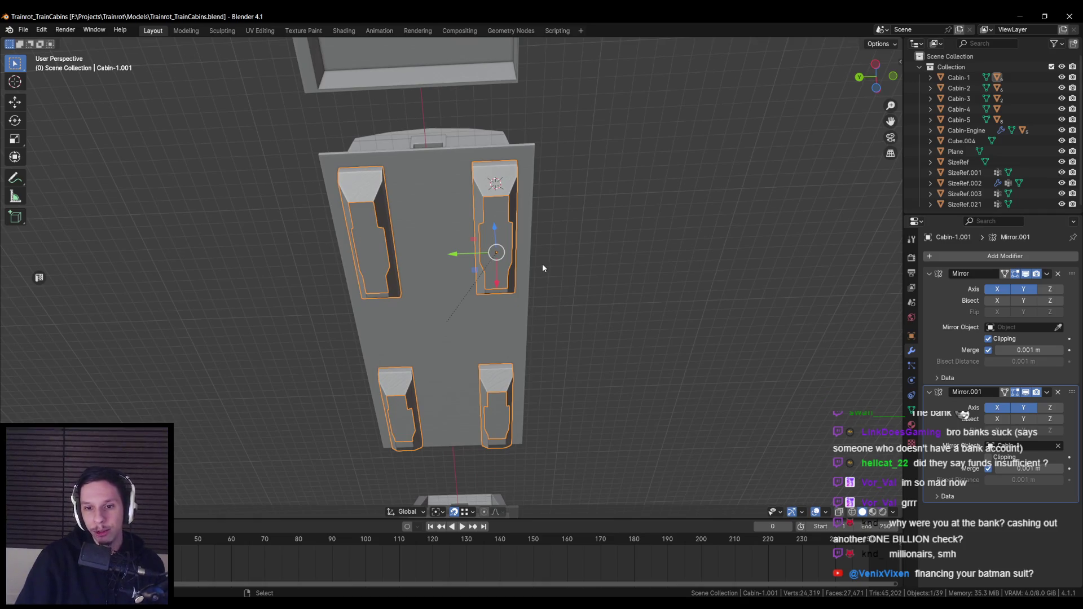
pyautogui.scroll(2, 539, 269)
pyautogui.moveTo(537, 269)
pyautogui.mouseDown()
pyautogui.moveTo(530, 286)
pyautogui.moveTo(414, 327)
pyautogui.moveTo(411, 358)
pyautogui.mouseUp()
pyautogui.scroll(3, 411, 353)
pyautogui.scroll(3, 435, 297)
pyautogui.moveTo(434, 295); pyautogui.dragTo(429, 277)
pyautogui.hotkey('ctrl', 's')
# Inspect hidden hopper parts with a brief wireframe toggle from the side, then save again.
pyautogui.moveTo(394, 216)
pyautogui.mouseDown()
pyautogui.moveTo(338, 390)
pyautogui.moveTo(345, 360)
pyautogui.moveTo(401, 345)
pyautogui.moveTo(429, 310)
pyautogui.mouseUp()
pyautogui.press('KP_5')
pyautogui.press('KP_5')
pyautogui.scroll(-5, 556, 256)
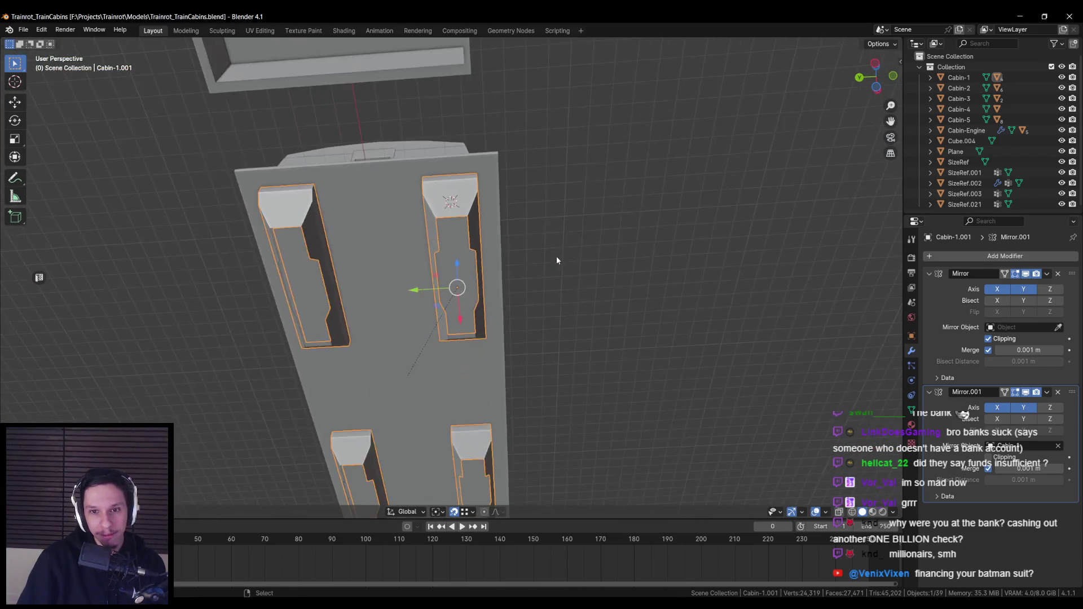
pyautogui.scroll(1, 459, 259)
pyautogui.scroll(2, 458, 258)
pyautogui.moveTo(458, 258)
pyautogui.mouseDown()
pyautogui.moveTo(402, 313)
pyautogui.moveTo(465, 304)
pyautogui.mouseUp()
pyautogui.hotkey('shift', 'z')
pyautogui.scroll(-2, 407, 274)
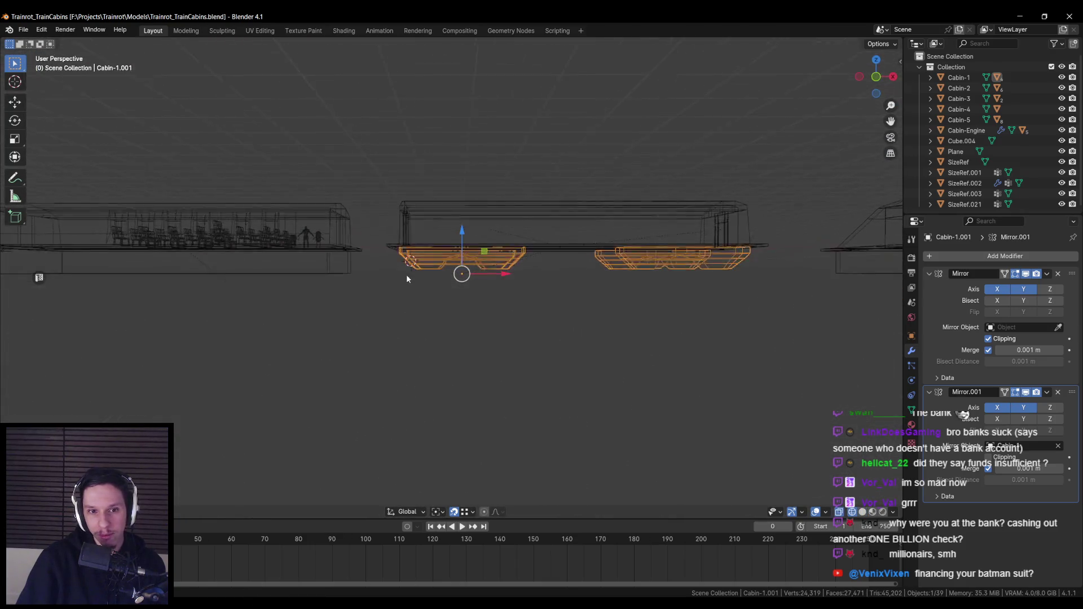
pyautogui.hotkey('shift', 'z')
pyautogui.scroll(6, 406, 280)
pyautogui.scroll(-2, 404, 273)
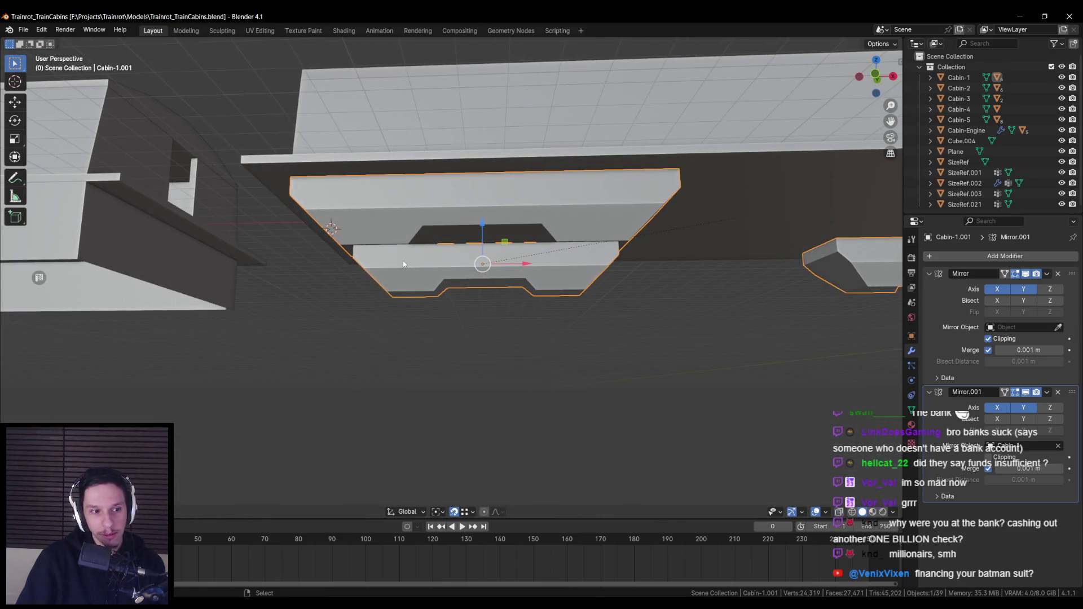
pyautogui.hotkey('ctrl', 's')
# Orbit back under the cabin and bring up the F3 command search.
pyautogui.moveTo(403, 261)
pyautogui.mouseDown()
pyautogui.moveTo(505, 216)
pyautogui.moveTo(374, 287)
pyautogui.moveTo(506, 208)
pyautogui.moveTo(448, 373)
pyautogui.mouseUp()
pyautogui.scroll(2, 389, 271)
pyautogui.scroll(2, 441, 279)
pyautogui.moveTo(441, 279); pyautogui.dragTo(448, 280)
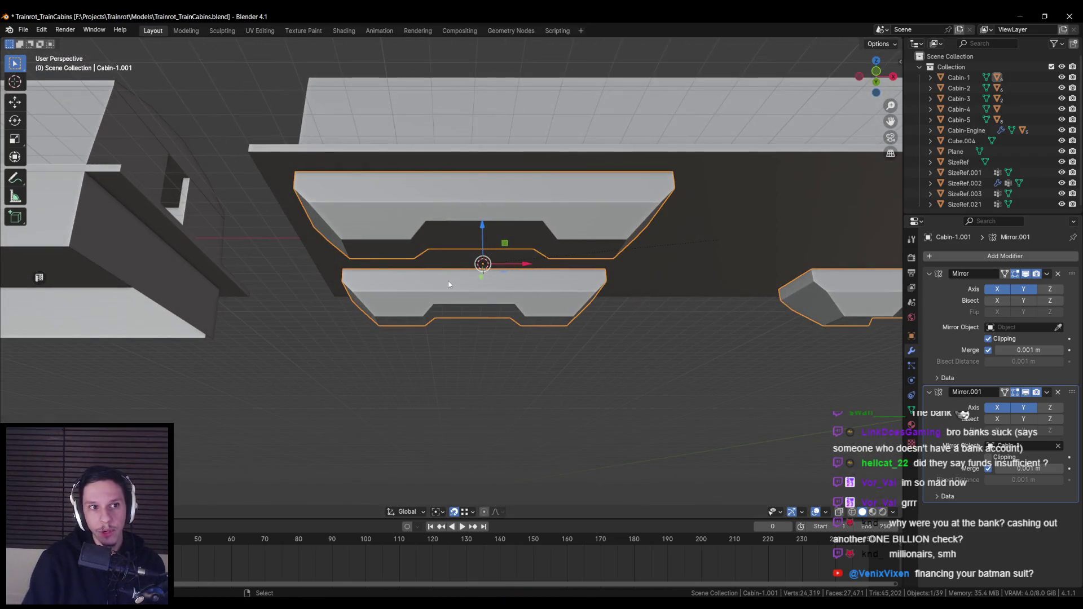
pyautogui.press('F3')
# Add a 16-vertex cylinder rotated 90° on X and view it from the front.
pyautogui.write('cyl')
pyautogui.press('Return')
pyautogui.click(136, 370)
pyautogui.write('16')
pyautogui.press('Return')
pyautogui.write('rx90')
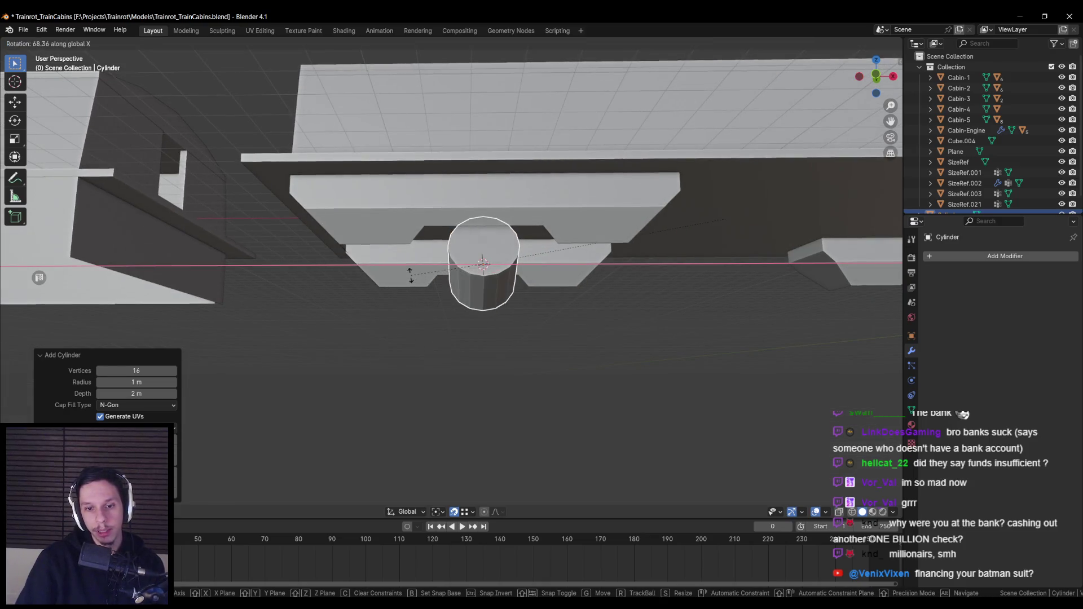
pyautogui.press('Return')
pyautogui.press('KP_1')
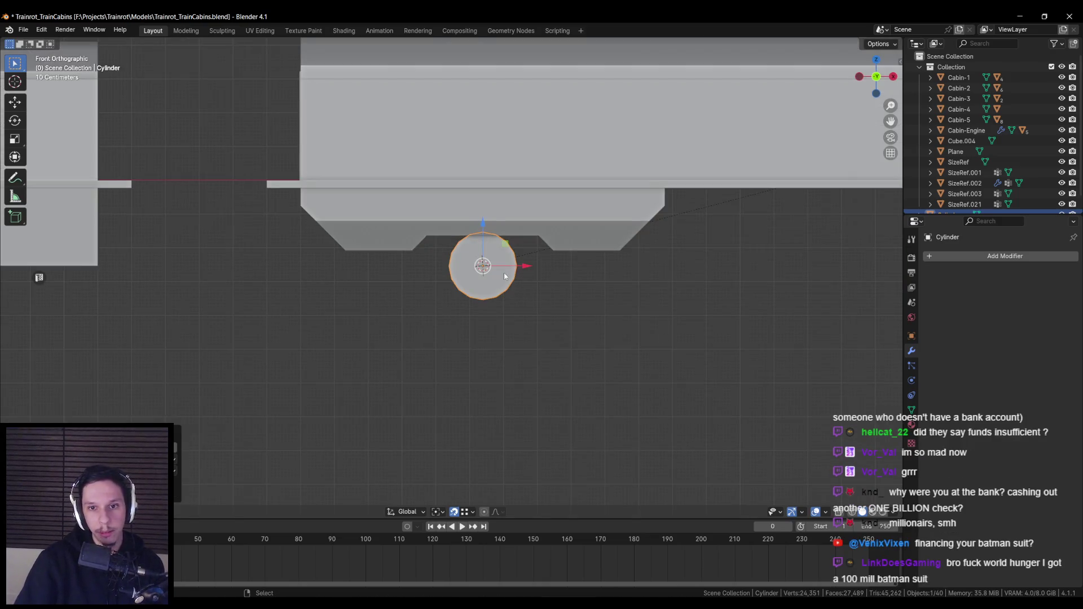
# Scale the cylinder down to wheel size while keeping its length fixed.
pyautogui.press('s')
pyautogui.press('z')
pyautogui.press('Escape')
pyautogui.press('s')
pyautogui.hotkey('shift', 'y')
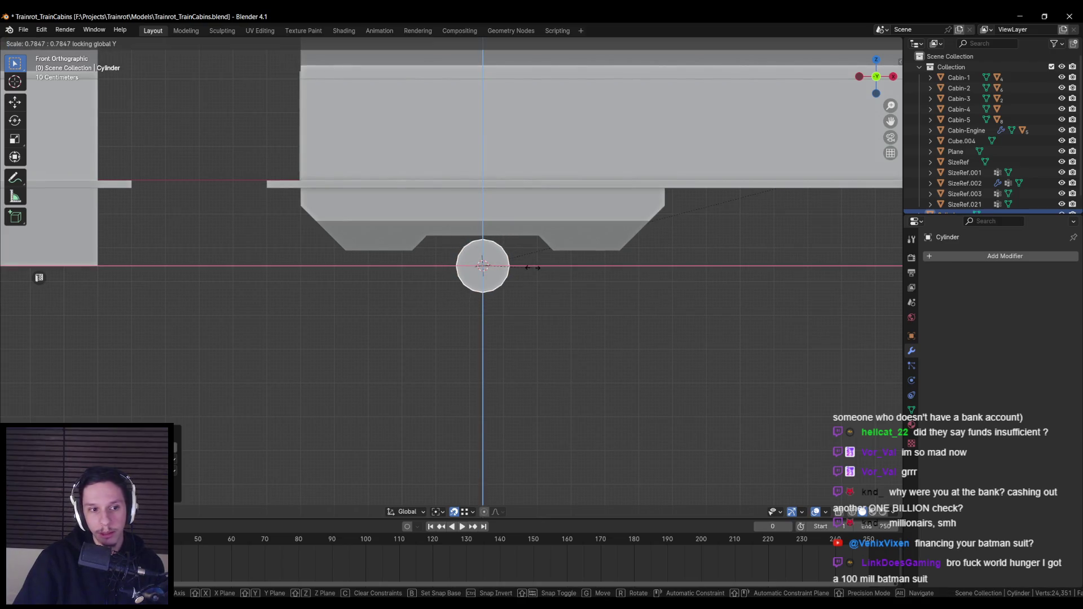
pyautogui.click(536, 268)
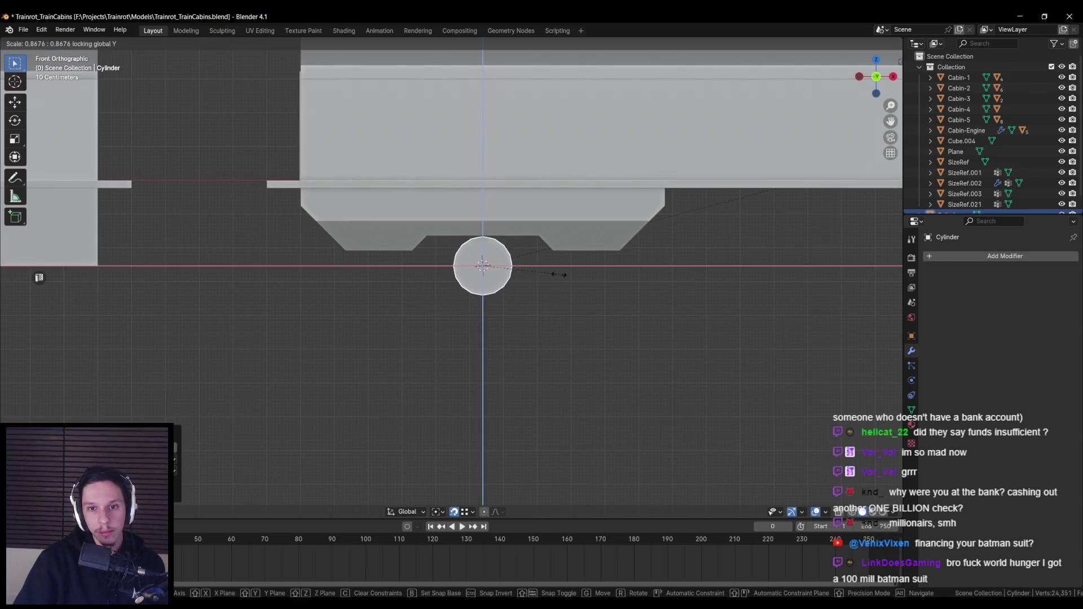
pyautogui.scroll(1, 559, 277)
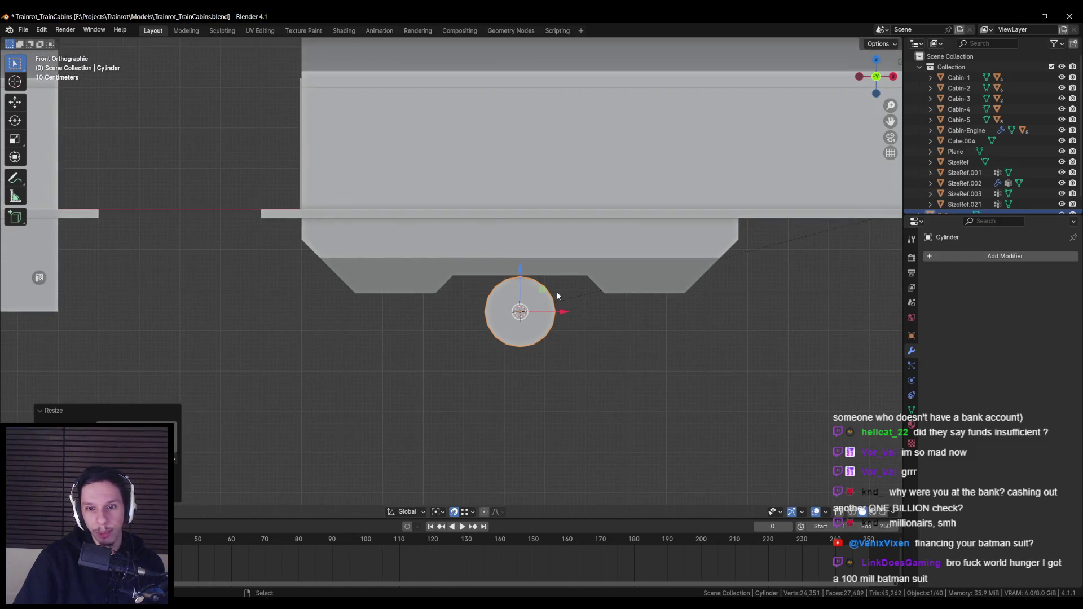
# Move the cylinder beneath the first hopper, shifting it sideways along X.
pyautogui.press('g')
pyautogui.rightClick(443, 278)
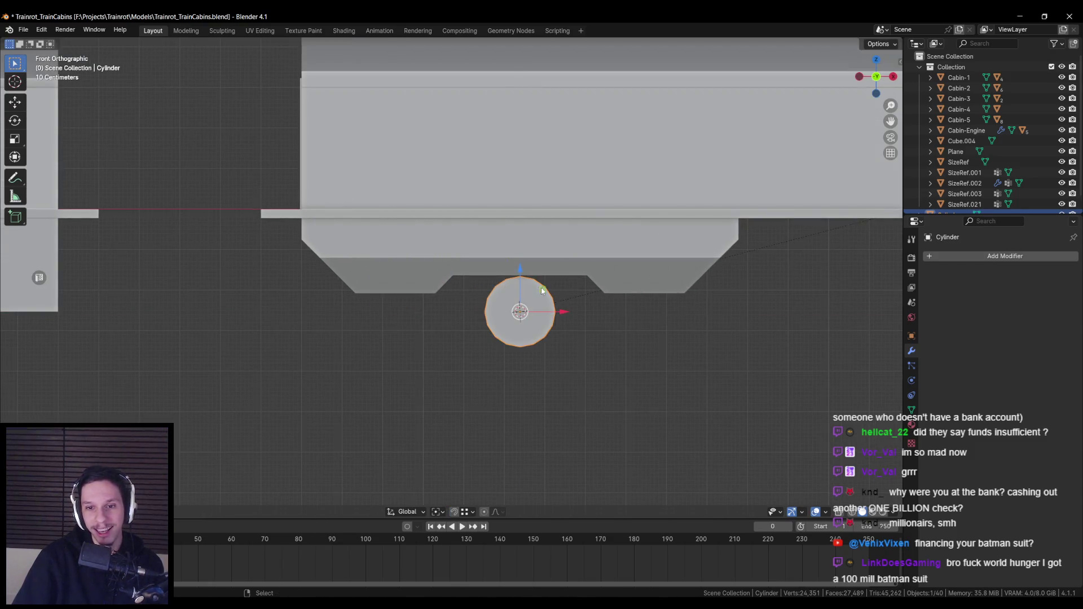
pyautogui.press('g')
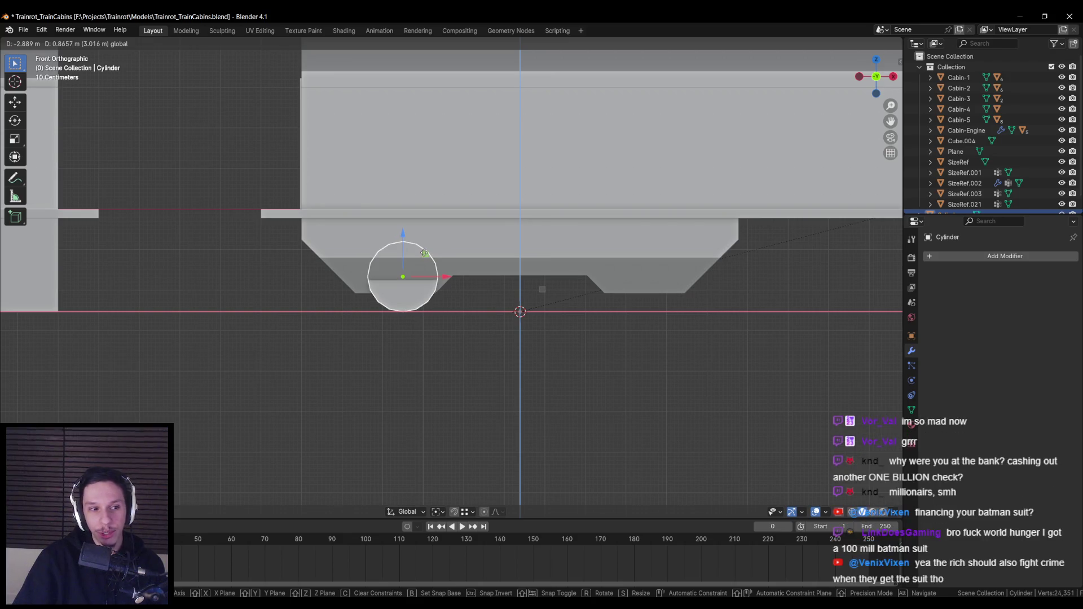
pyautogui.click(425, 253)
pyautogui.press('g')
pyautogui.press('x')
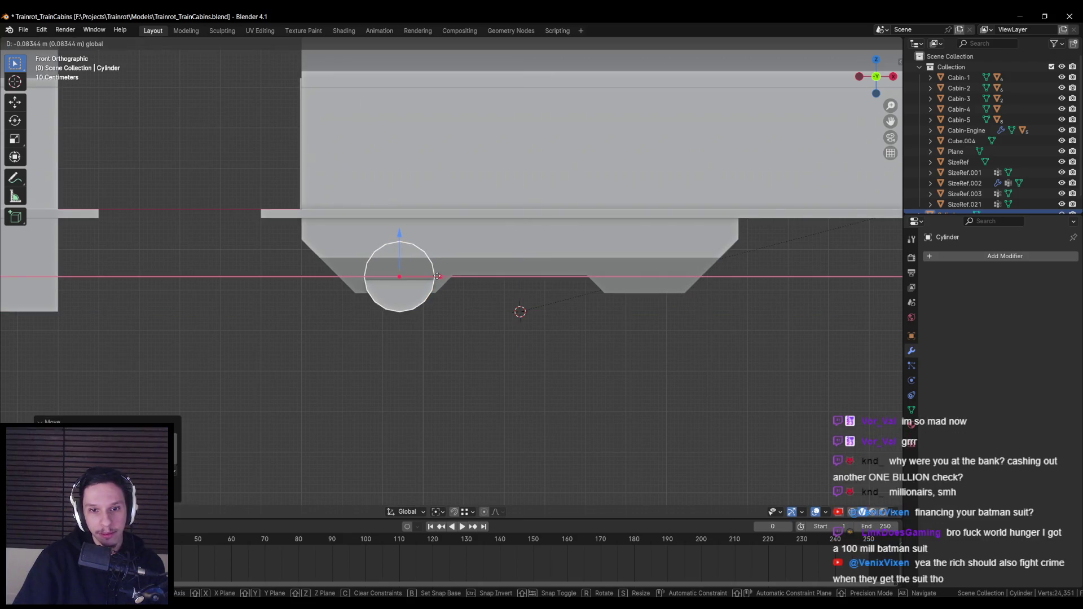
pyautogui.click(439, 276)
pyautogui.moveTo(423, 257); pyautogui.dragTo(481, 265)
# Enlarge the cylinder without changing its depth and settle it beneath the hopper.
pyautogui.press('s')
pyautogui.press('z')
pyautogui.hotkey('shift', 'y')
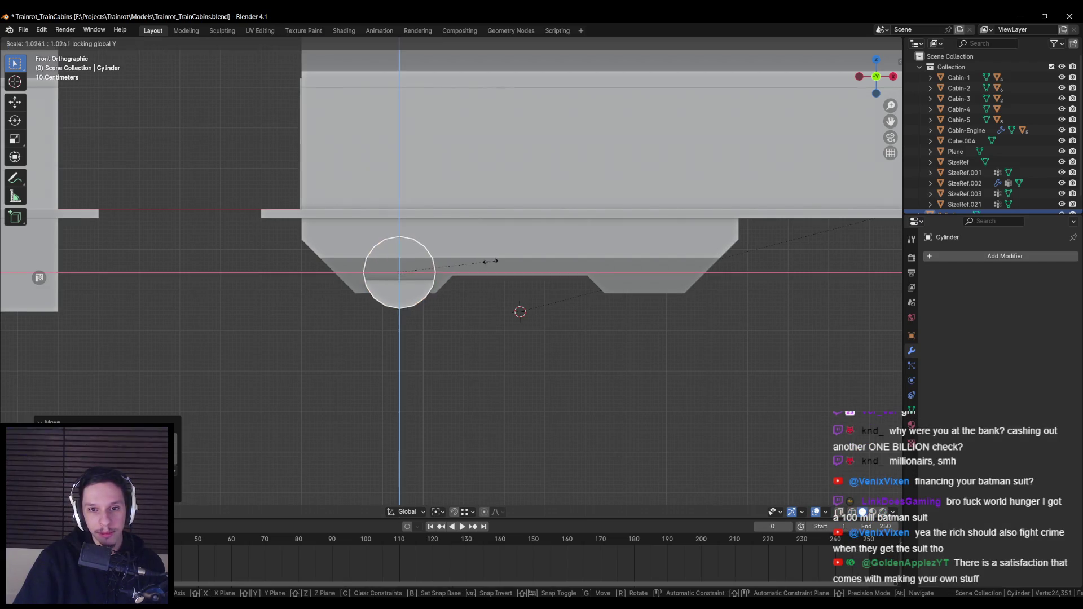
pyautogui.click(505, 263)
pyautogui.moveTo(425, 253); pyautogui.dragTo(424, 252)
pyautogui.moveTo(424, 252)
pyautogui.mouseDown()
pyautogui.moveTo(482, 262)
pyautogui.moveTo(550, 242)
pyautogui.moveTo(607, 263)
pyautogui.mouseUp()
# Scale the cylinder along Y into a thin wheel and slide it along the car's length.
pyautogui.press('s')
pyautogui.press('y')
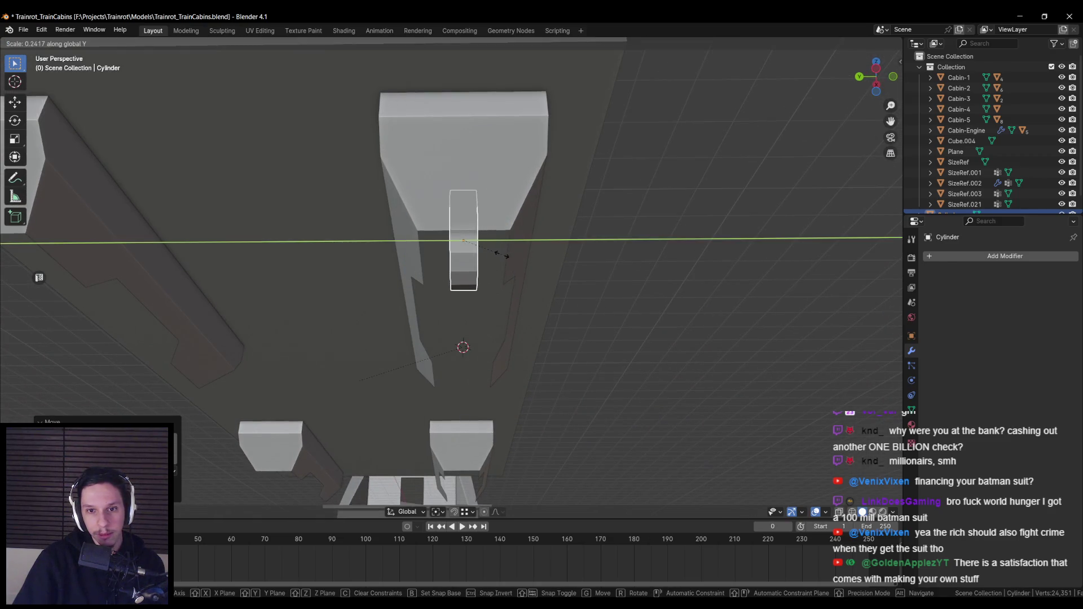
pyautogui.click(480, 252)
pyautogui.press('g')
pyautogui.press('y')
pyautogui.press('Escape')
pyautogui.press('g')
pyautogui.press('y')
pyautogui.click(451, 249)
pyautogui.scroll(-3, 451, 248)
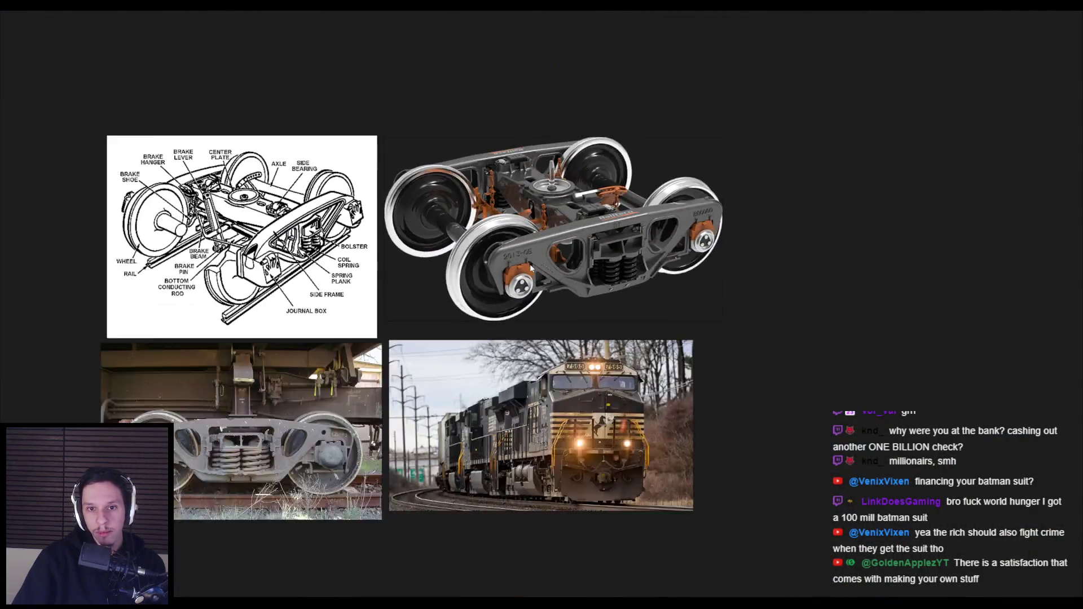
pyautogui.scroll(-2, 531, 268)
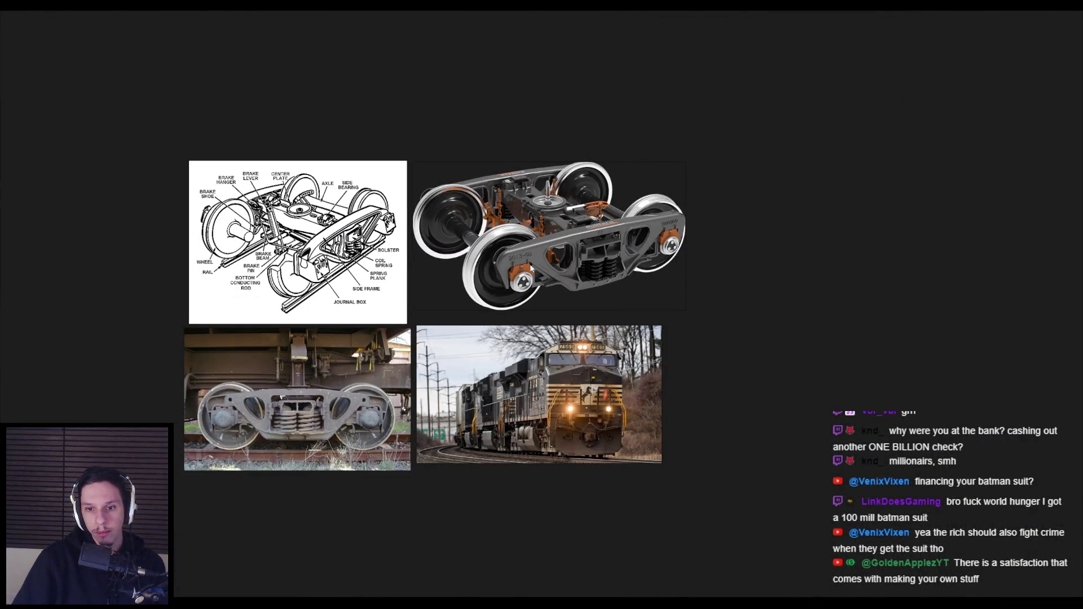
pyautogui.scroll(2, 368, 248)
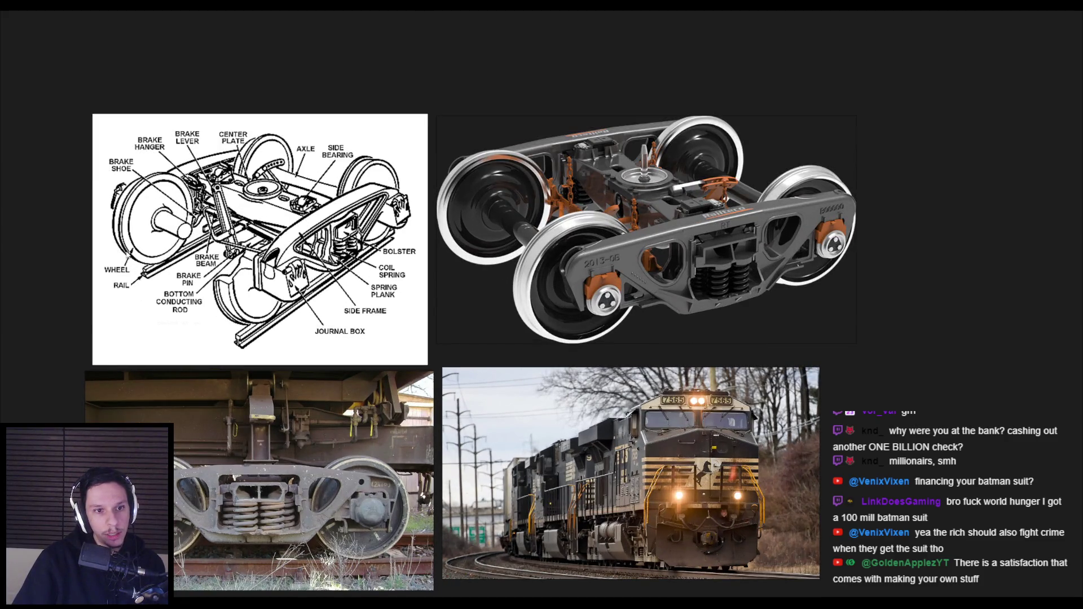
pyautogui.moveTo(140, 294); pyautogui.dragTo(195, 307)
pyautogui.scroll(2, 195, 307)
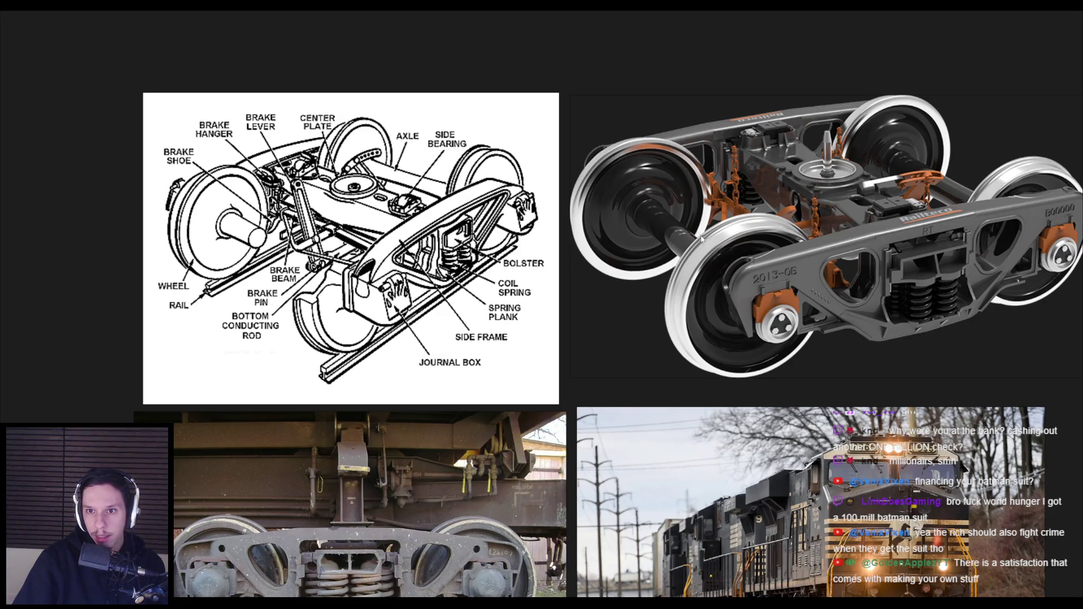
pyautogui.scroll(2, 701, 240)
pyautogui.scroll(-5, 507, 169)
pyautogui.scroll(5, 514, 253)
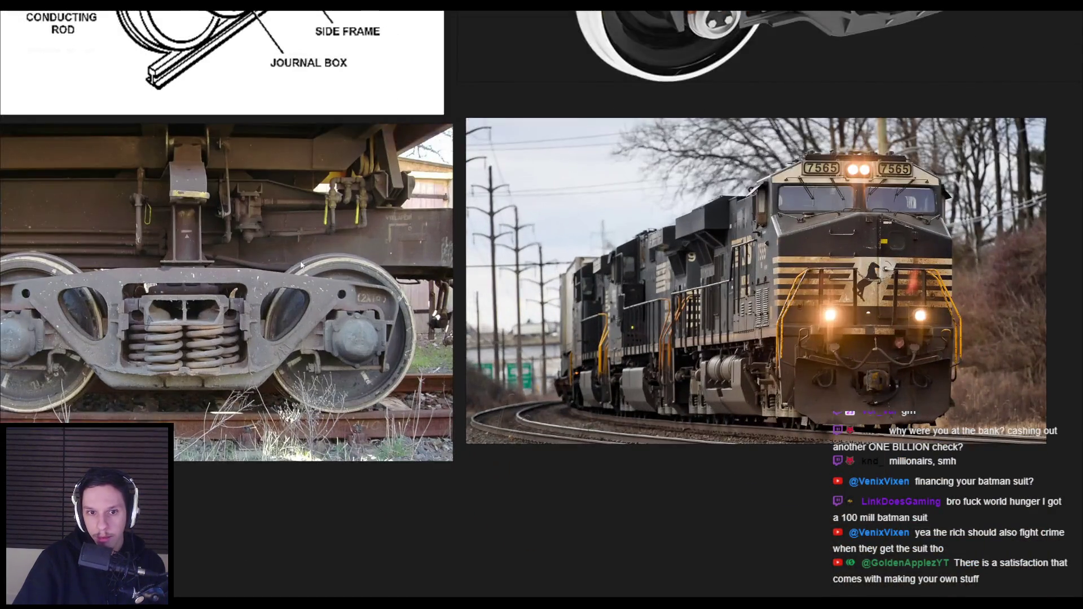
pyautogui.hotkey('alt', 'Tab')
pyautogui.scroll(5, 440, 290)
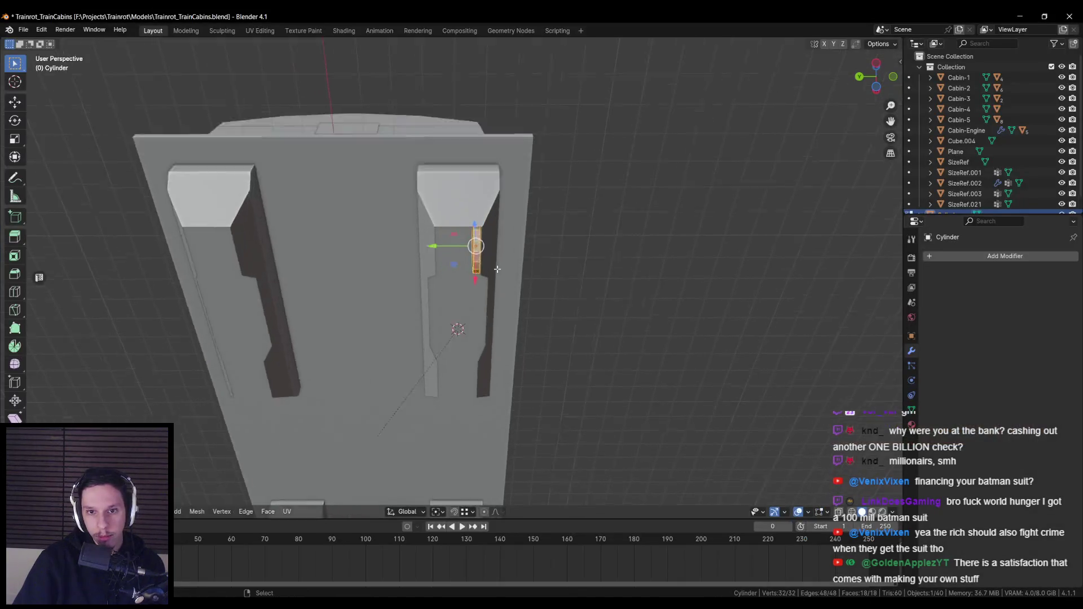
# Add a loop cut down the middle of the wheel and select one side's faces.
pyautogui.hotkey('alt', 'a')
pyautogui.hotkey('ctrl', 'r')
pyautogui.click(481, 204)
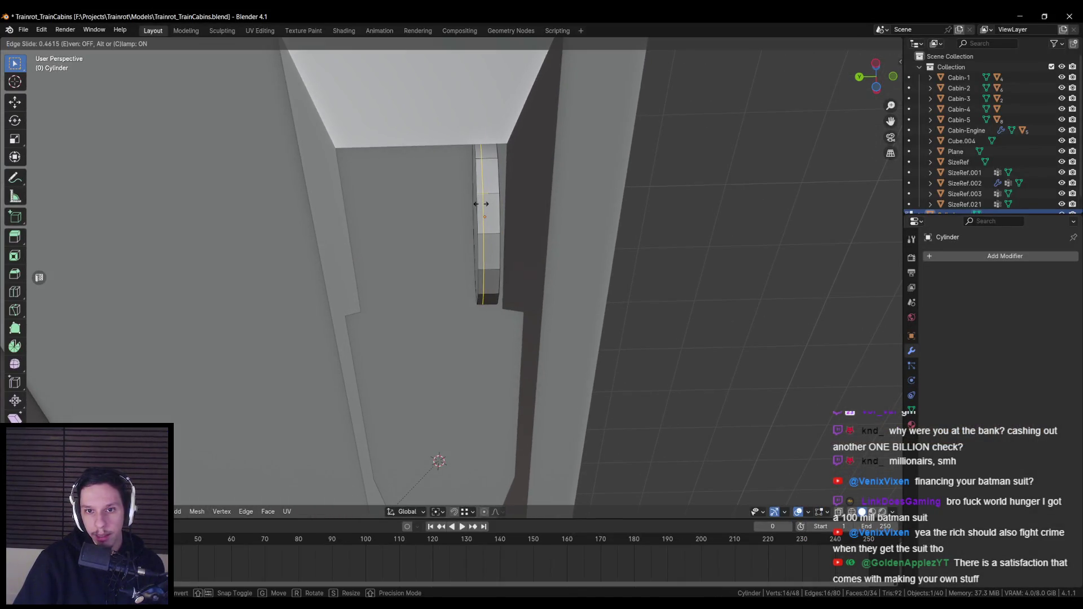
pyautogui.click(481, 204)
pyautogui.hotkey('alt', 'a')
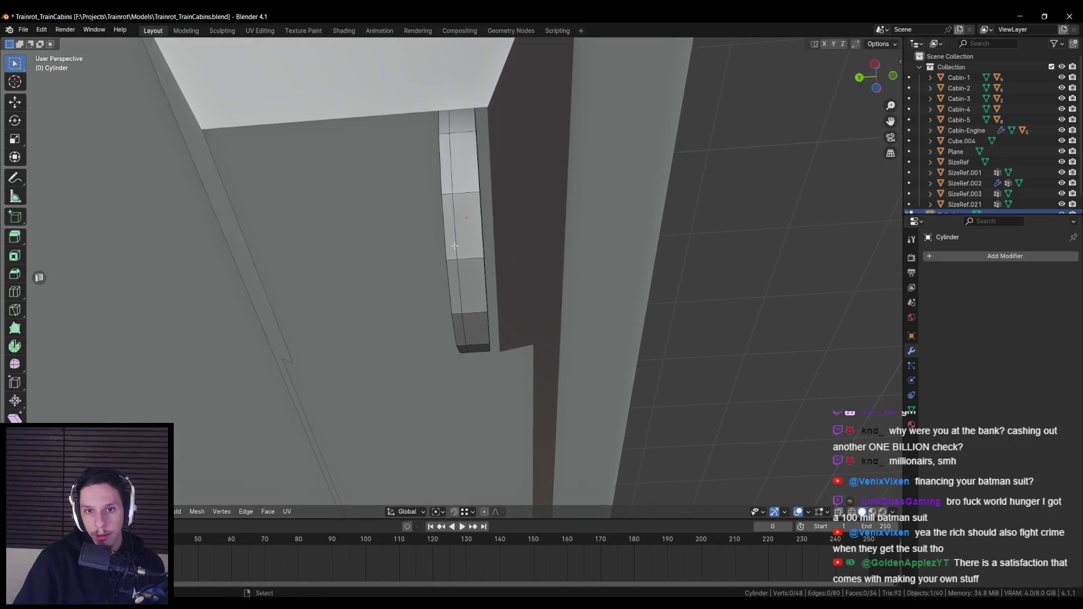
pyautogui.keyDown('alt'); pyautogui.click(463, 194); pyautogui.keyUp('alt')
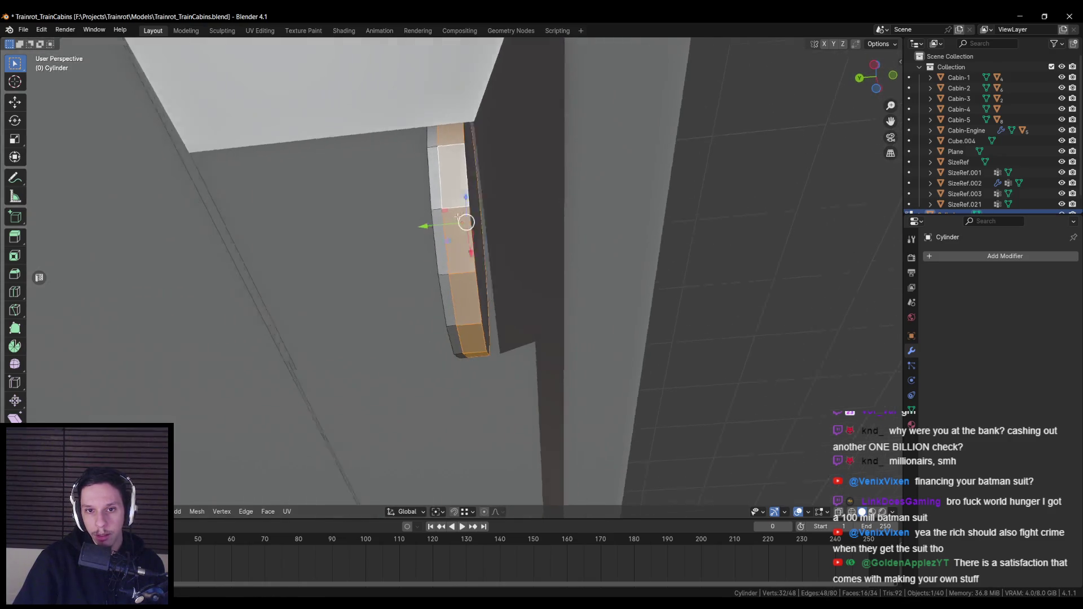
pyautogui.scroll(-5, 631, 261)
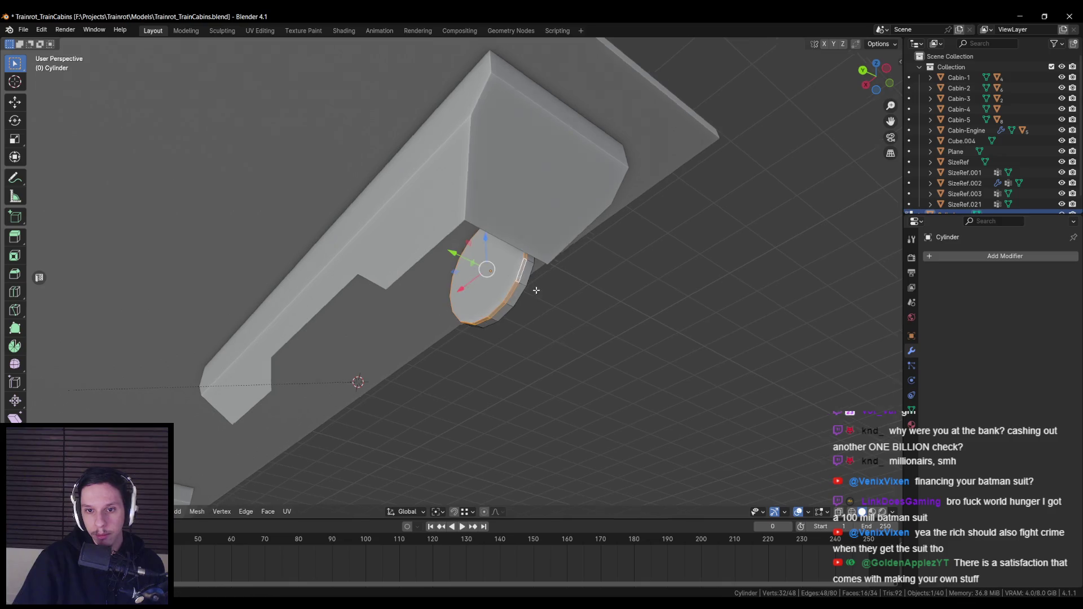
pyautogui.scroll(4, 556, 244)
pyautogui.scroll(2, 556, 244)
# Extrude that side in place and widen it into a rim, keeping depth fixed.
pyautogui.press('e')
pyautogui.rightClick(587, 284)
pyautogui.press('s')
pyautogui.hotkey('shift', 'y')
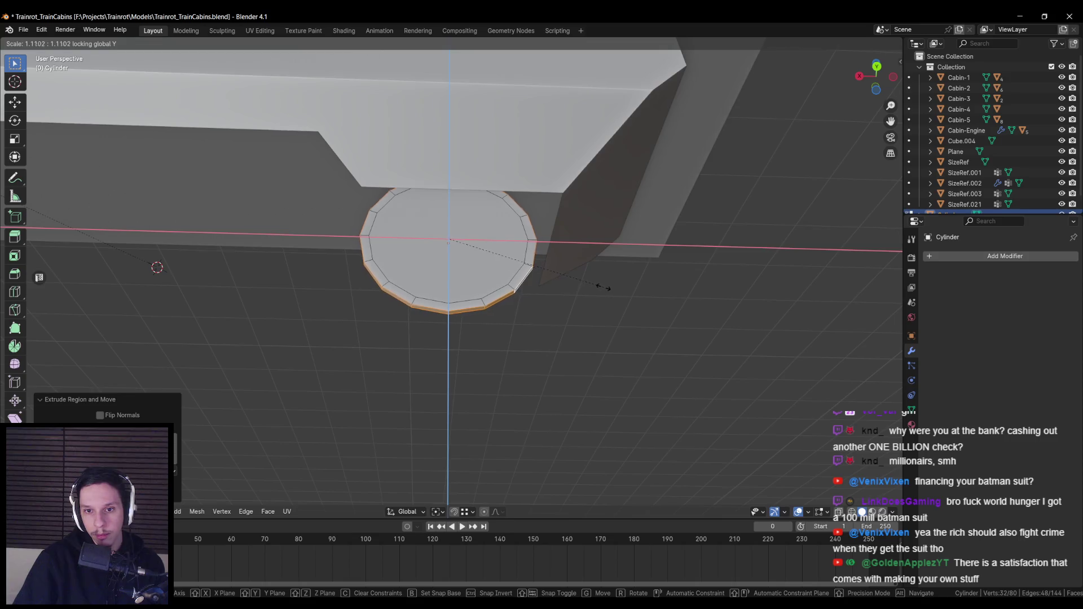
pyautogui.click(606, 288)
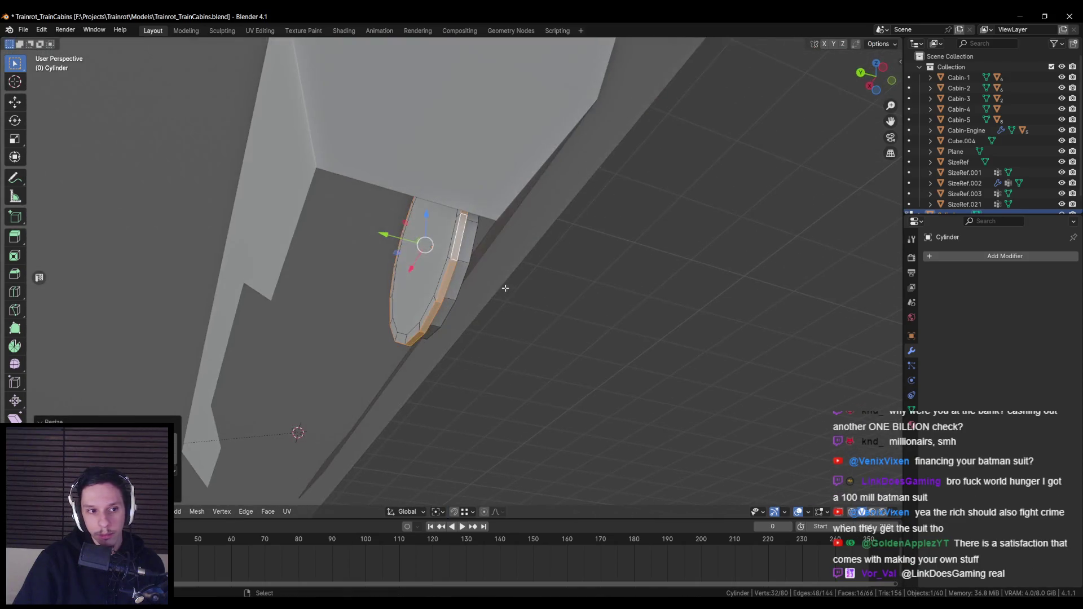
pyautogui.hotkey('alt', 'a')
# Slide an edge loop around the wheel along Y and return to Object Mode.
pyautogui.scroll(2, 470, 299)
pyautogui.press('a')
pyautogui.keyDown('alt'); pyautogui.click(380, 237); pyautogui.keyUp('alt')
pyautogui.press('g')
pyautogui.press('y')
pyautogui.click(372, 240)
pyautogui.scroll(-4, 438, 293)
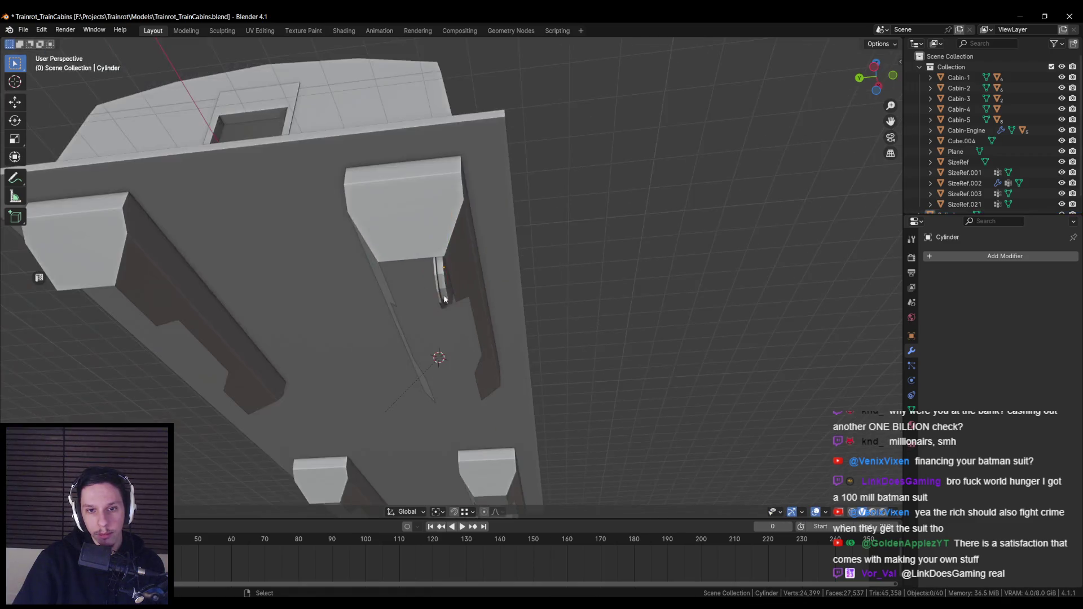
pyautogui.press('Tab')
# Orbit to a lower view of the cab and reselect the wheel cylinder.
pyautogui.moveTo(367, 353)
pyautogui.mouseDown()
pyautogui.moveTo(527, 295)
pyautogui.moveTo(604, 359)
pyautogui.moveTo(446, 300)
pyautogui.mouseUp()
pyautogui.click(447, 297)
pyautogui.scroll(3, 449, 291)
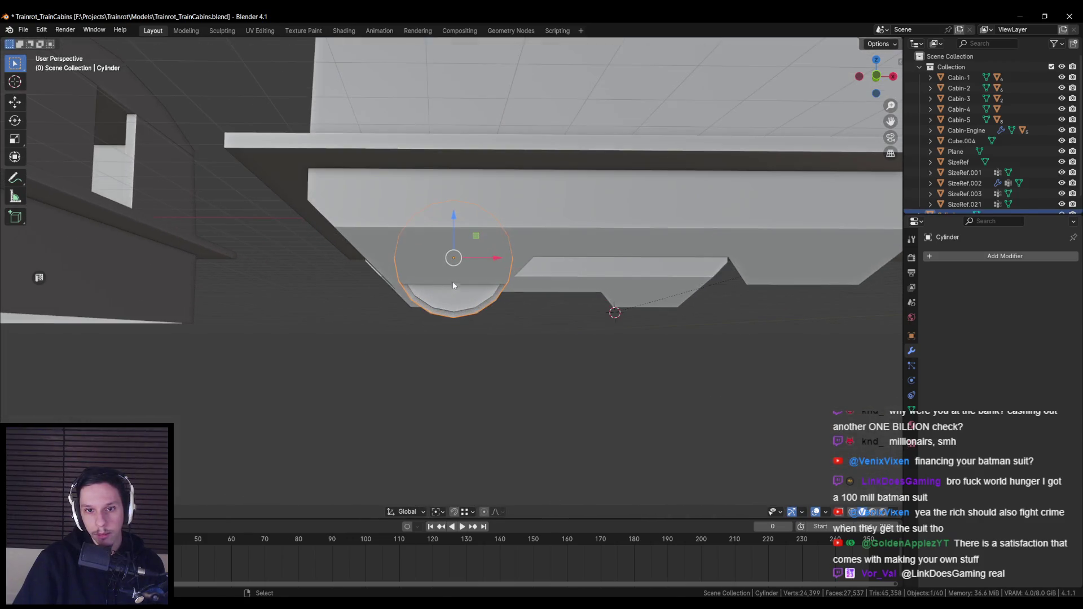
pyautogui.scroll(-1, 499, 261)
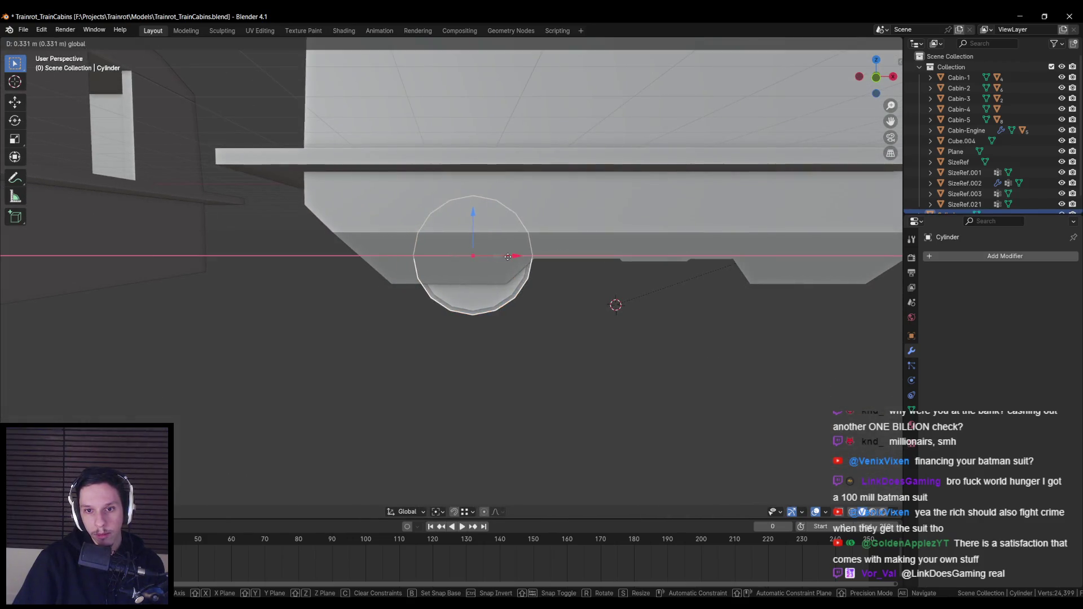
pyautogui.scroll(-3, 508, 282)
pyautogui.click(505, 296)
pyautogui.moveTo(505, 295); pyautogui.dragTo(474, 278)
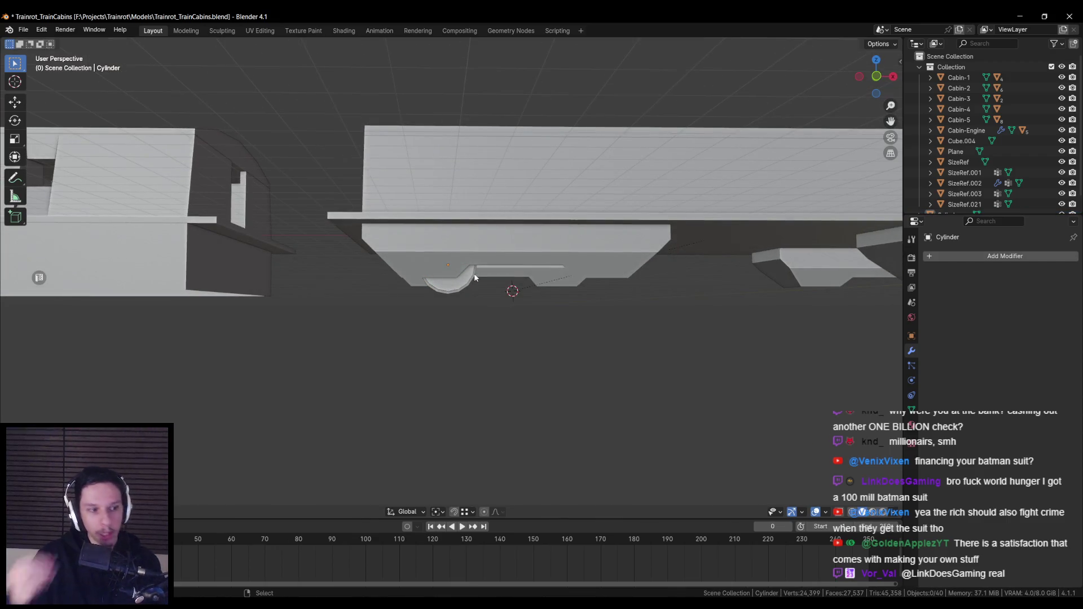
pyautogui.scroll(2, 468, 280)
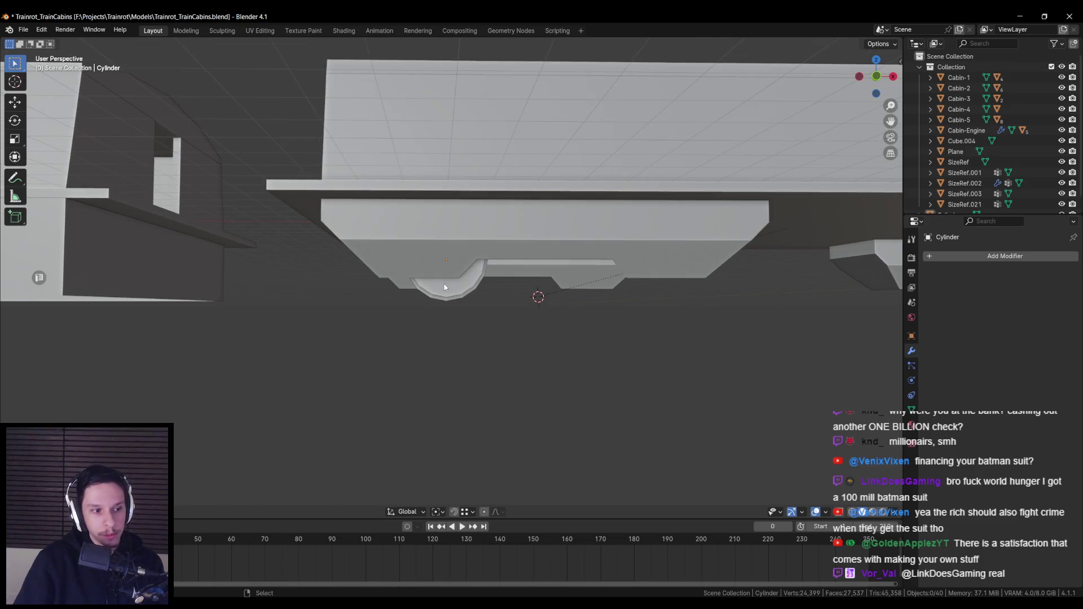
pyautogui.click(445, 287)
# Add a Mirror modifier to the wheel with Cabin-1.001 as mirror object and Y enabled.
pyautogui.click(993, 256)
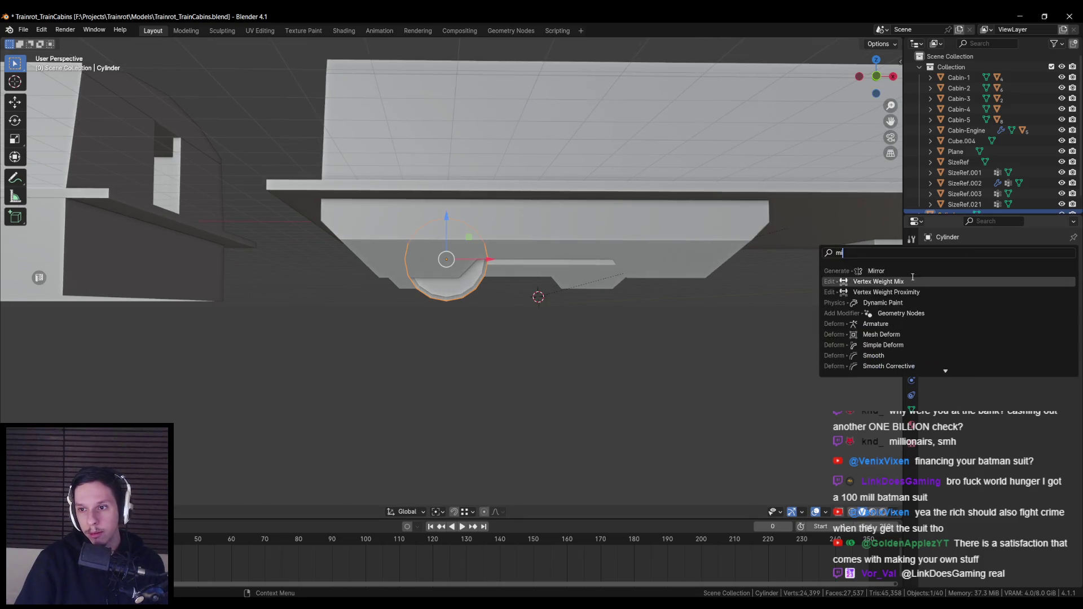
pyautogui.click(892, 272)
pyautogui.click(1059, 328)
pyautogui.click(586, 251)
pyautogui.click(1024, 289)
pyautogui.moveTo(609, 271)
pyautogui.mouseDown()
pyautogui.moveTo(495, 273)
pyautogui.moveTo(427, 300)
pyautogui.mouseUp()
pyautogui.scroll(5, 427, 300)
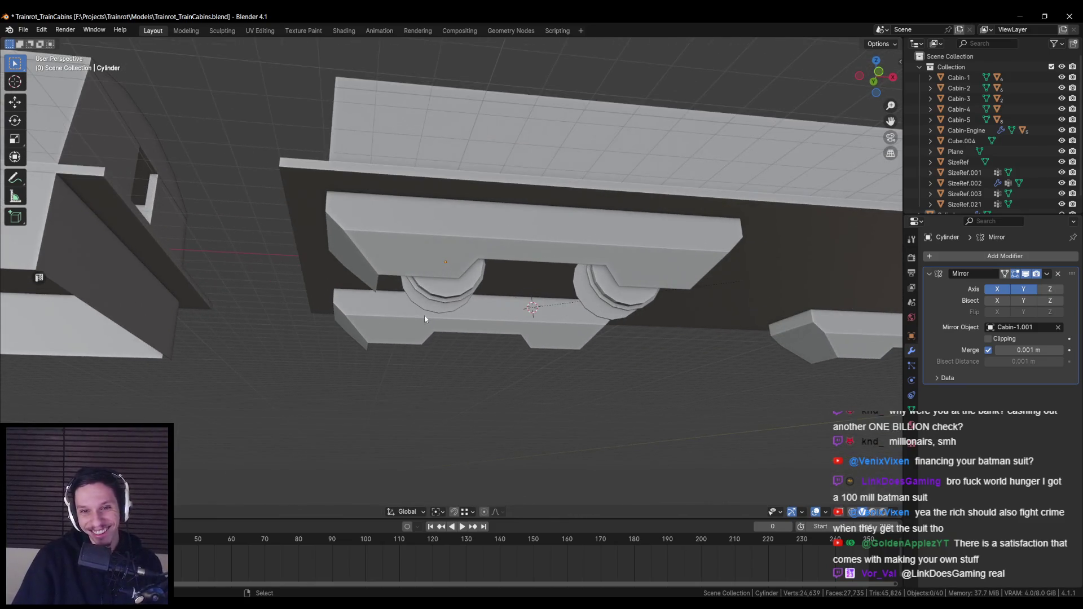
pyautogui.scroll(-8, 430, 282)
# Glance at the reference image board, then return to the Blender scene.
pyautogui.hotkey('alt', 'Tab')
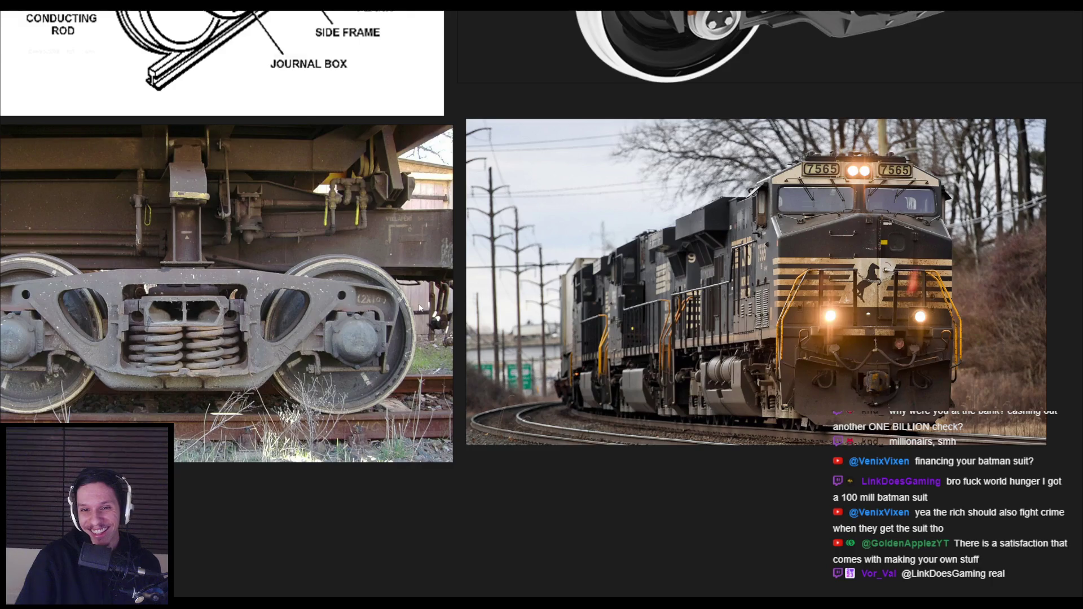
pyautogui.scroll(-3, 402, 318)
pyautogui.hotkey('alt', 'Tab')
pyautogui.scroll(-3, 526, 315)
pyautogui.scroll(8, 519, 316)
# Inset the wheel's outer face and merge the inset at its centre.
pyautogui.press('Tab')
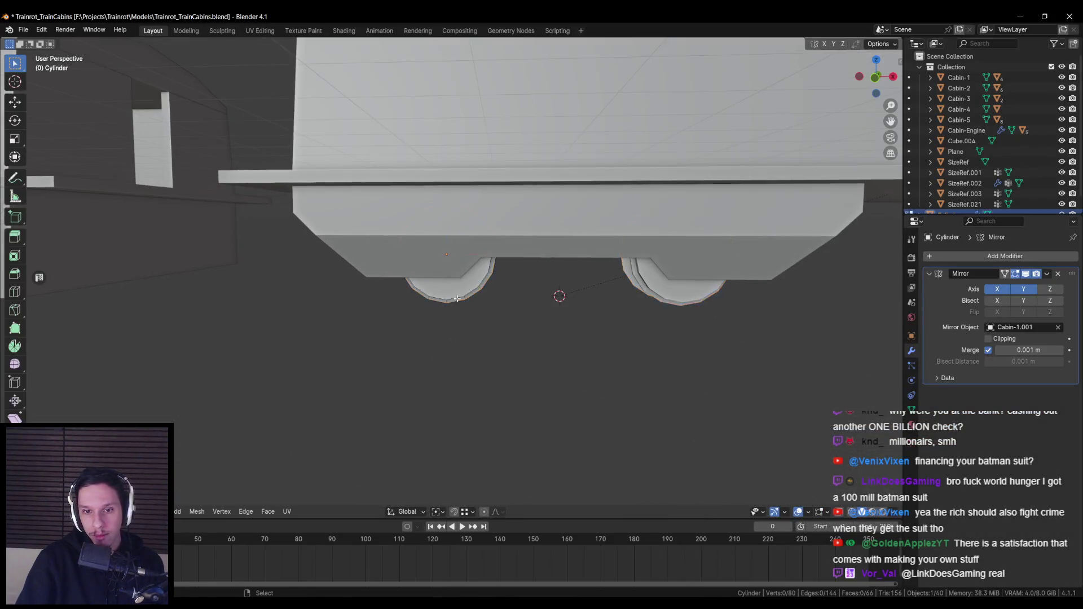
pyautogui.scroll(3, 564, 305)
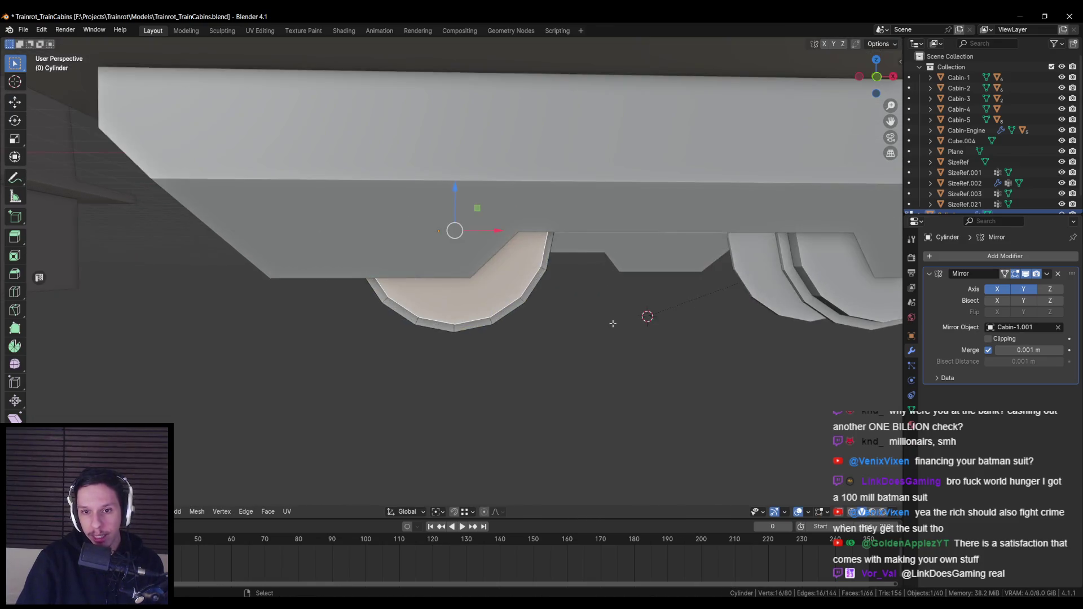
pyautogui.click(457, 265)
pyautogui.press('i')
pyautogui.click(605, 313)
pyautogui.press('m')
pyautogui.click(603, 311)
# Poke the wheel face into a triangle fan, then view a tweet's photo full-size in Chrome.
pyautogui.moveTo(604, 312)
pyautogui.mouseDown()
pyautogui.moveTo(621, 307)
pyautogui.moveTo(495, 308)
pyautogui.mouseUp()
pyautogui.rightClick(611, 310)
pyautogui.click(587, 297)
pyautogui.click(587, 299)
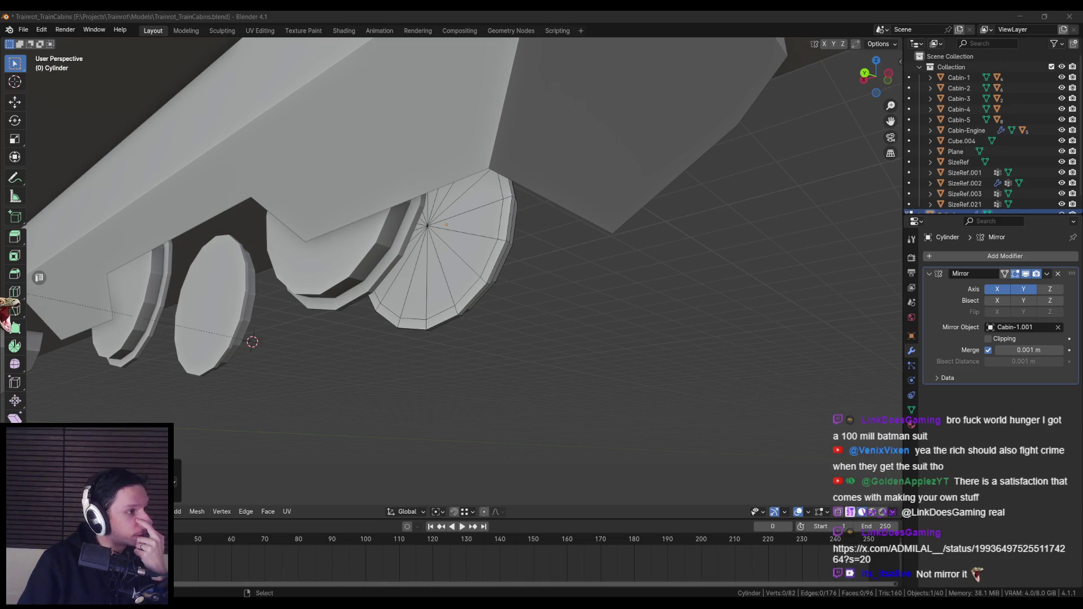
pyautogui.doubleClick(476, 198)
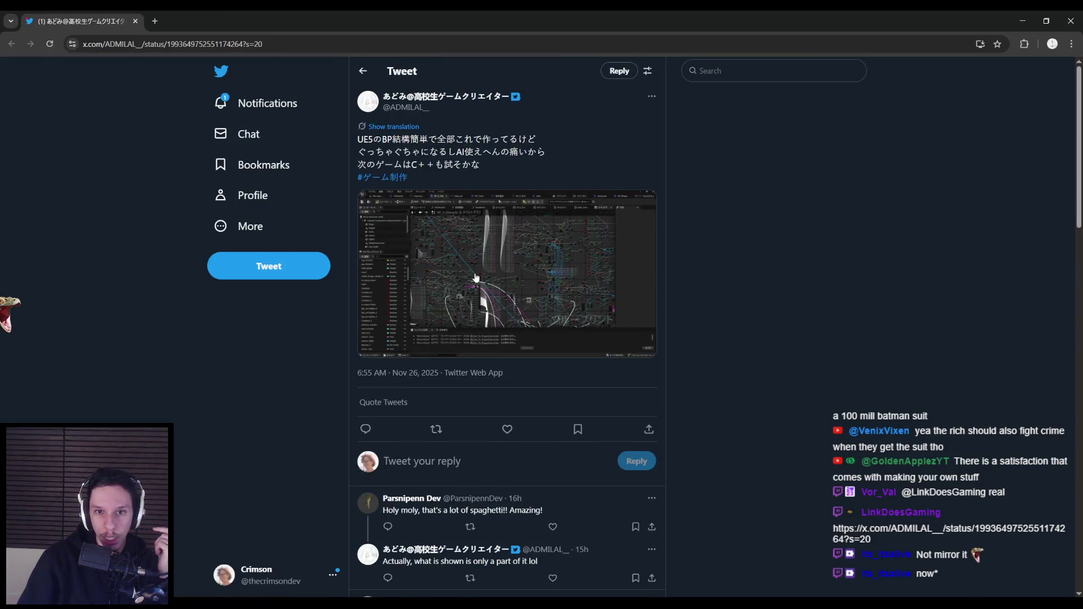
pyautogui.click(364, 304)
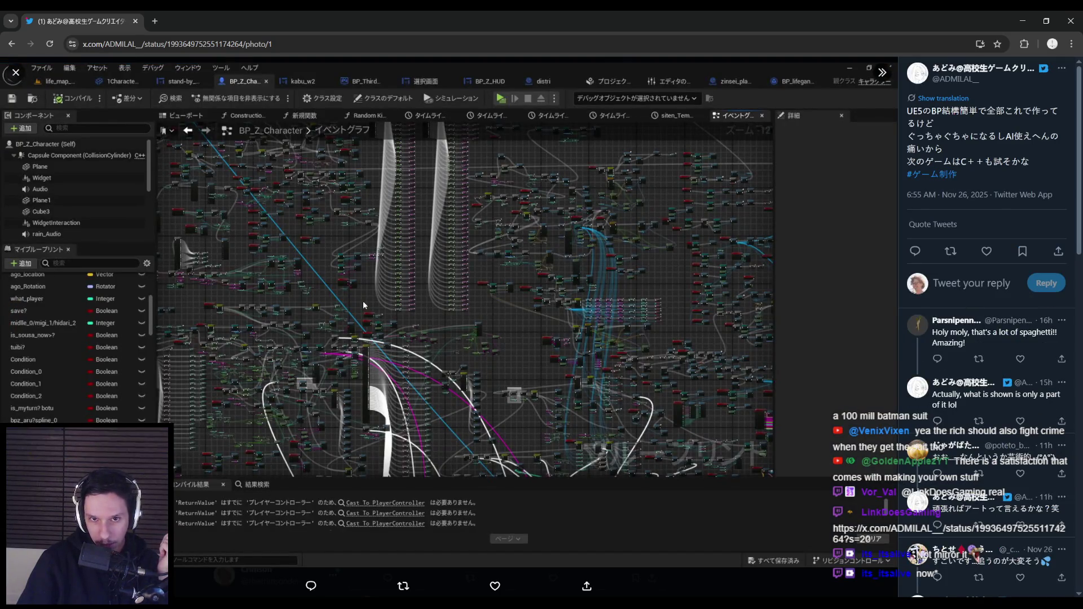
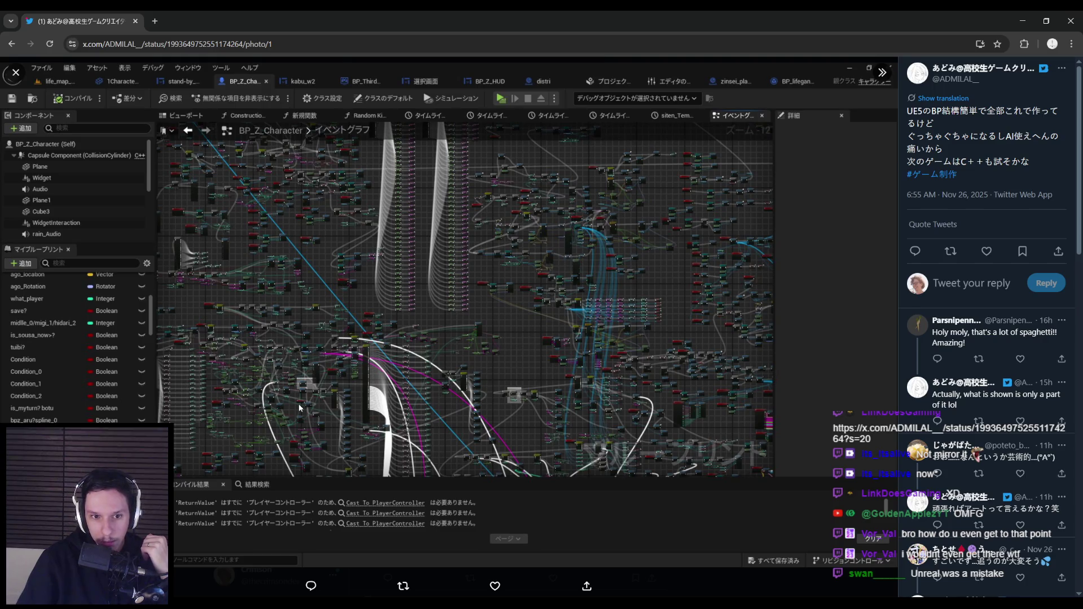
# Return from the X post to the Blender Trainrot_TrainCabins wheel model.
pyautogui.hotkey('alt', 'Tab')
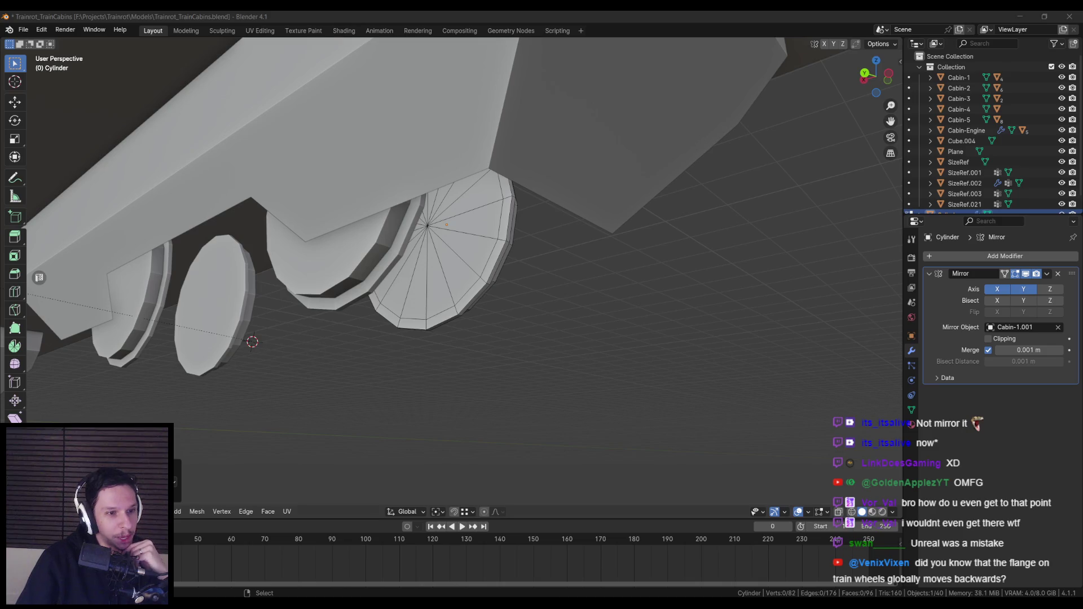
# Leave Edit Mode on the wheels and save the Trainrot_TrainCabins file.
pyautogui.moveTo(350, 337)
pyautogui.mouseDown()
pyautogui.moveTo(339, 355)
pyautogui.moveTo(360, 360)
pyautogui.moveTo(389, 316)
pyautogui.moveTo(439, 288)
pyautogui.mouseUp()
pyautogui.keyDown('alt'); pyautogui.click(439, 287); pyautogui.keyUp('alt')
pyautogui.moveTo(472, 333)
pyautogui.mouseDown()
pyautogui.moveTo(498, 333)
pyautogui.moveTo(439, 319)
pyautogui.moveTo(496, 339)
pyautogui.moveTo(394, 338)
pyautogui.moveTo(411, 334)
pyautogui.moveTo(455, 277)
pyautogui.moveTo(370, 309)
pyautogui.moveTo(323, 355)
pyautogui.moveTo(401, 373)
pyautogui.moveTo(392, 353)
pyautogui.moveTo(382, 368)
pyautogui.mouseUp()
pyautogui.press('Tab')
pyautogui.click(439, 346)
pyautogui.hotkey('ctrl', 's')
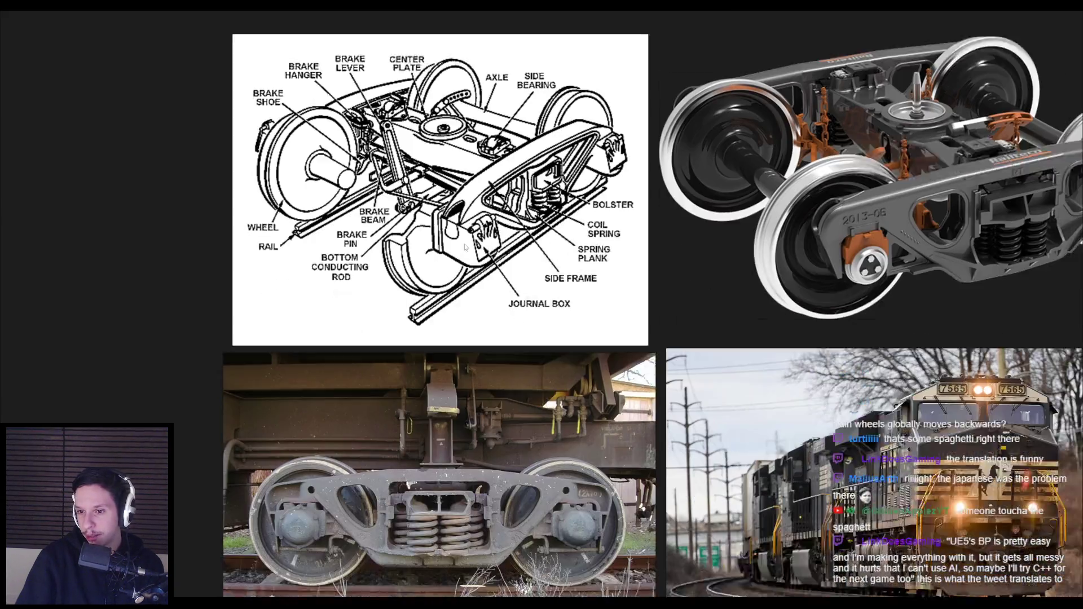
# Look over the bogie diagrams and train photos on the PureRef reference board.
pyautogui.moveTo(465, 247); pyautogui.dragTo(451, 217)
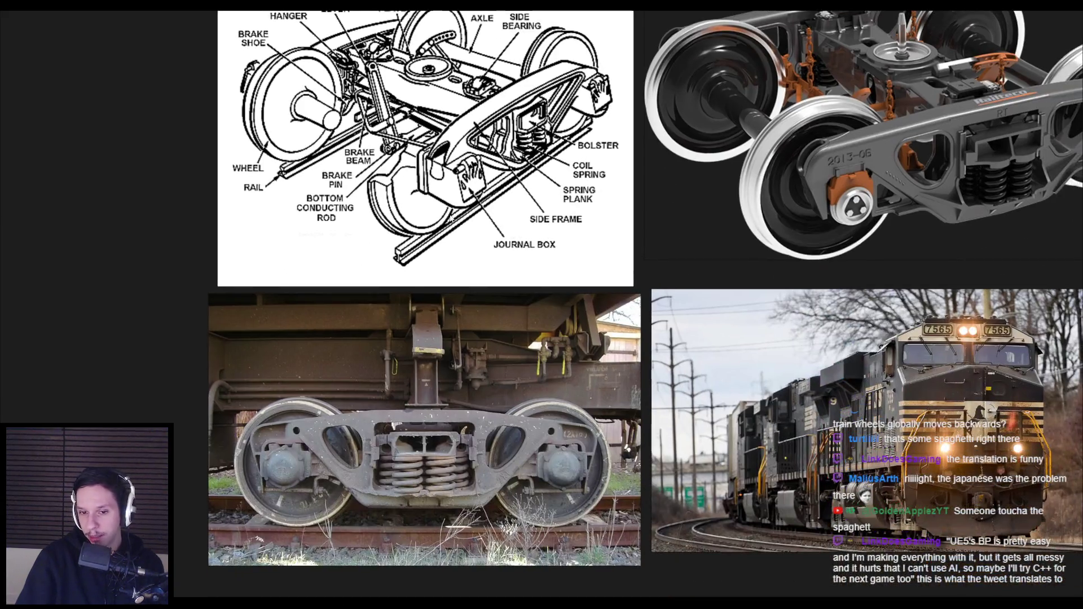
pyautogui.scroll(5, 451, 226)
pyautogui.scroll(-4, 452, 237)
pyautogui.hotkey('alt', 'Tab')
# Re-enter Edit Mode on the wheel and circle-select its upper faces.
pyautogui.press('Tab')
pyautogui.scroll(8, 468, 257)
pyautogui.press('c')
pyautogui.click(483, 257)
# Inset, extrude and scale the selected wheel faces into a raised rim.
pyautogui.press('Escape')
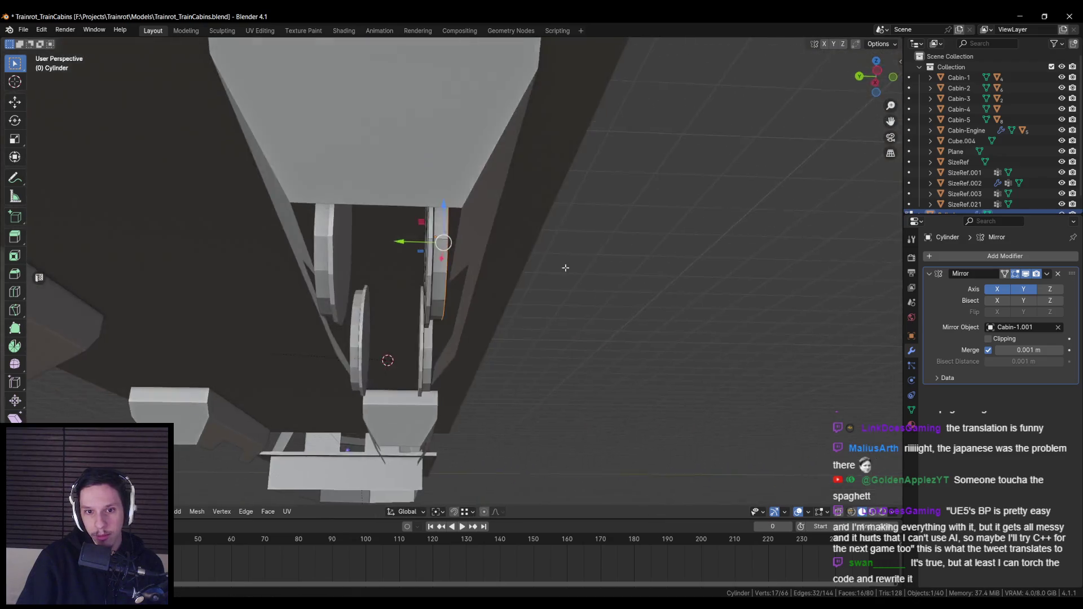
pyautogui.press('i')
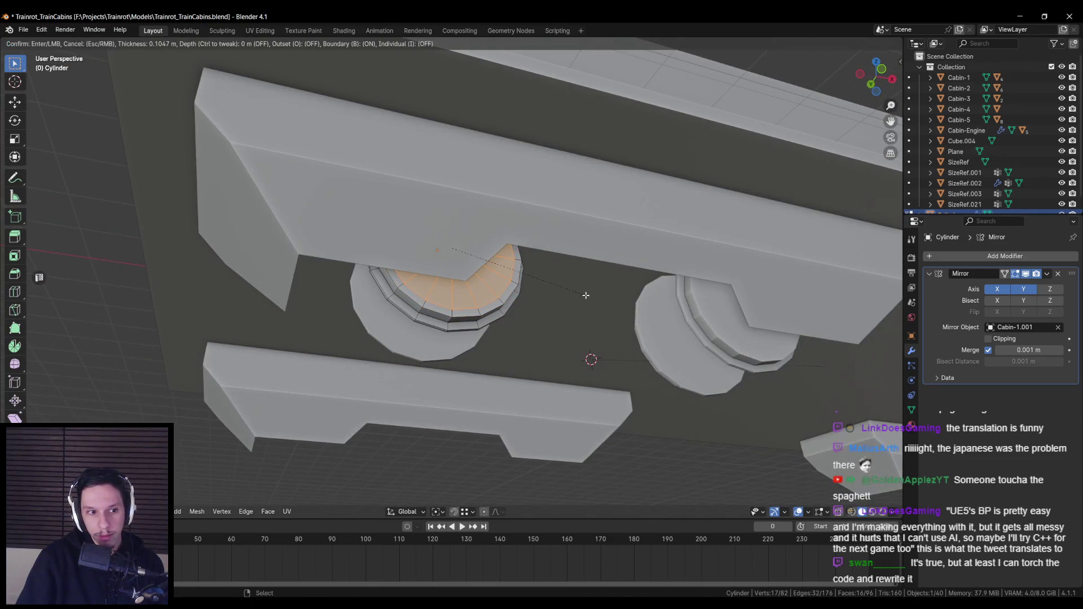
pyautogui.click(585, 295)
pyautogui.press('e')
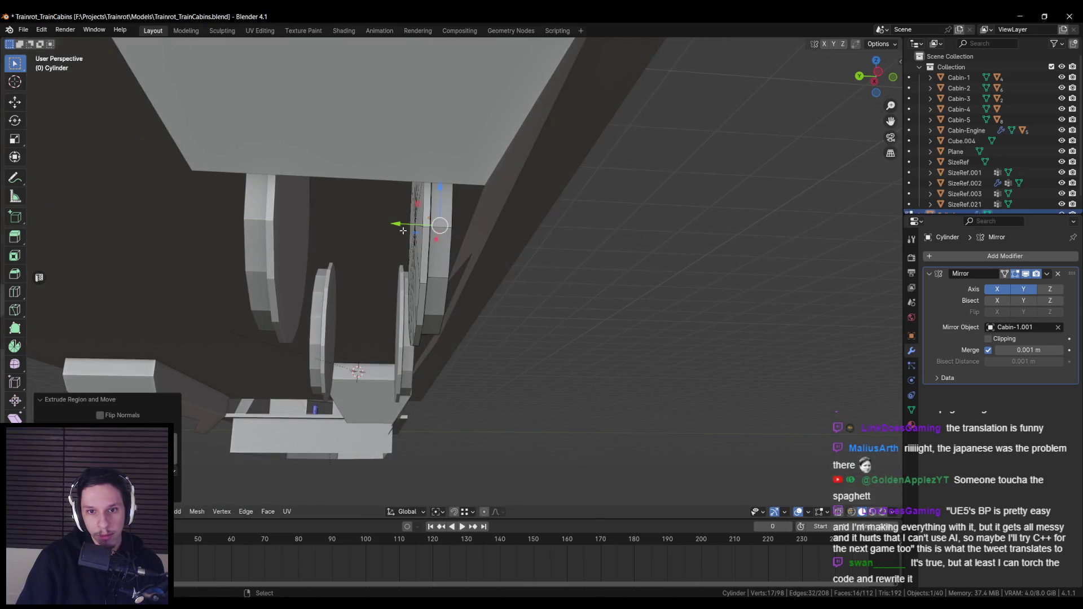
pyautogui.hotkey('alt', 'z')
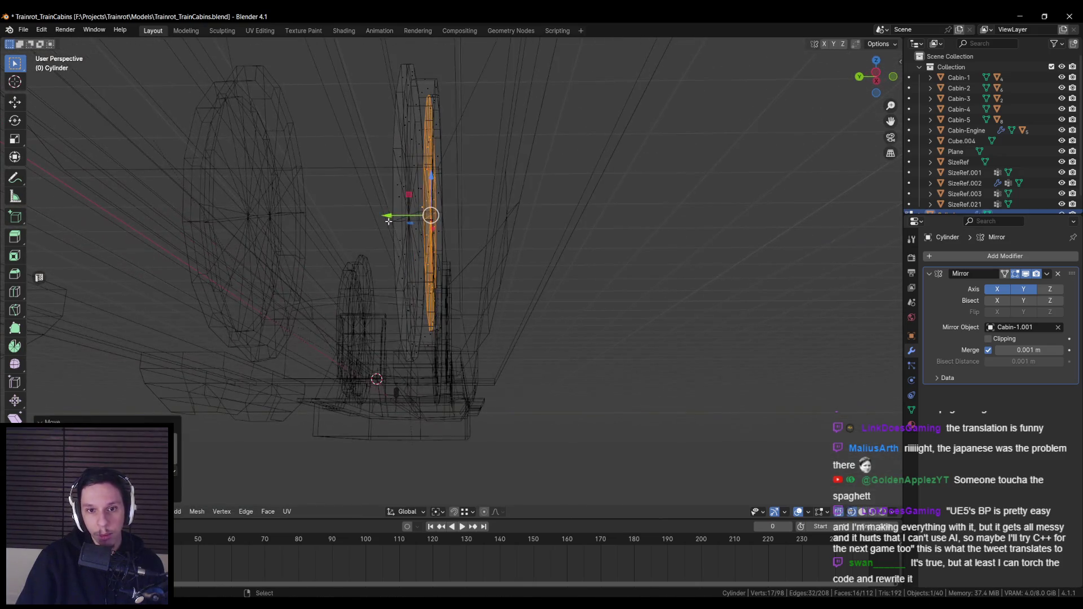
pyautogui.click(385, 219)
pyautogui.hotkey('alt', 'z')
pyautogui.press('s')
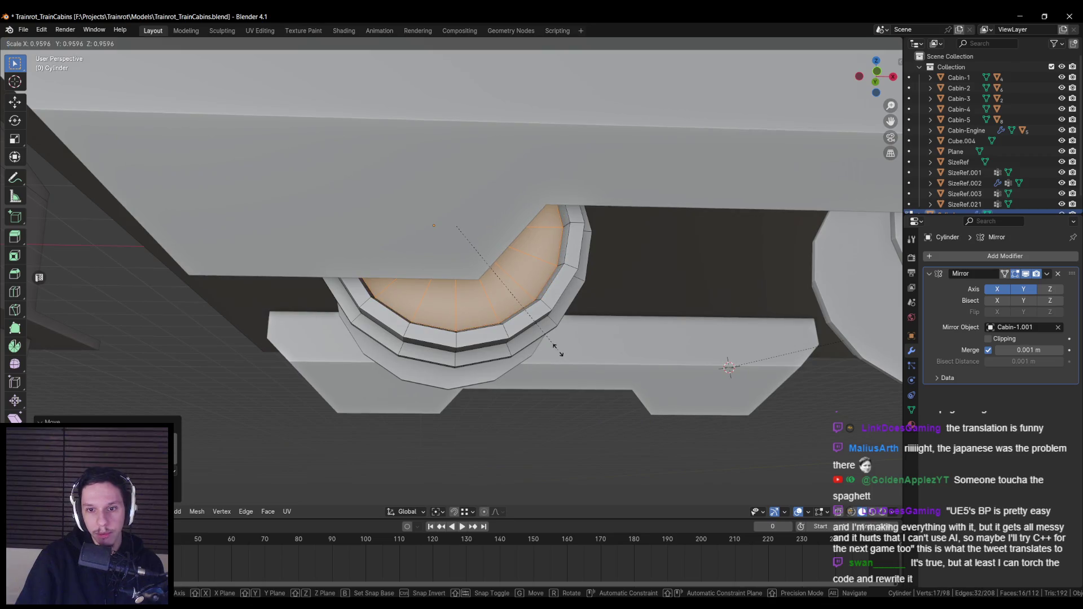
pyautogui.click(557, 350)
pyautogui.press('Tab')
# Save Trainrot_TrainCabins.blend and briefly select the wheel pair object.
pyautogui.scroll(-6, 557, 349)
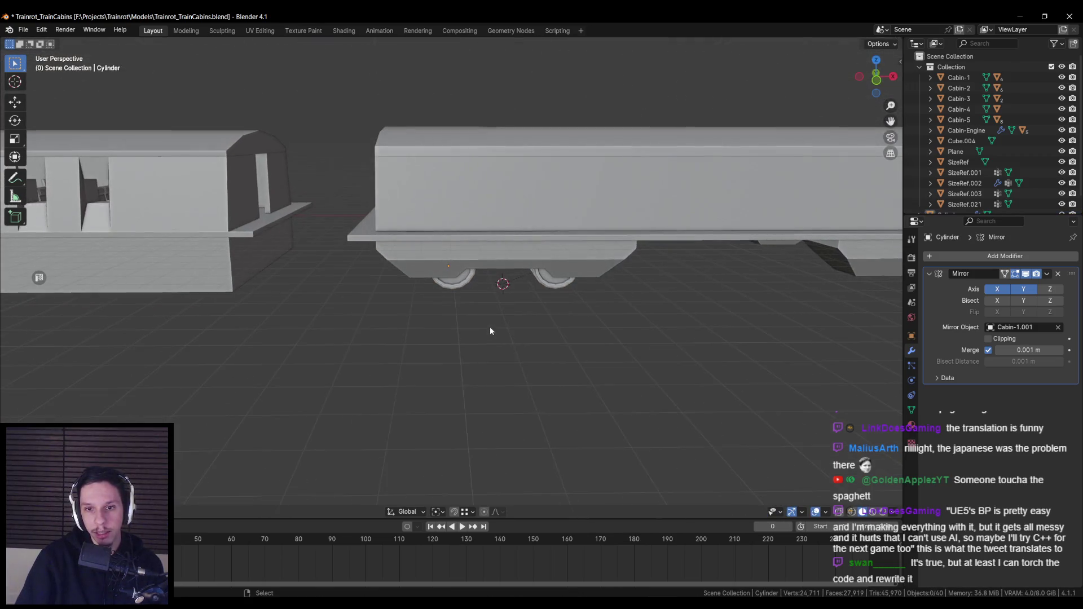
pyautogui.scroll(-4, 490, 326)
pyautogui.hotkey('ctrl', 's')
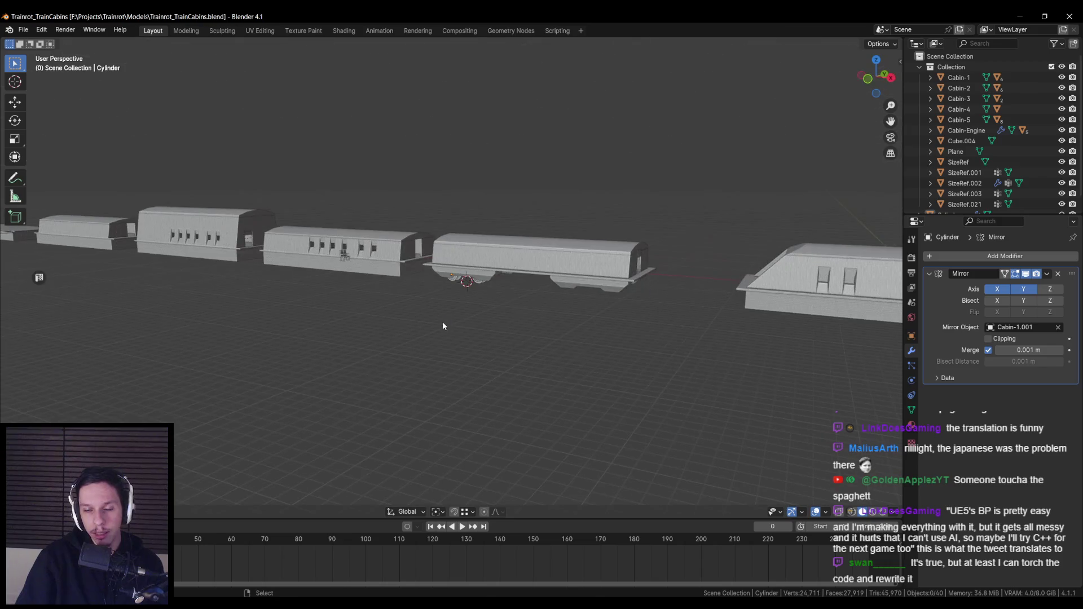
pyautogui.scroll(8, 491, 333)
pyautogui.click(400, 280)
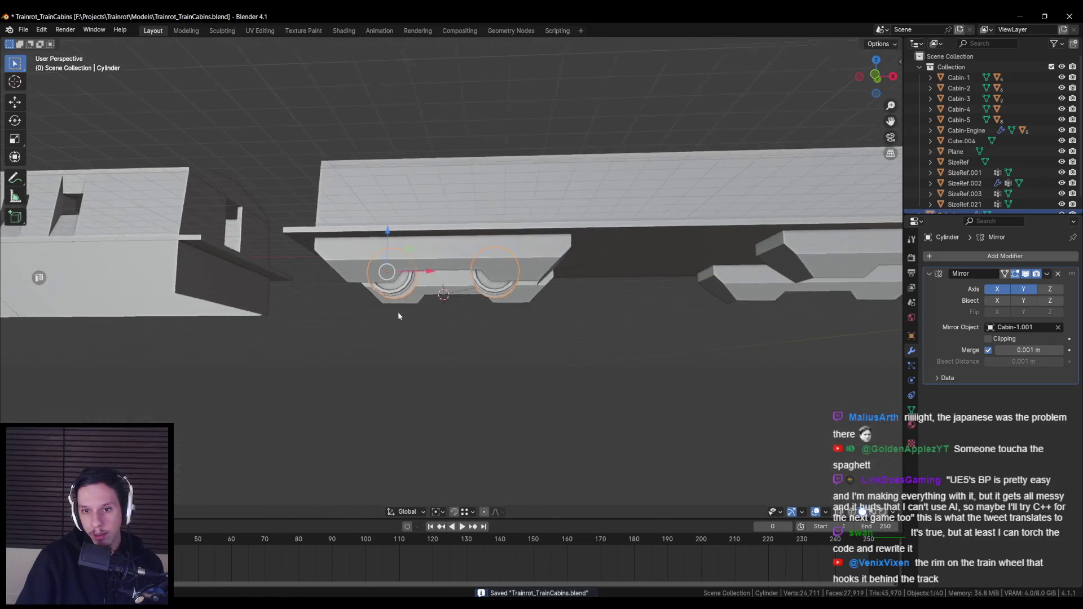
pyautogui.scroll(-8, 400, 280)
pyautogui.click(456, 348)
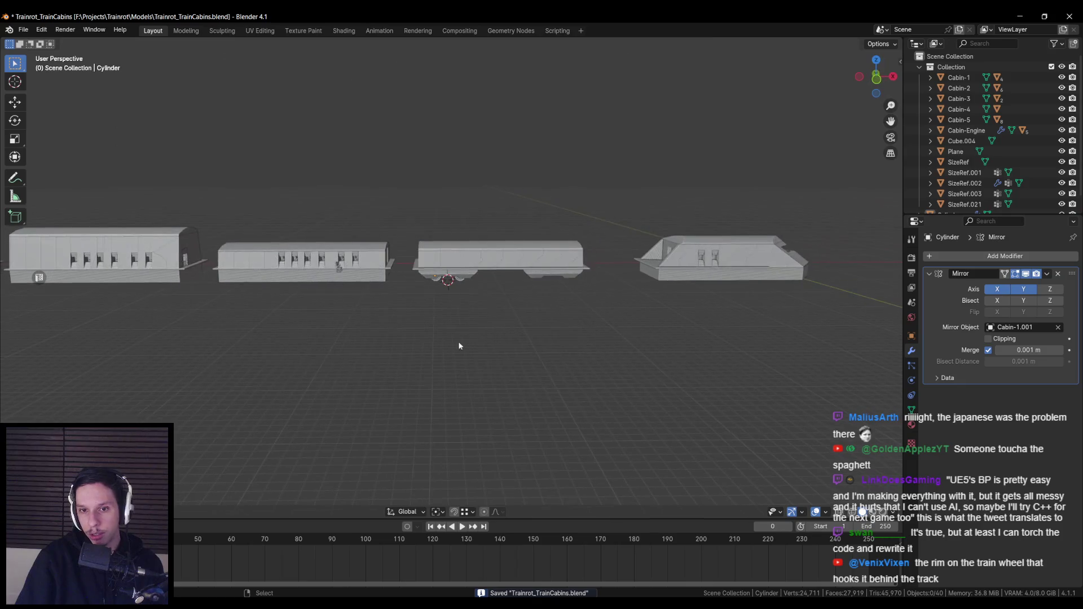
# Inspect the new wheel rims from low side views, then bring up the bogie references.
pyautogui.scroll(5, 515, 287)
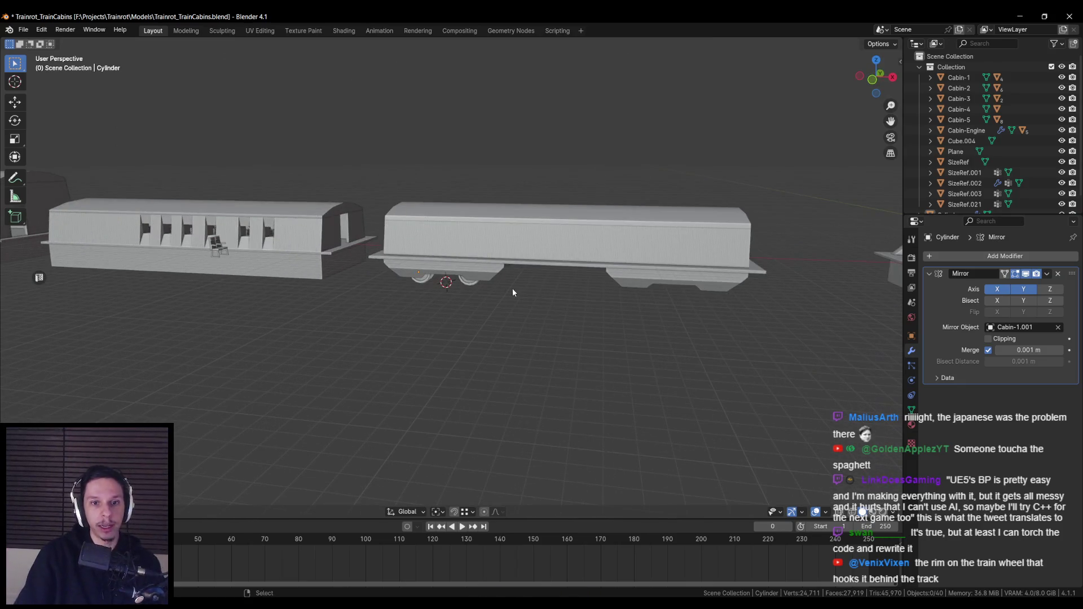
pyautogui.scroll(-3, 457, 291)
pyautogui.scroll(5, 686, 321)
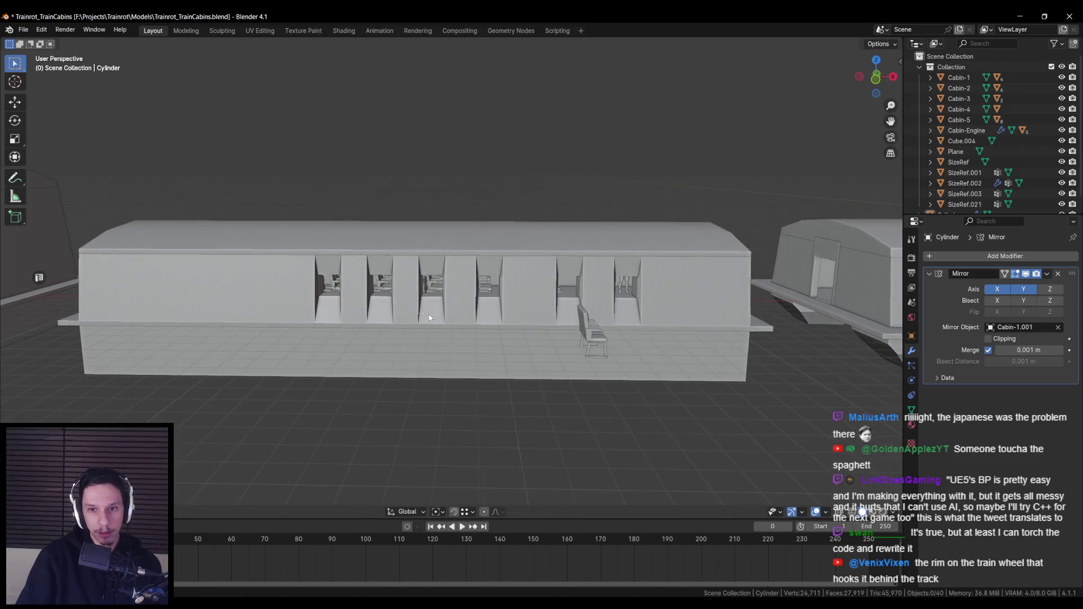
pyautogui.moveTo(691, 328); pyautogui.dragTo(478, 273)
pyautogui.scroll(-3, 474, 287)
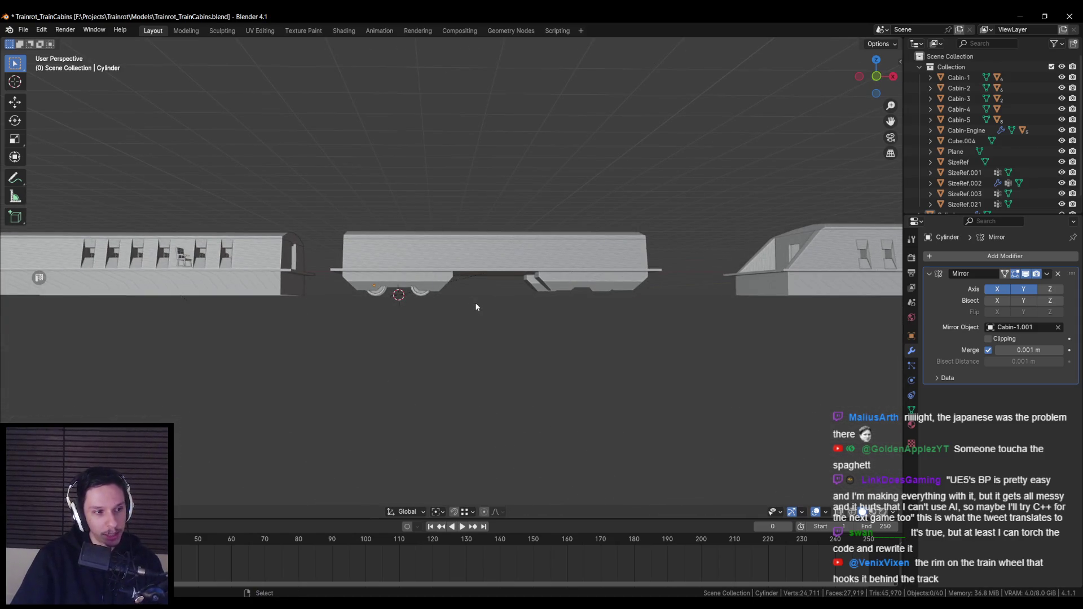
pyautogui.scroll(3, 423, 307)
pyautogui.moveTo(423, 306)
pyautogui.mouseDown()
pyautogui.moveTo(380, 269)
pyautogui.moveTo(390, 312)
pyautogui.moveTo(439, 257)
pyautogui.mouseUp()
pyautogui.scroll(3, 373, 295)
pyautogui.scroll(3, 373, 300)
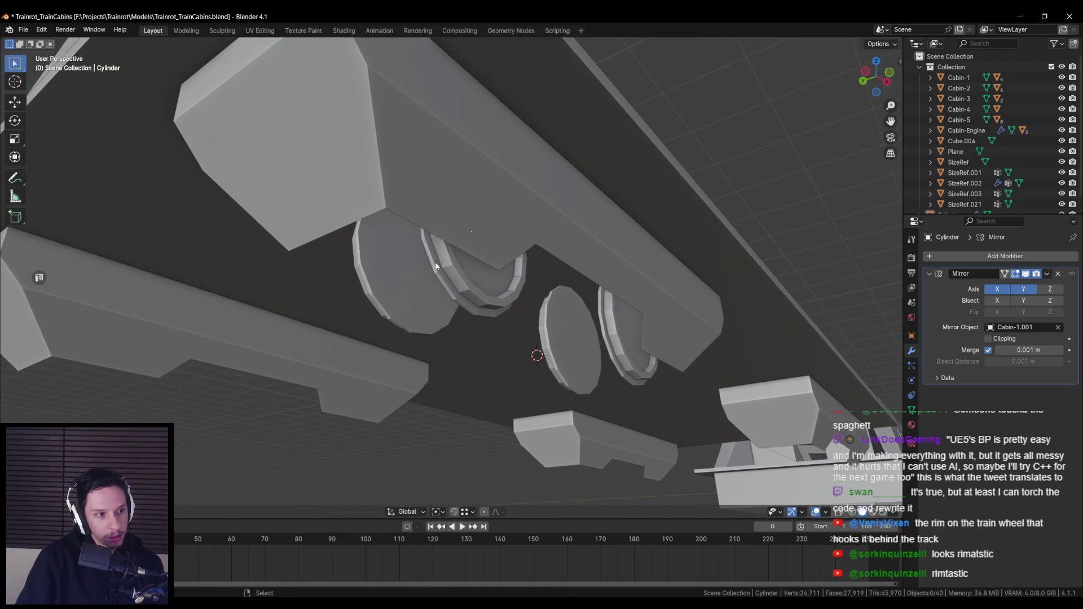
pyautogui.moveTo(436, 266); pyautogui.dragTo(462, 279)
pyautogui.hotkey('alt', 'Tab')
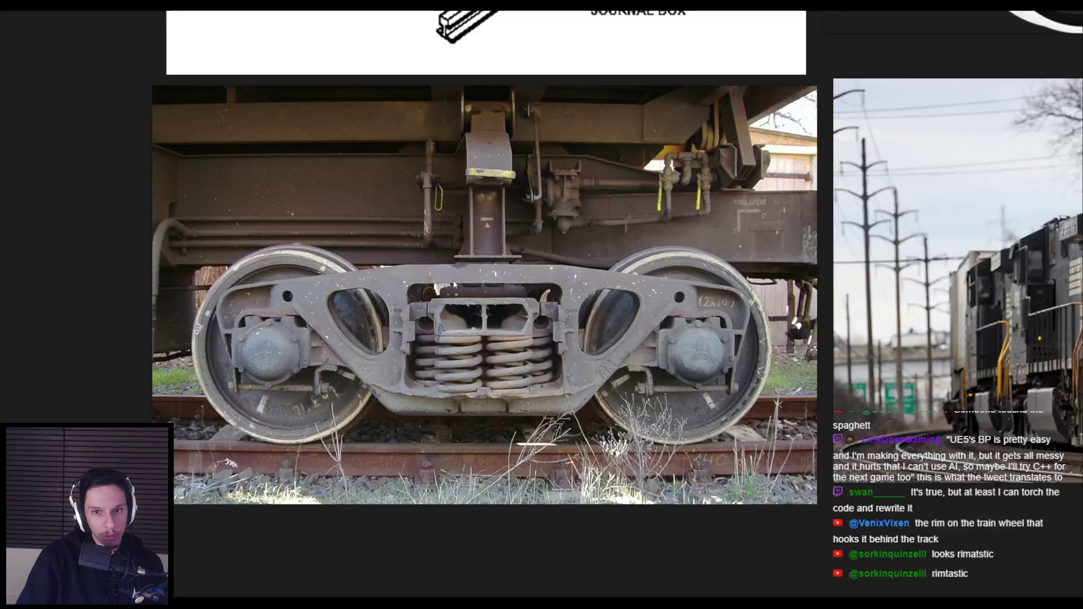
# Zoom around the bogie diagram, bogie render and train photos on the PureRef board.
pyautogui.doubleClick(253, 362)
pyautogui.doubleClick(620, 270)
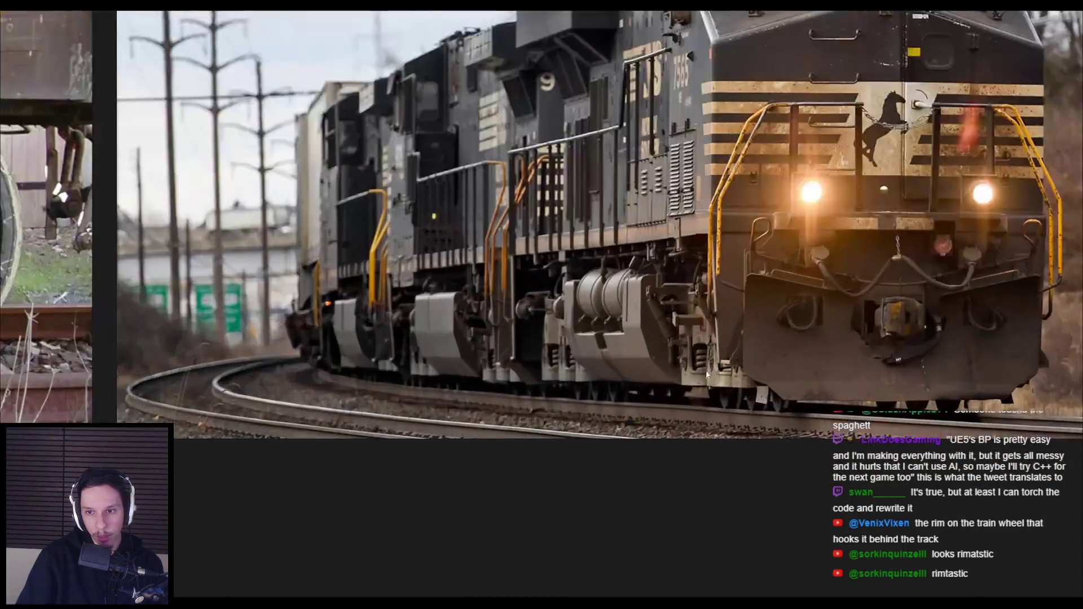
pyautogui.doubleClick(603, 470)
pyautogui.scroll(5, 540, 242)
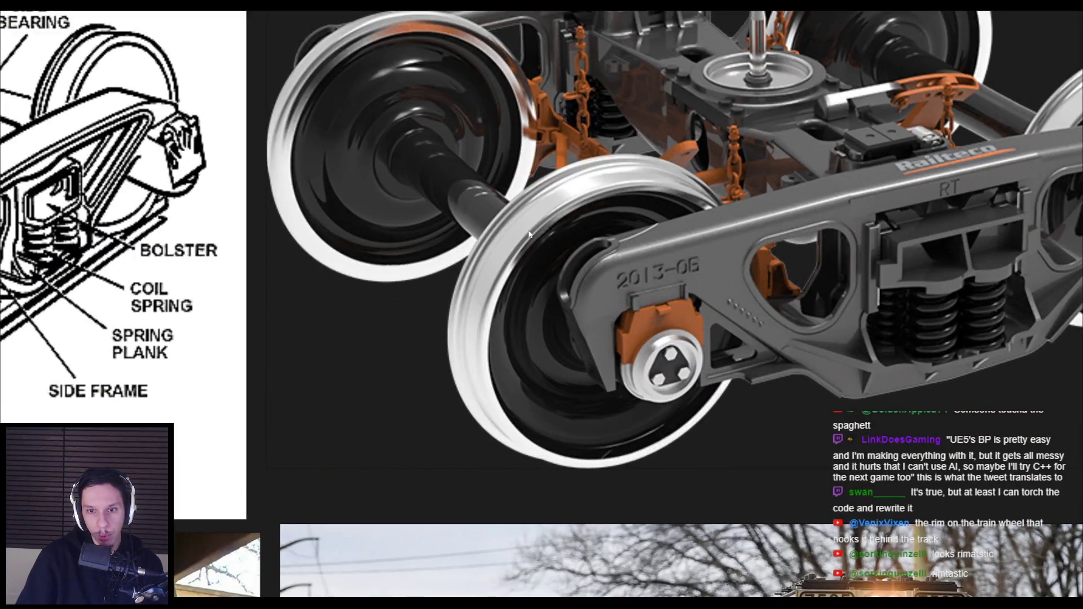
pyautogui.scroll(-2, 529, 233)
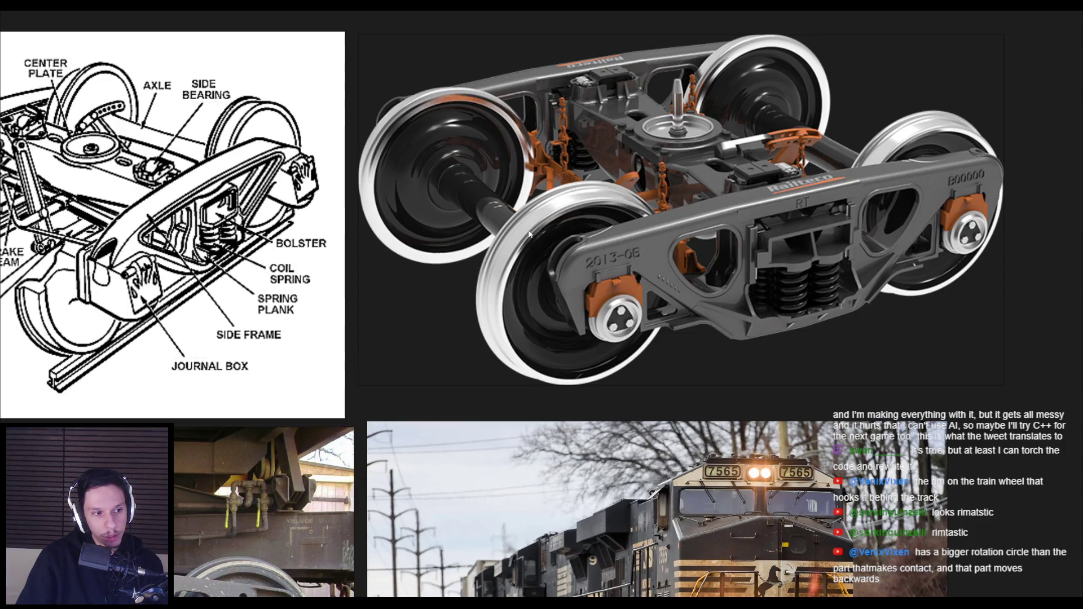
pyautogui.scroll(-3, 529, 233)
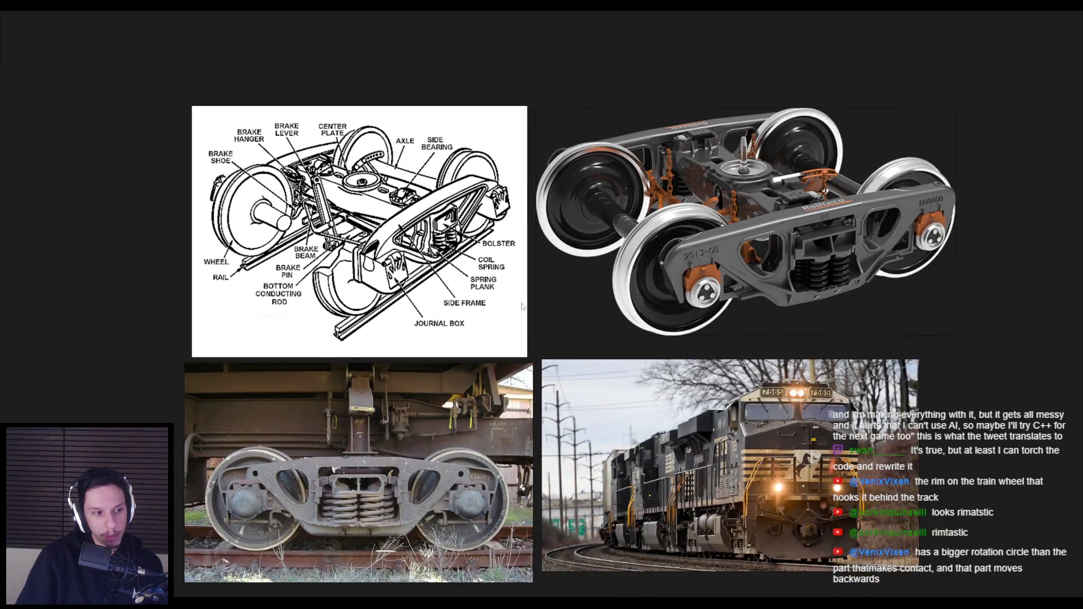
pyautogui.scroll(3, 297, 335)
pyautogui.scroll(1, 297, 335)
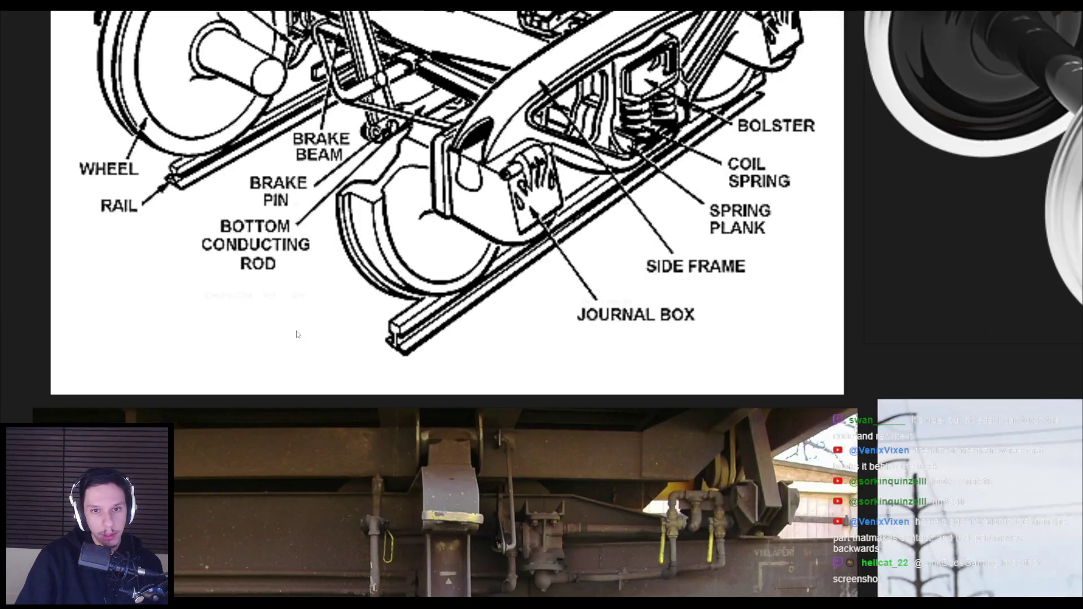
pyautogui.scroll(-2, 297, 335)
pyautogui.scroll(-1, 297, 334)
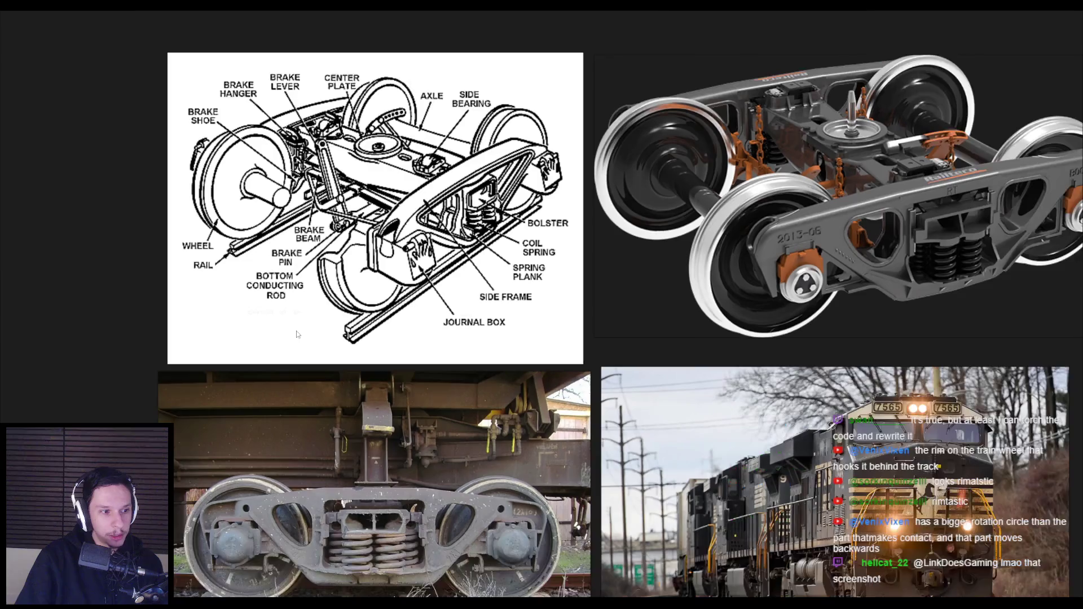
pyautogui.scroll(1, 388, 281)
pyautogui.scroll(-2, 389, 281)
pyautogui.scroll(2, 544, 323)
pyautogui.scroll(-1, 544, 323)
pyautogui.scroll(2, 543, 323)
pyautogui.scroll(1, 519, 272)
pyautogui.scroll(-1, 648, 291)
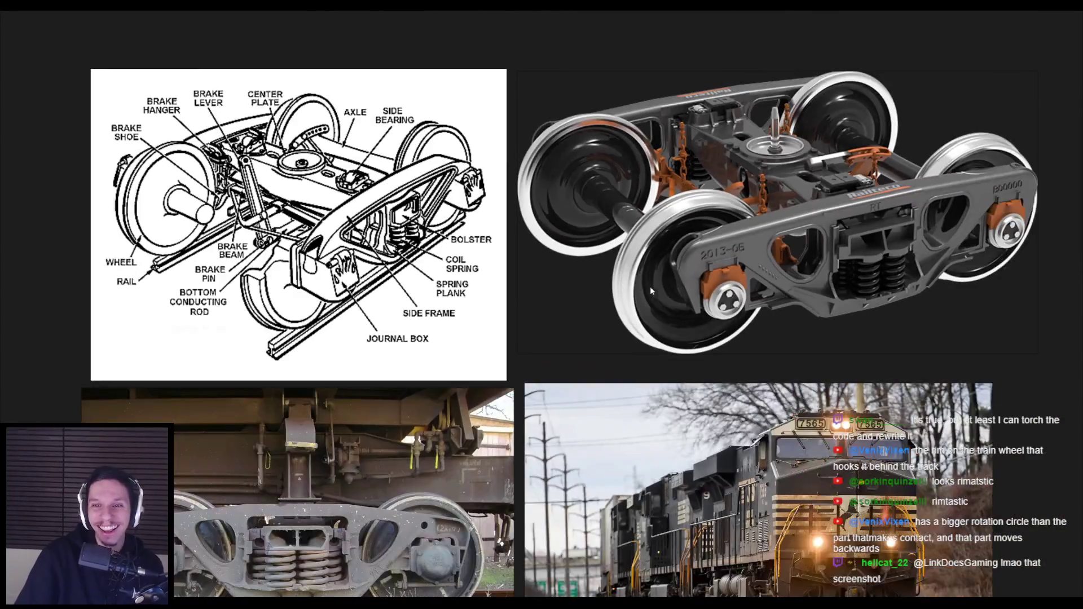
pyautogui.scroll(-1, 654, 286)
pyautogui.hotkey('alt', 'Tab')
pyautogui.scroll(3, 510, 269)
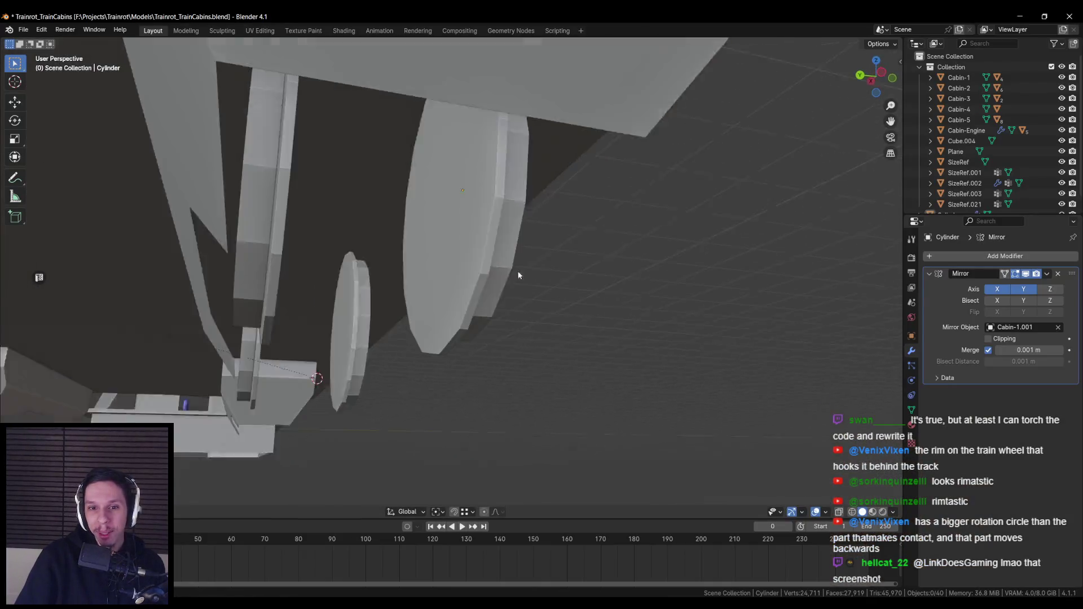
# Inset and extrude the outer wheel face into a hub, deleting its end face.
pyautogui.hotkey('alt', 'Tab')
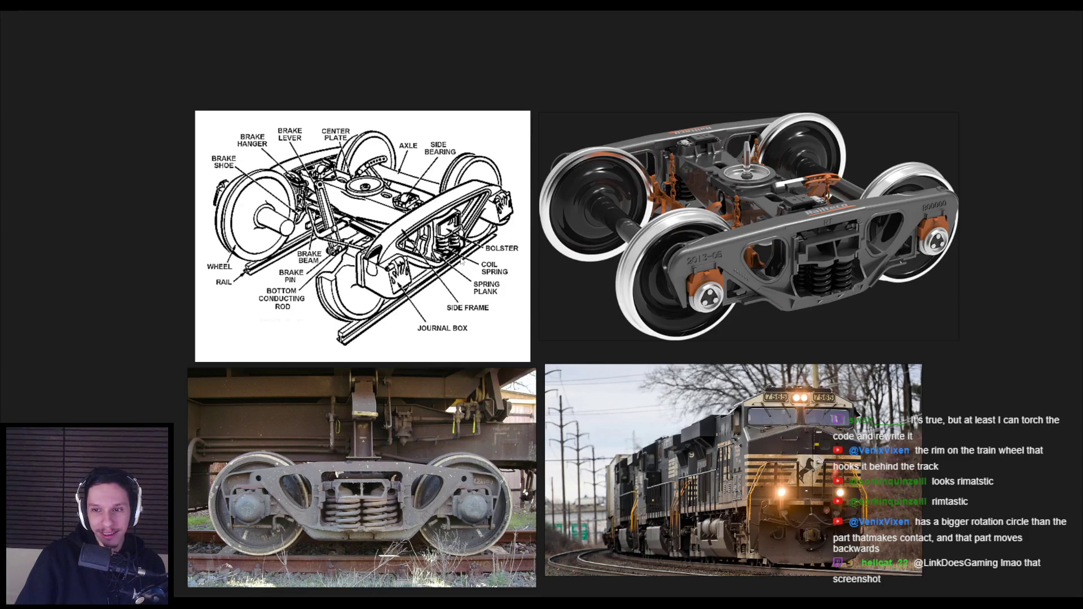
pyautogui.hotkey('alt', 'Tab')
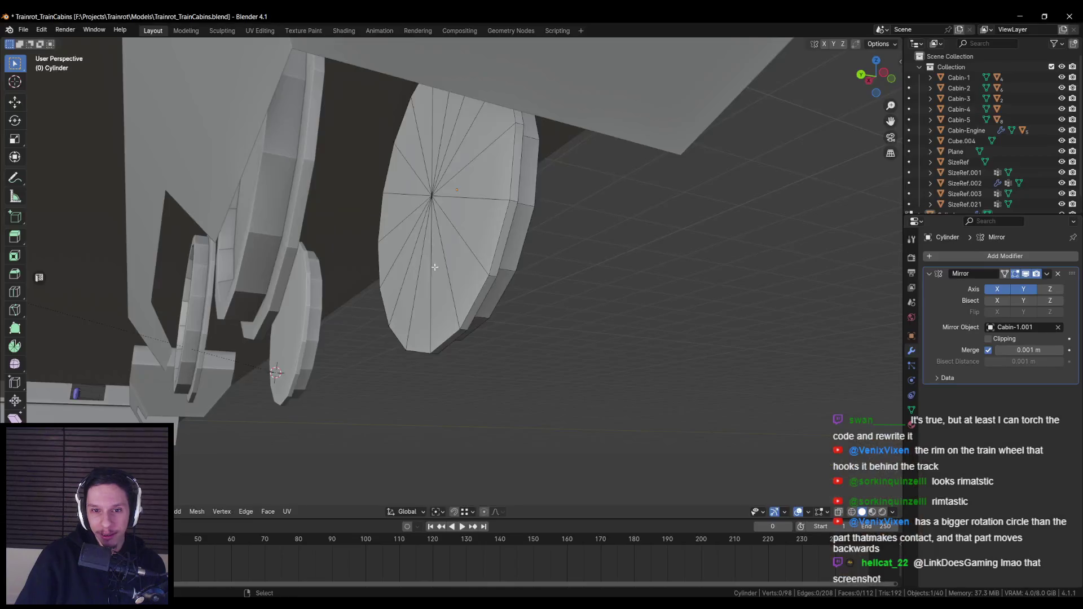
pyautogui.click(451, 226)
pyautogui.press('i')
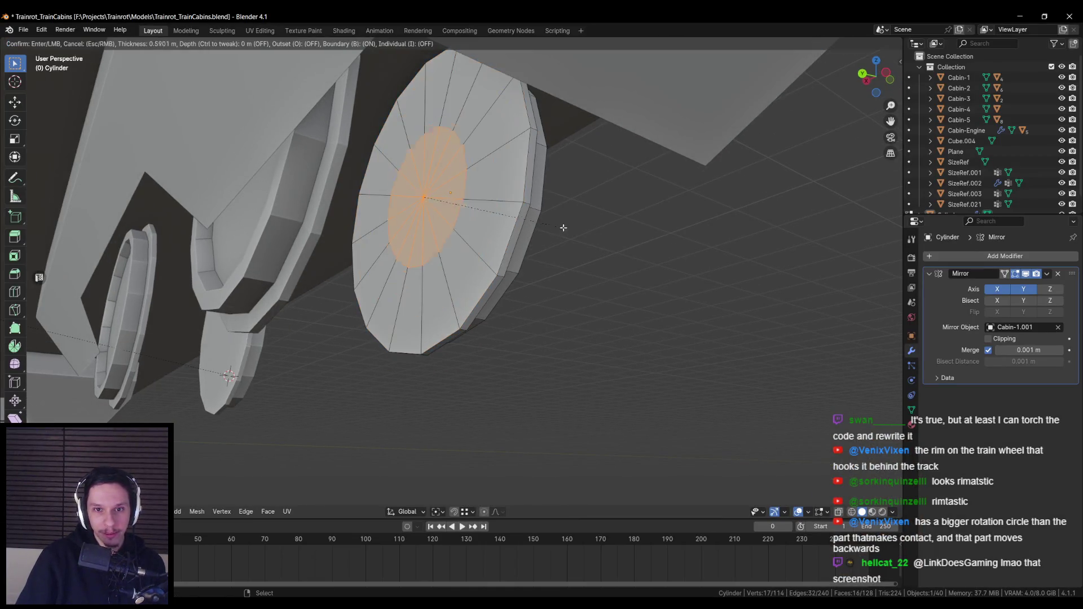
pyautogui.click(549, 222)
pyautogui.press('e')
pyautogui.click(484, 219)
pyautogui.moveTo(484, 219); pyautogui.dragTo(451, 223)
pyautogui.press('x')
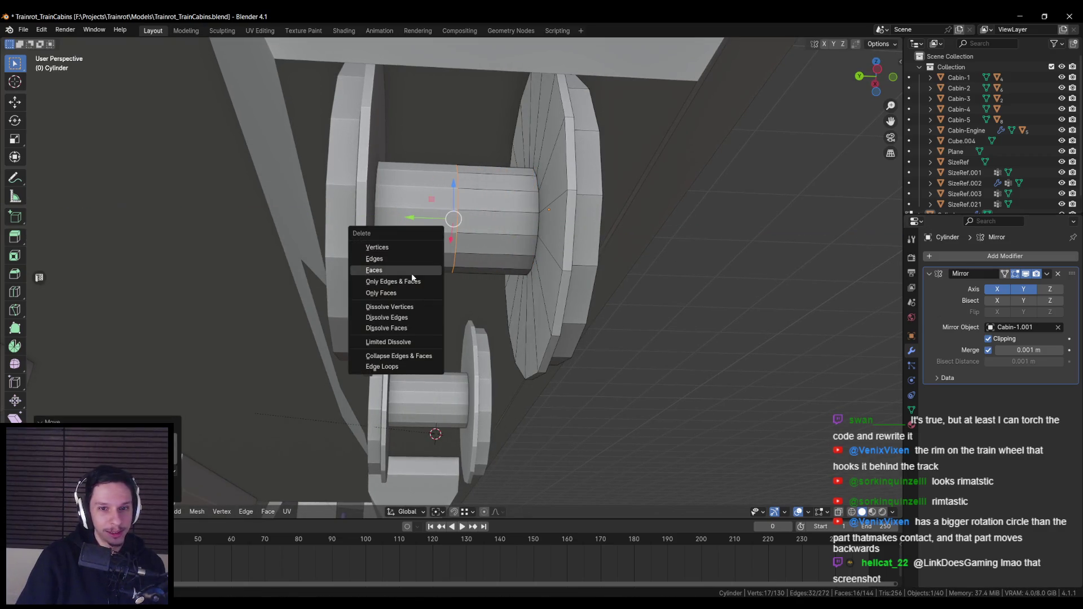
pyautogui.click(429, 271)
# Scale the ring of faces around the axle down to about 0.9, excluding Y.
pyautogui.scroll(-5, 459, 268)
pyautogui.scroll(5, 474, 269)
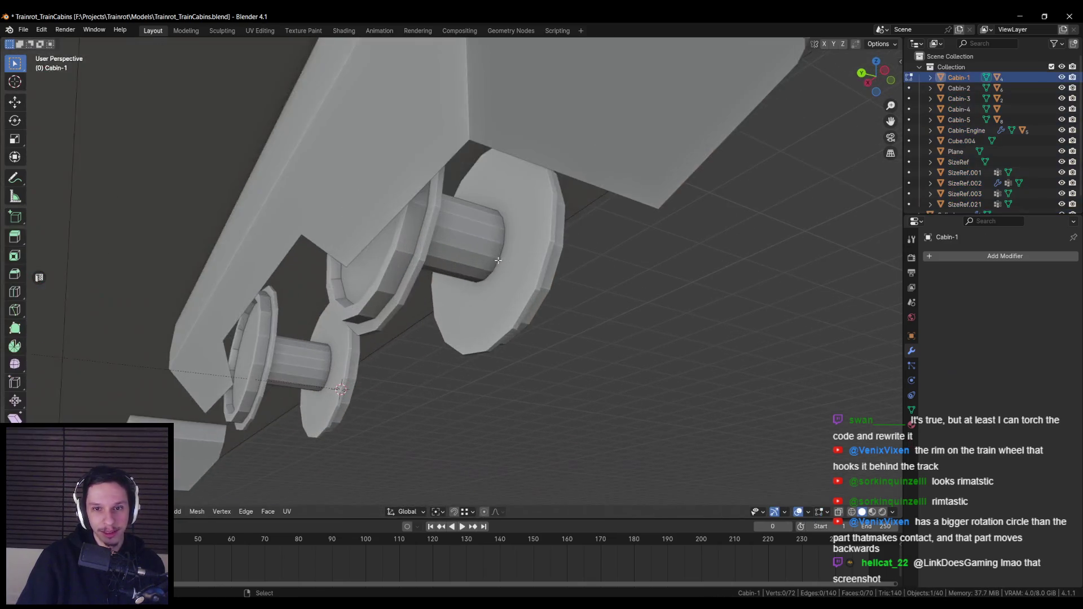
pyautogui.scroll(2, 483, 270)
pyautogui.keyDown('alt'); pyautogui.click(479, 265); pyautogui.keyUp('alt')
pyautogui.press('s')
pyautogui.hotkey('shift', 'y')
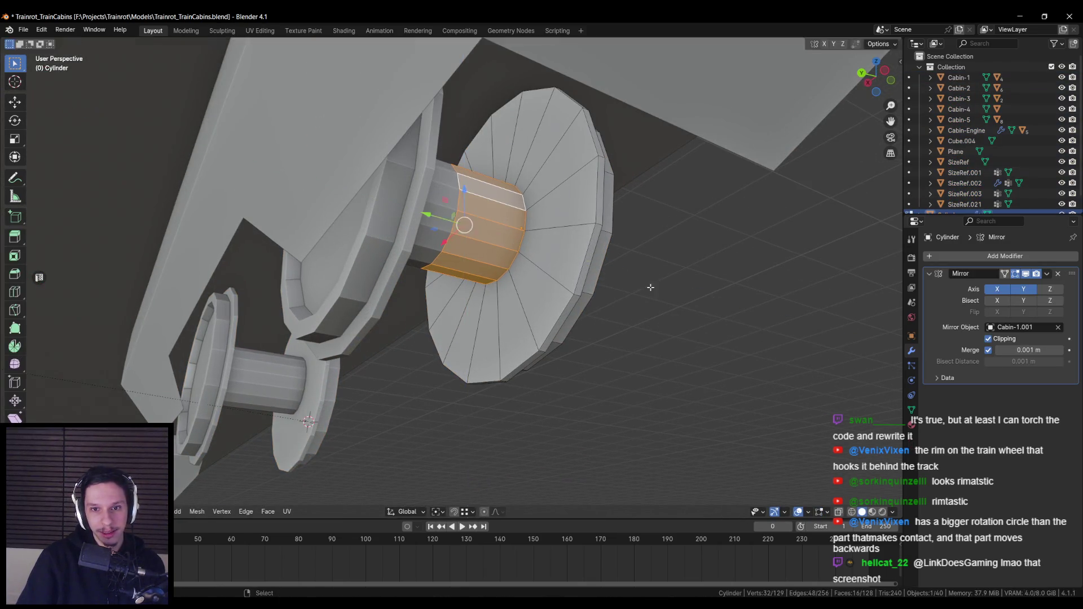
pyautogui.click(632, 275)
pyautogui.press('Tab')
# Compare side views of the train cars against the bogie reference board.
pyautogui.scroll(-5, 538, 289)
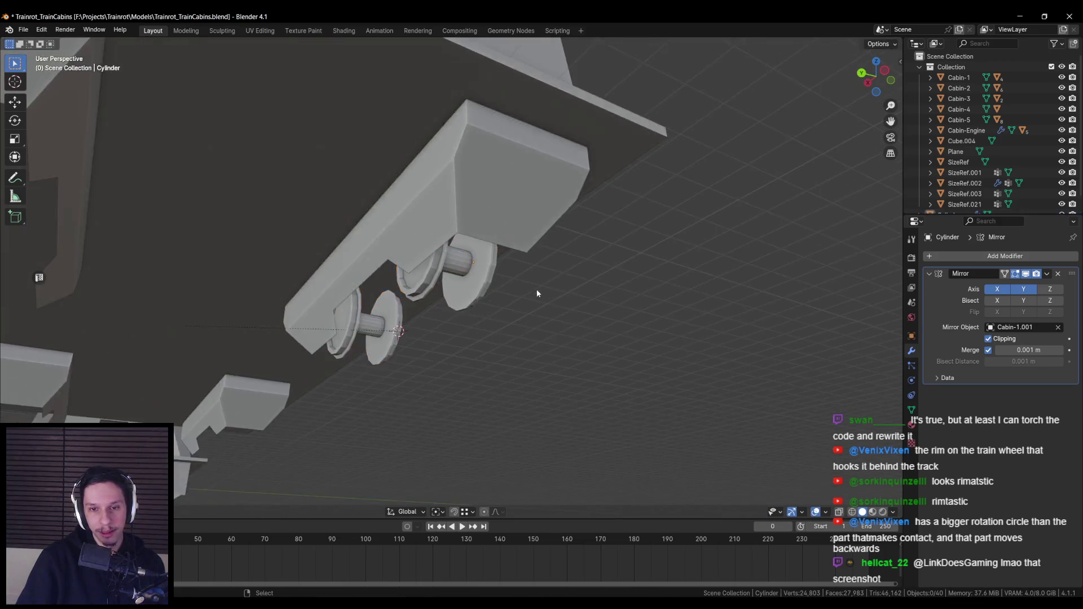
pyautogui.moveTo(504, 302)
pyautogui.mouseDown()
pyautogui.moveTo(417, 297)
pyautogui.moveTo(379, 313)
pyautogui.mouseUp()
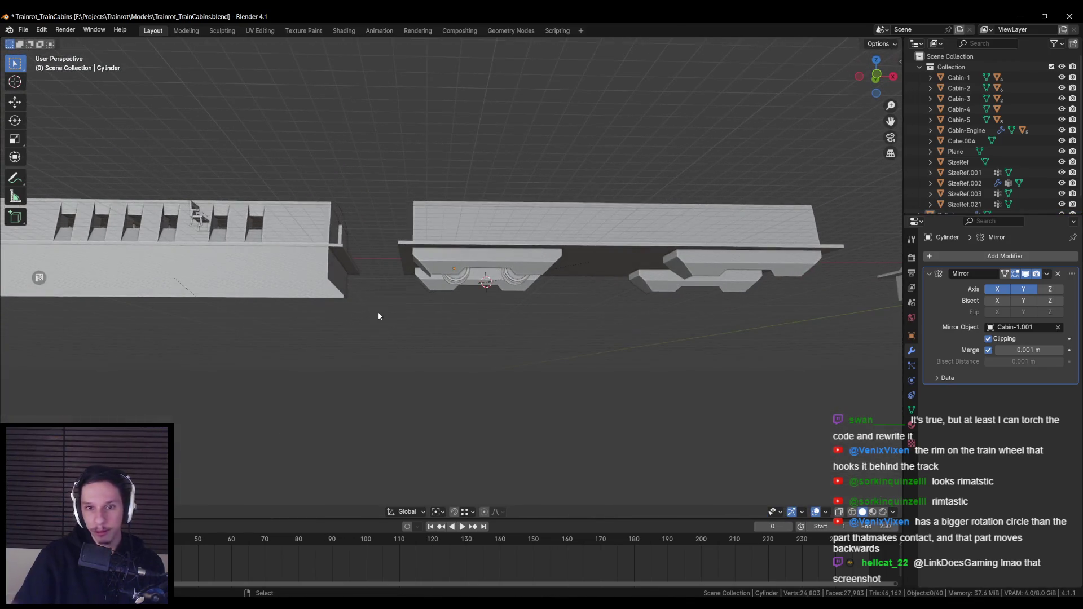
pyautogui.scroll(4, 378, 312)
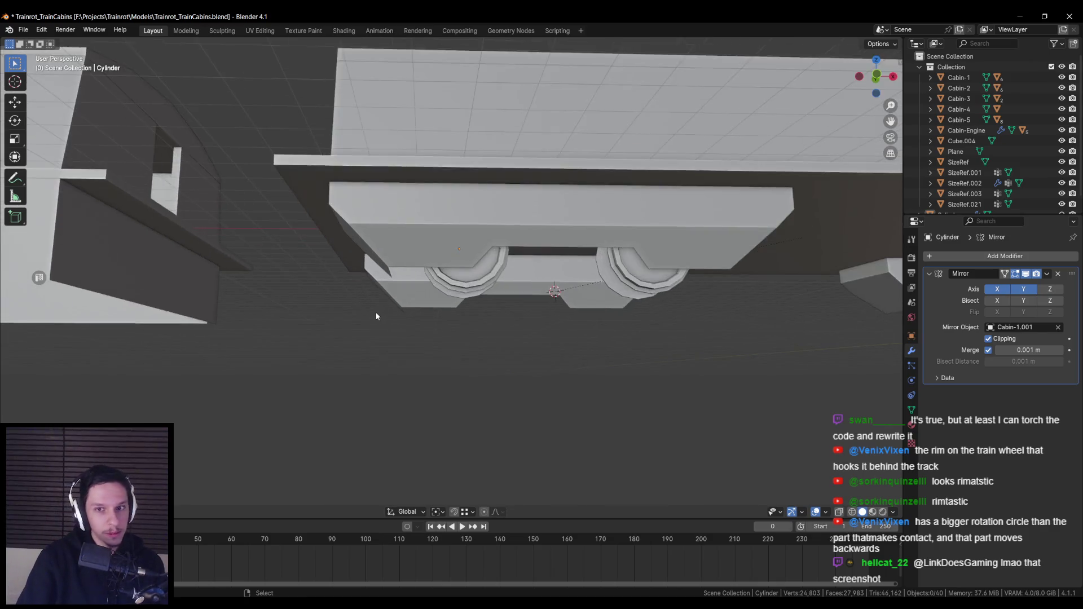
pyautogui.hotkey('alt', 'Tab')
pyautogui.scroll(3, 681, 273)
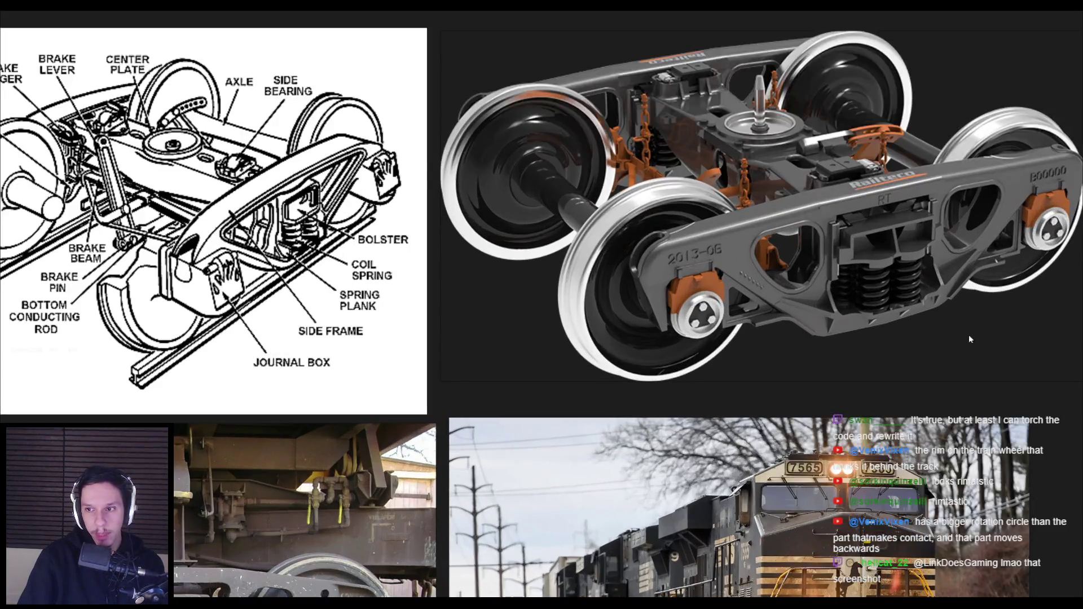
pyautogui.hotkey('alt', 'Tab')
pyautogui.scroll(-2, 440, 262)
pyautogui.moveTo(440, 261)
pyautogui.mouseDown()
pyautogui.moveTo(506, 261)
pyautogui.moveTo(626, 230)
pyautogui.moveTo(577, 228)
pyautogui.moveTo(504, 255)
pyautogui.mouseUp()
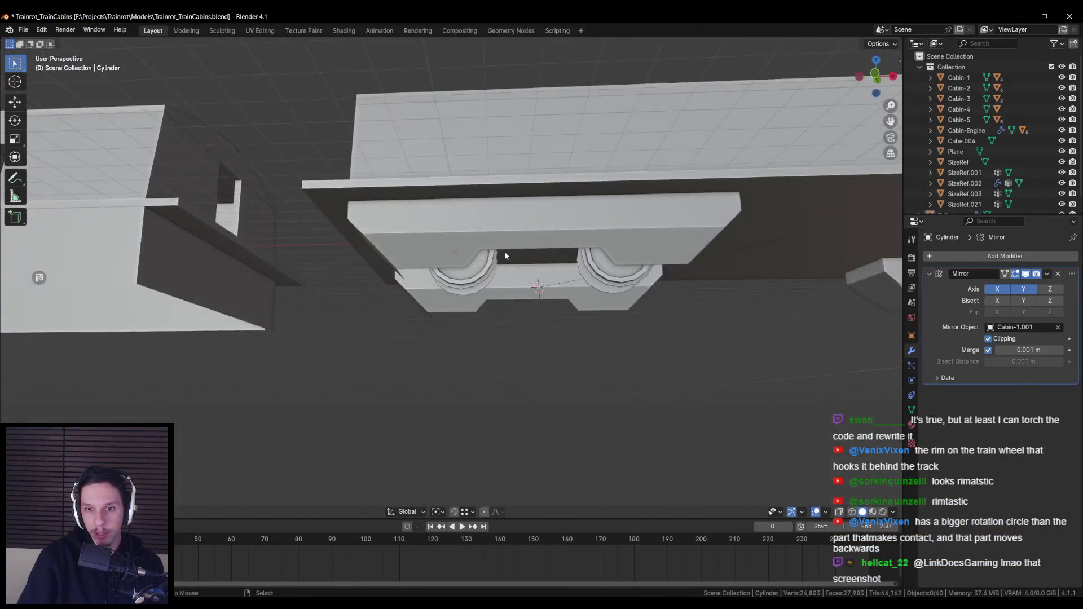
pyautogui.hotkey('alt', 'Tab')
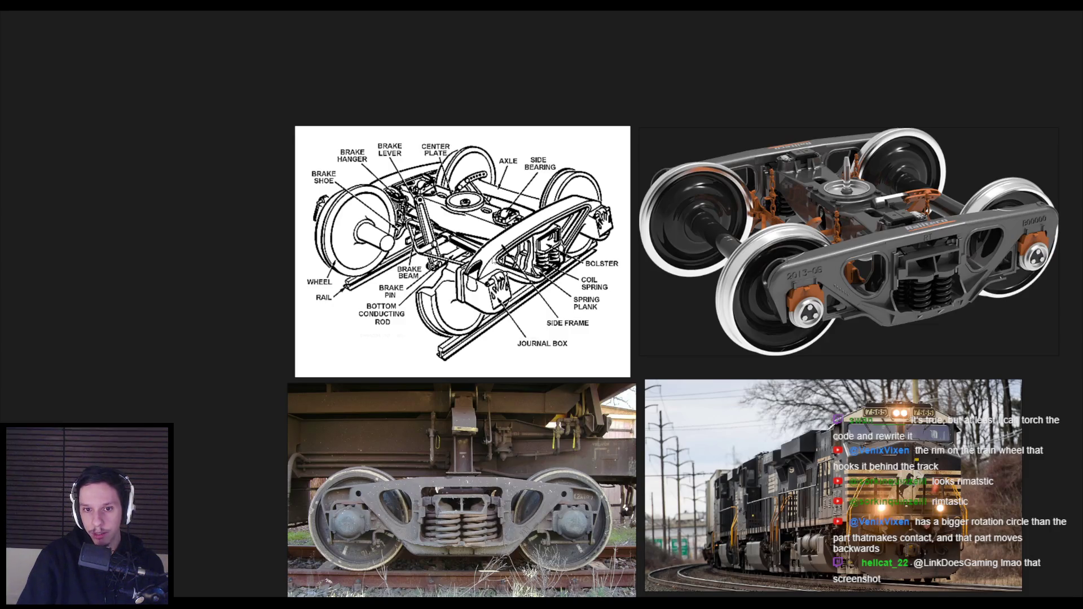
pyautogui.scroll(-2, 491, 260)
pyautogui.scroll(3, 417, 480)
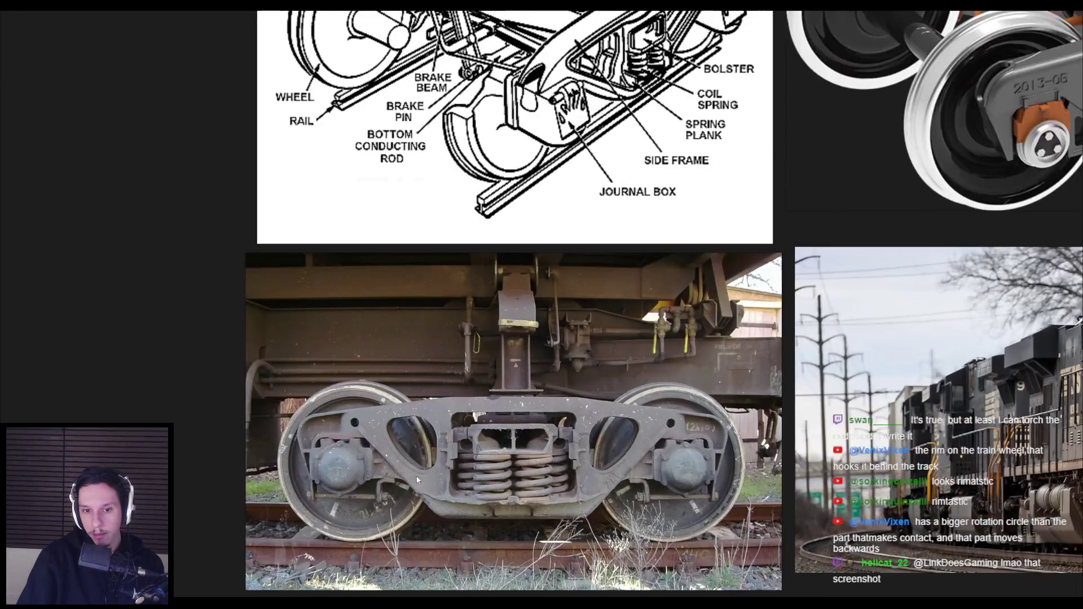
pyautogui.scroll(-1, 351, 404)
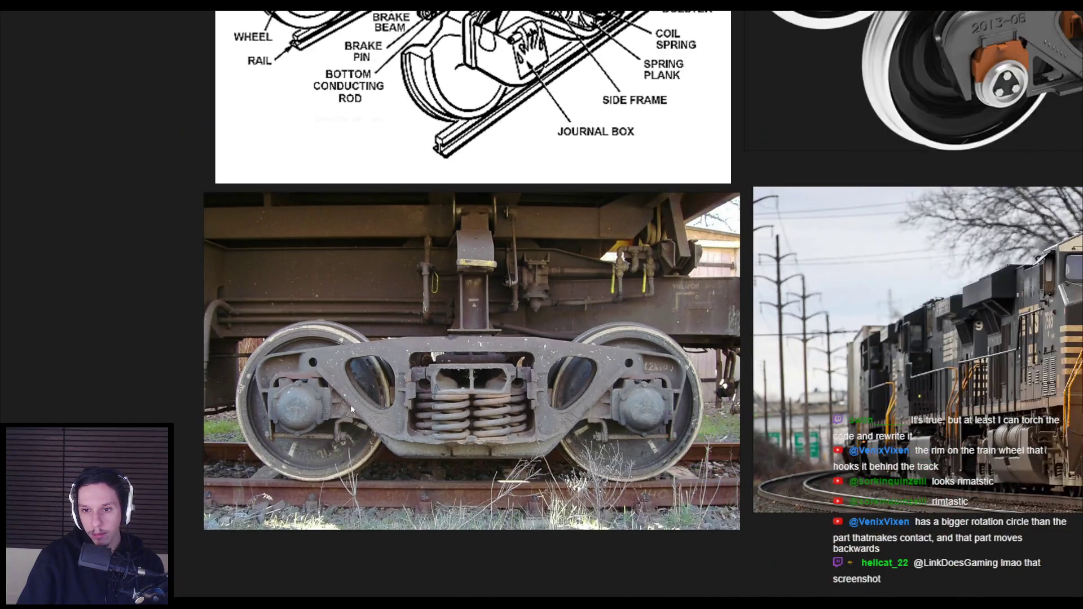
pyautogui.scroll(-1, 351, 405)
pyautogui.scroll(2, 530, 381)
pyautogui.scroll(2, 696, 300)
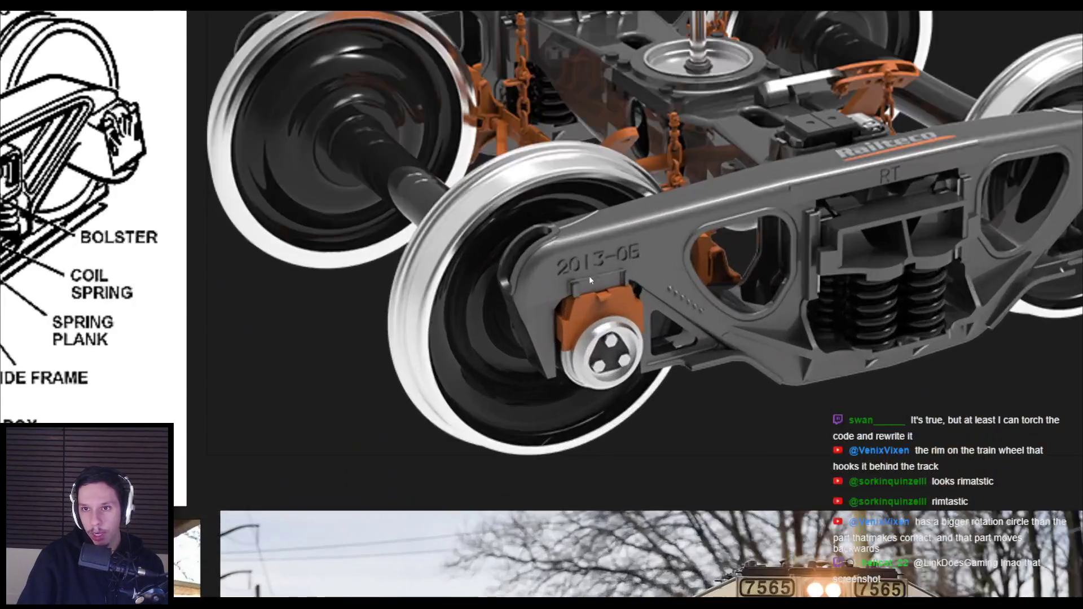
pyautogui.scroll(-2, 591, 276)
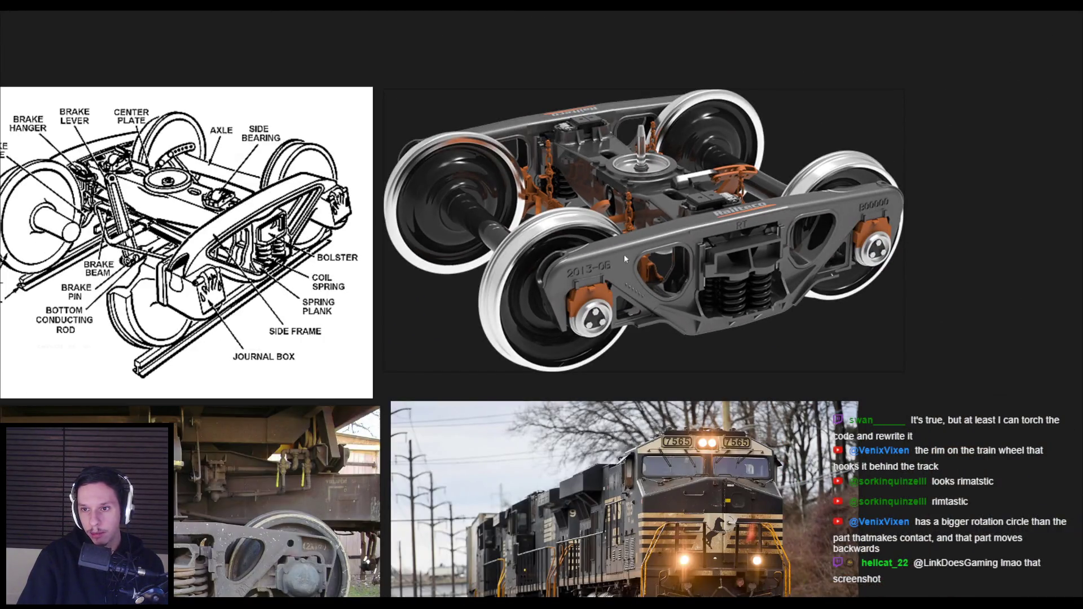
pyautogui.scroll(2, 727, 296)
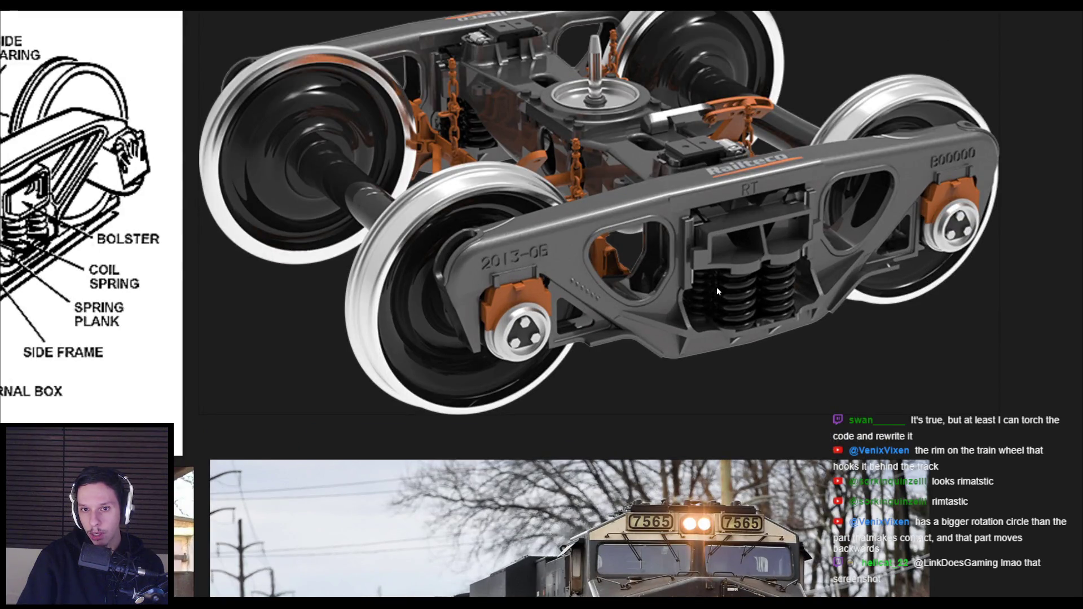
pyautogui.scroll(-2, 716, 287)
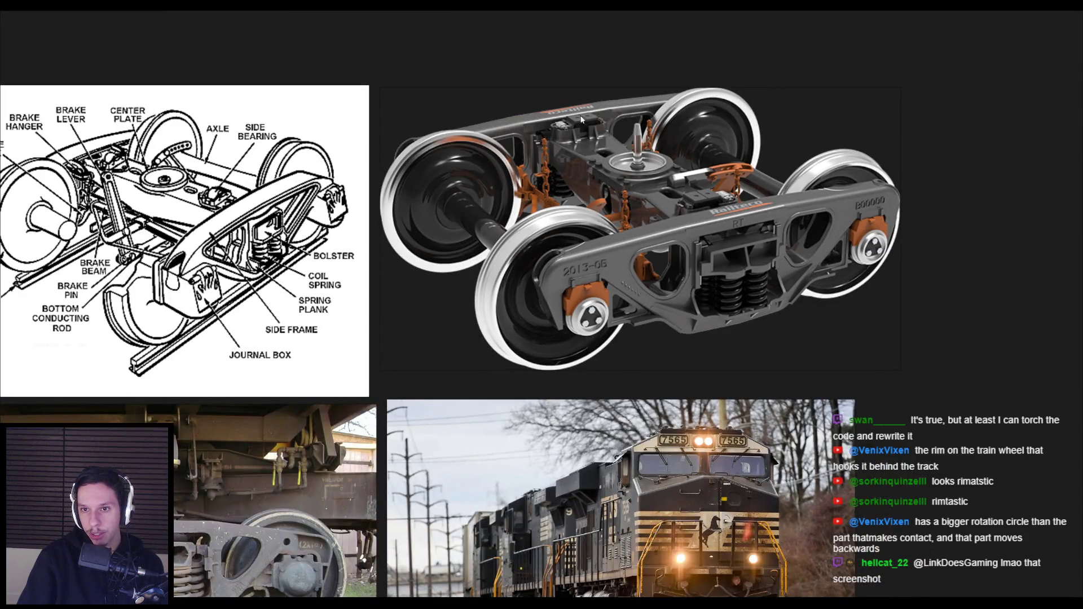
pyautogui.scroll(2, 583, 452)
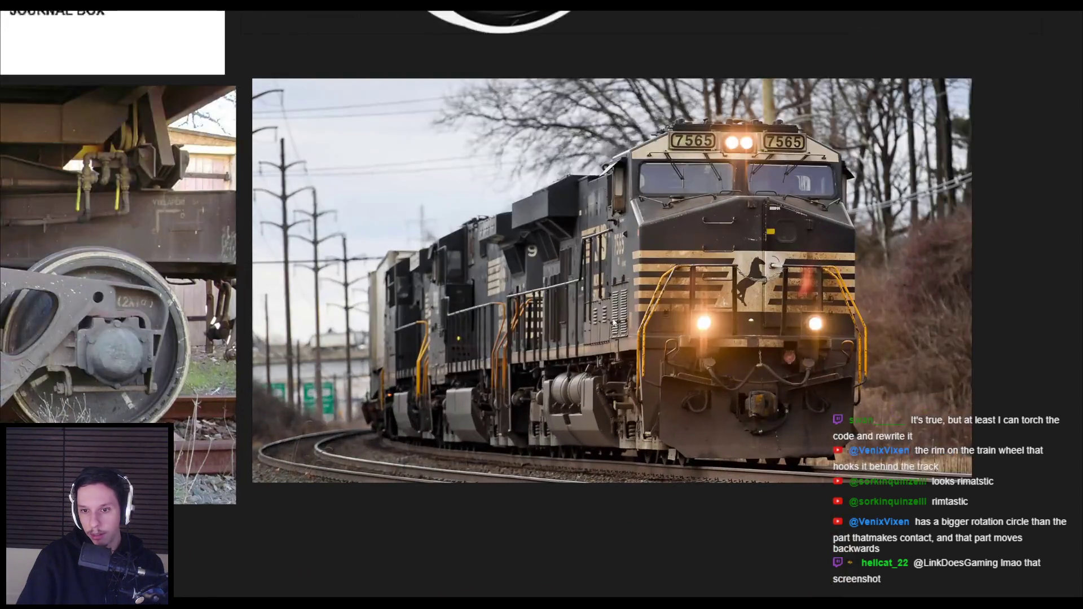
pyautogui.scroll(-2, 547, 262)
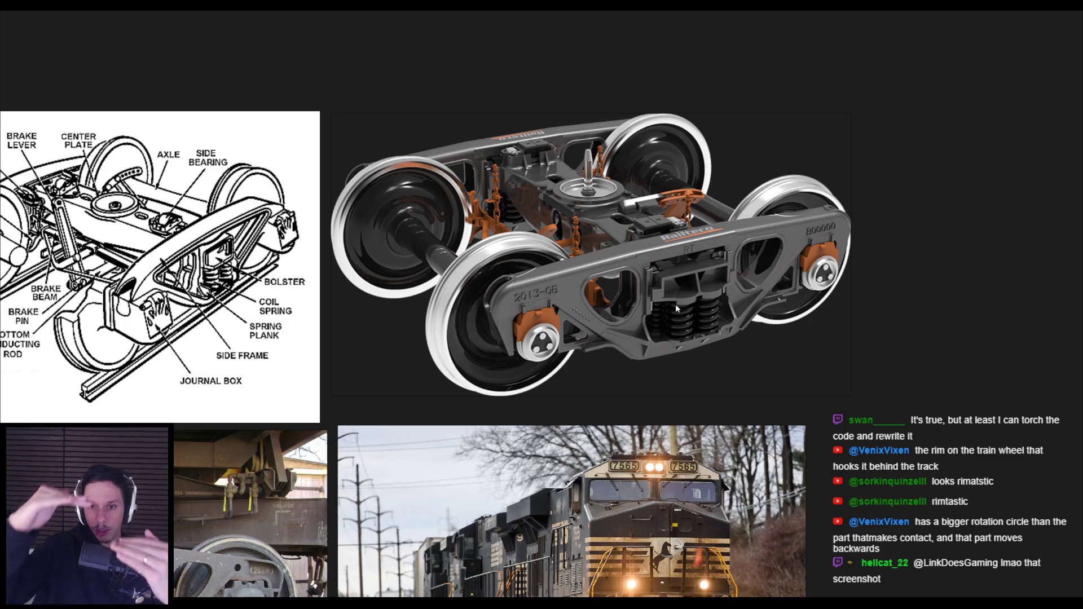
pyautogui.scroll(-2, 672, 333)
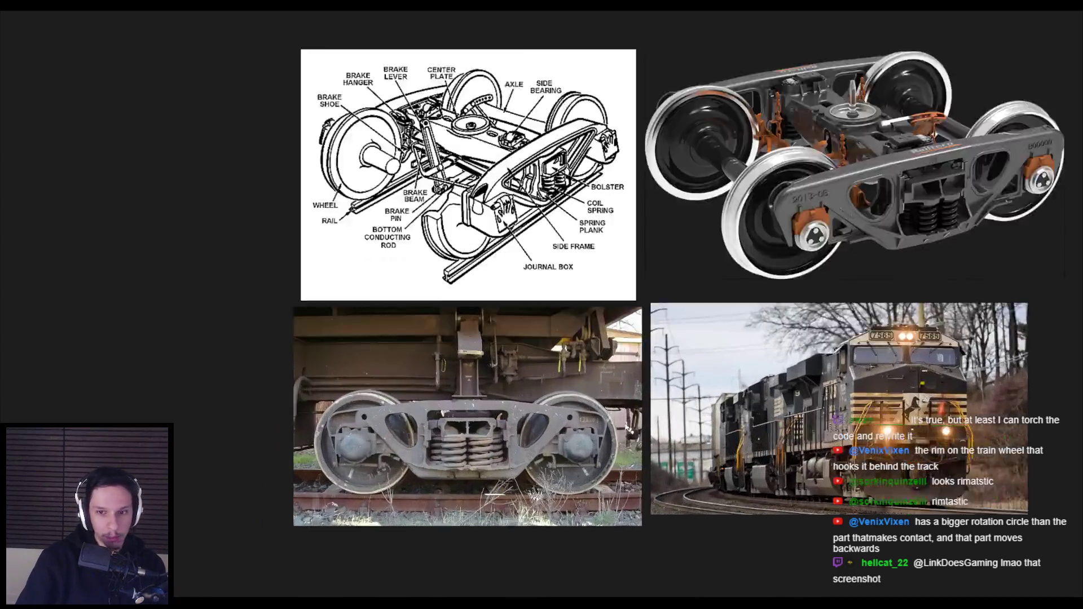
pyautogui.scroll(-3, 588, 343)
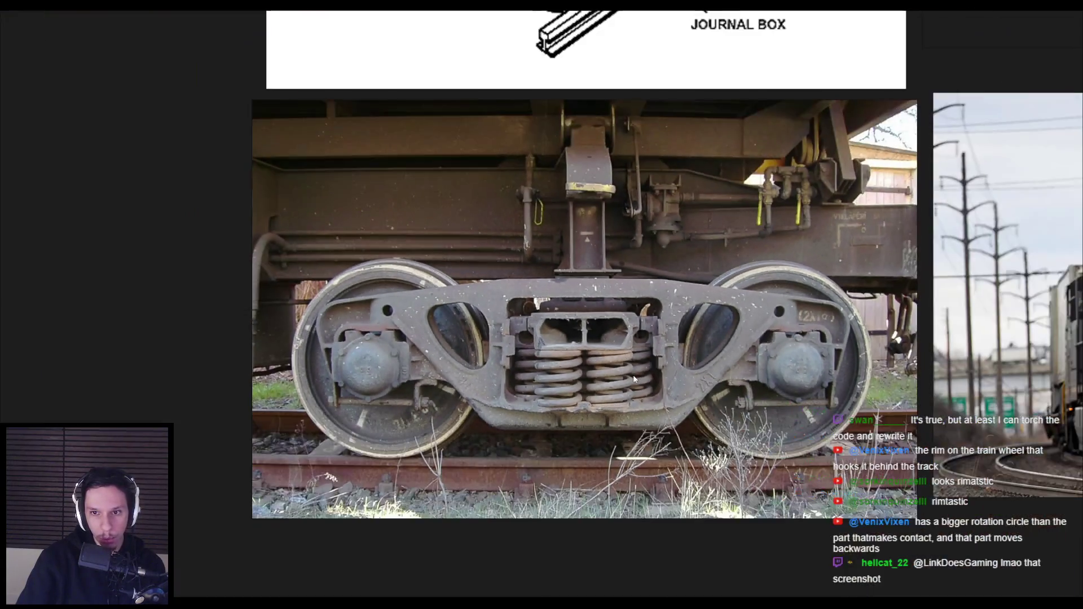
pyautogui.scroll(-2, 582, 278)
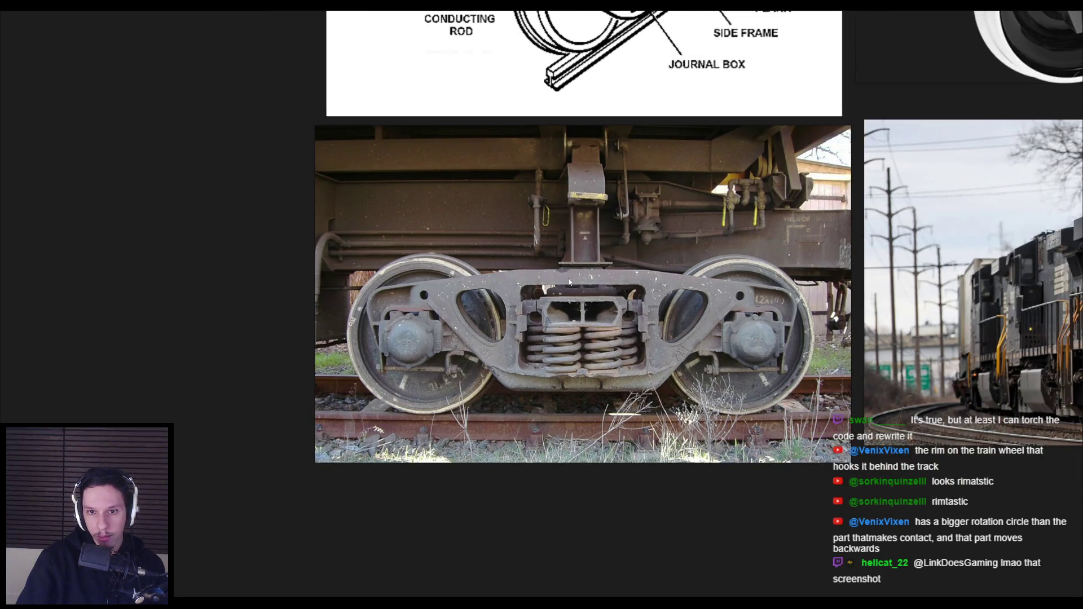
pyautogui.scroll(-3, 830, 333)
pyautogui.scroll(3, 648, 333)
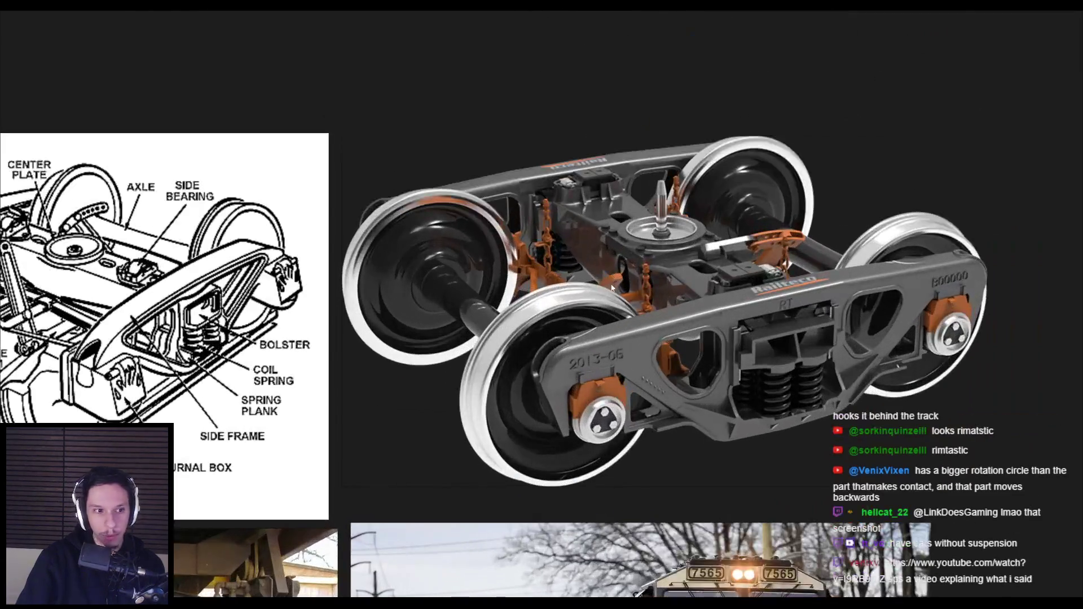
pyautogui.scroll(-1, 647, 333)
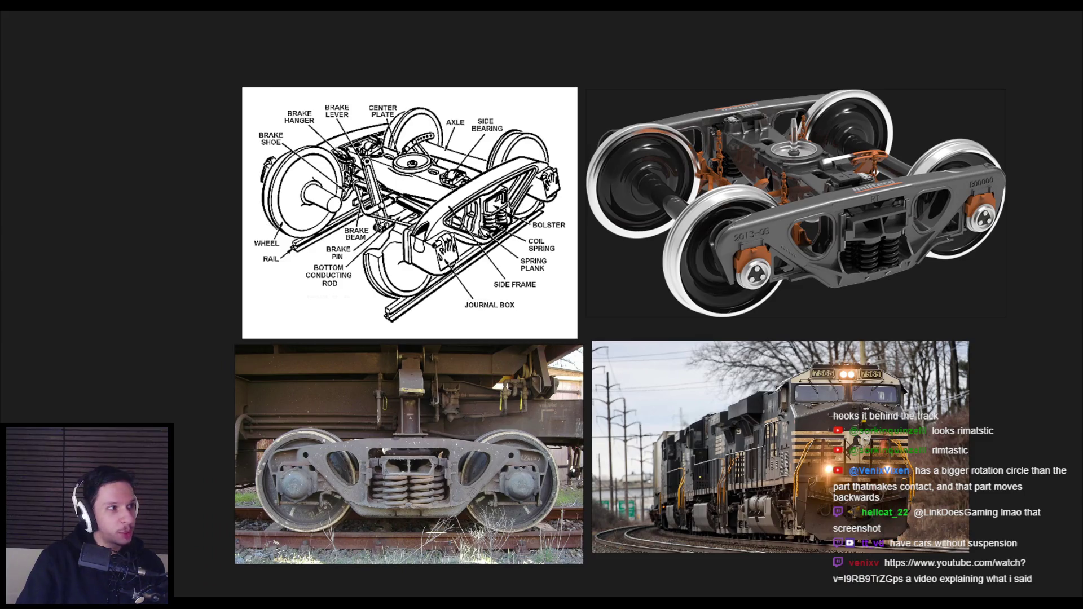
pyautogui.moveTo(461, 174); pyautogui.dragTo(526, 174)
# Maximize the train-riddle video and skip through the wheel footage to about 1:51.
pyautogui.doubleClick(526, 174)
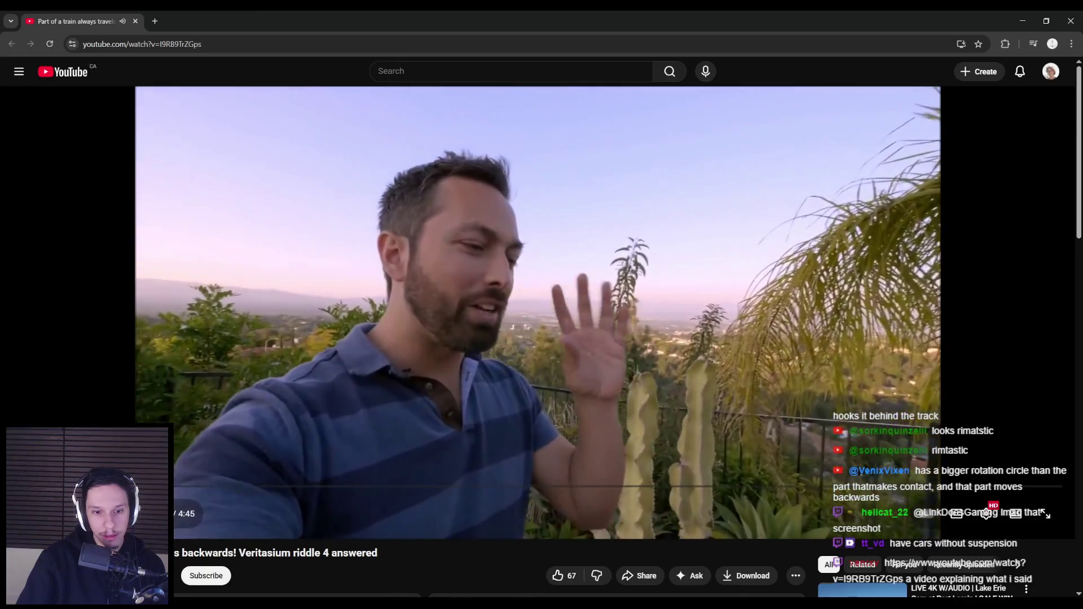
pyautogui.moveTo(223, 486)
pyautogui.mouseDown()
pyautogui.moveTo(109, 487)
pyautogui.moveTo(138, 486)
pyautogui.mouseUp()
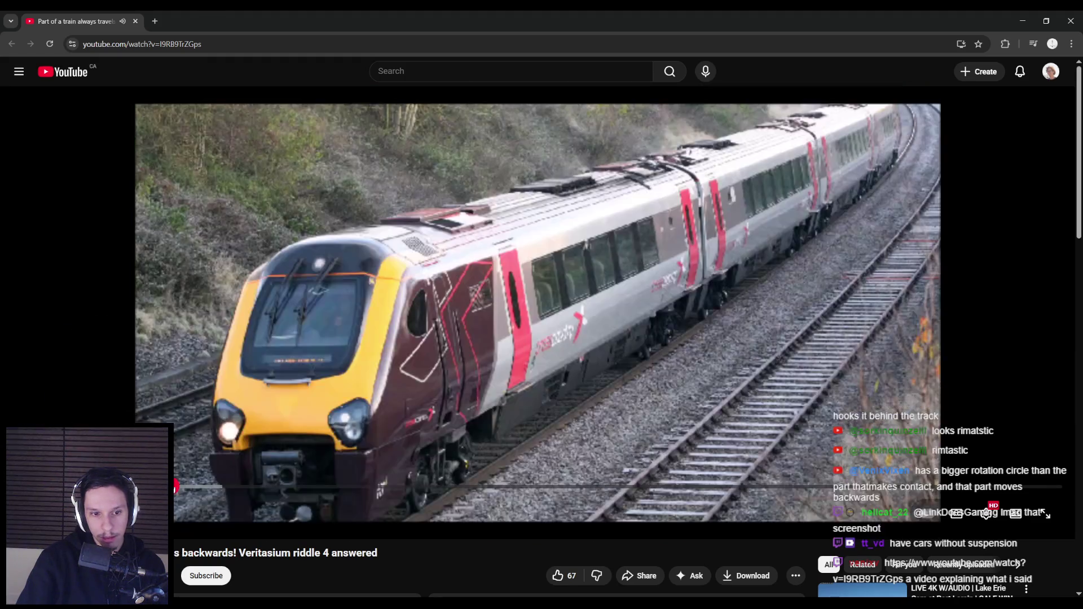
pyautogui.moveTo(203, 490); pyautogui.dragTo(294, 493)
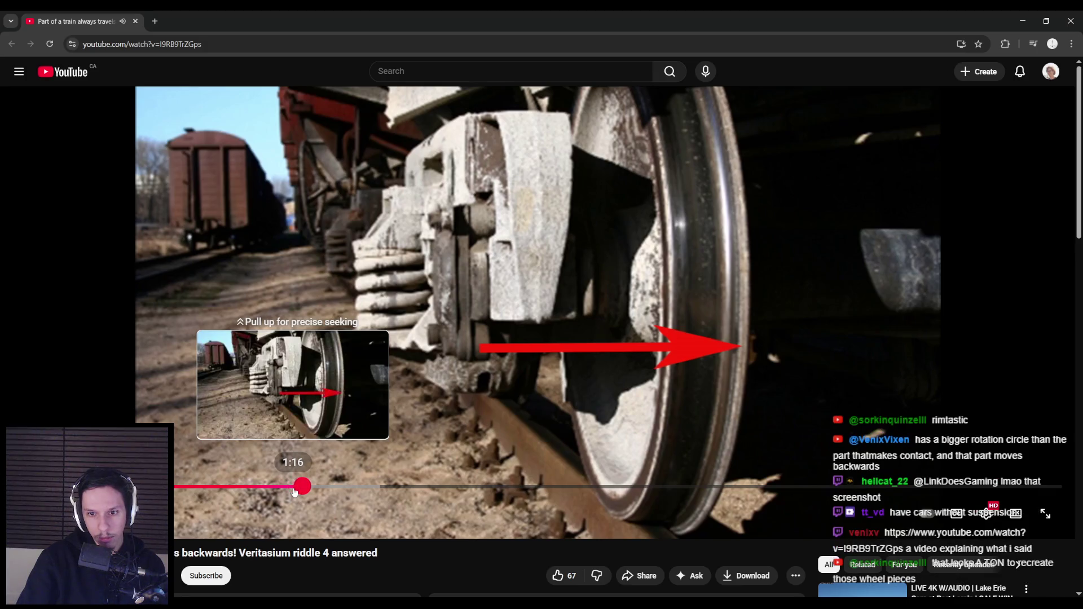
pyautogui.moveTo(294, 493); pyautogui.dragTo(349, 492)
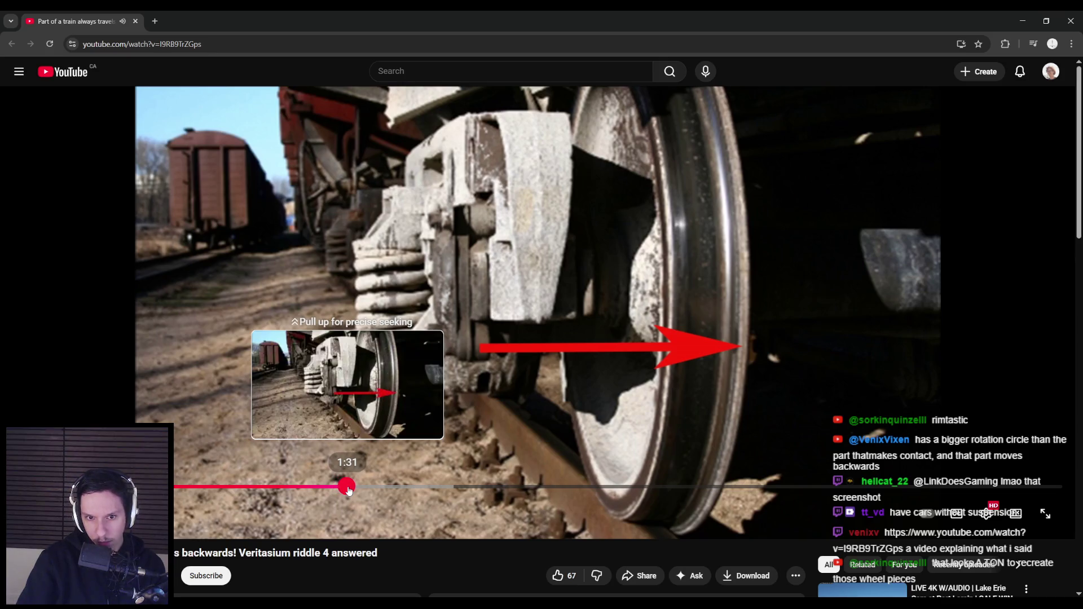
pyautogui.click(426, 492)
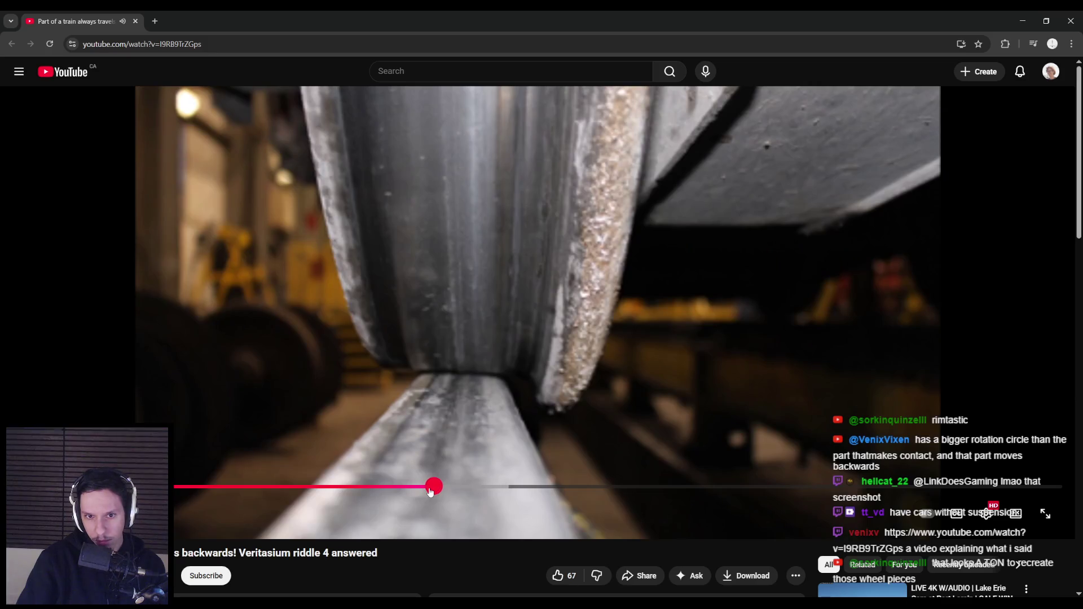
pyautogui.moveTo(430, 491); pyautogui.dragTo(629, 489)
# Skip through the styrofoam-can and garden-table disc scenes to 4:28.
pyautogui.click(495, 489)
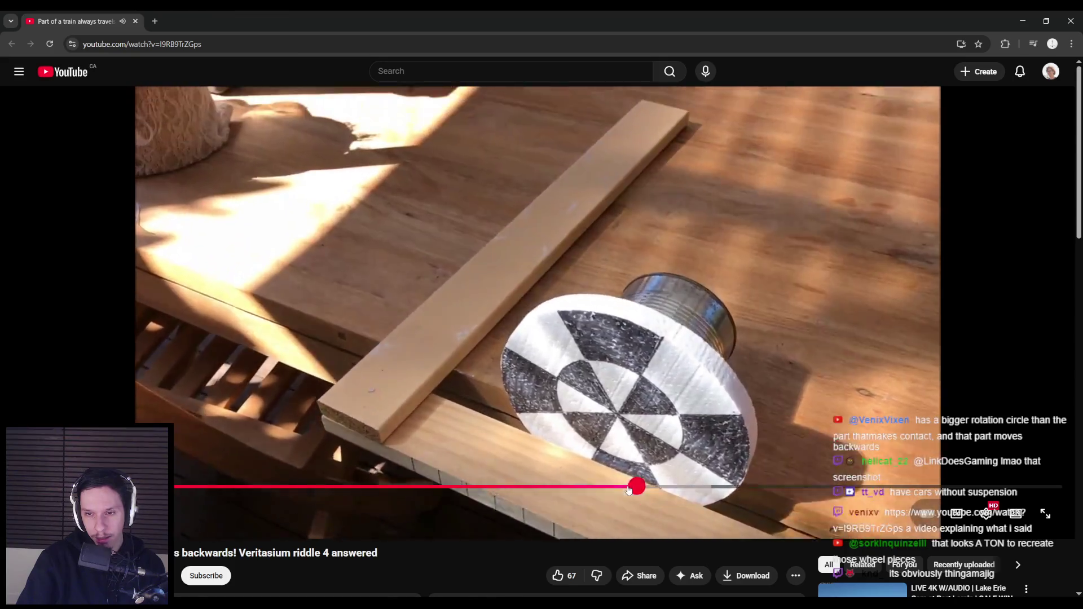
pyautogui.moveTo(629, 490); pyautogui.dragTo(753, 491)
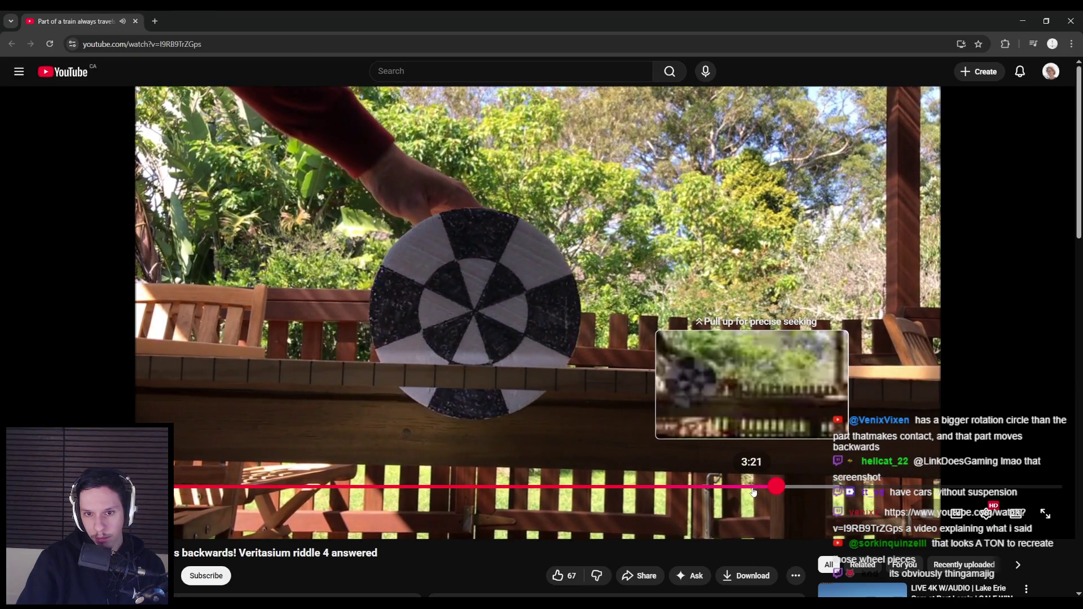
pyautogui.click(823, 492)
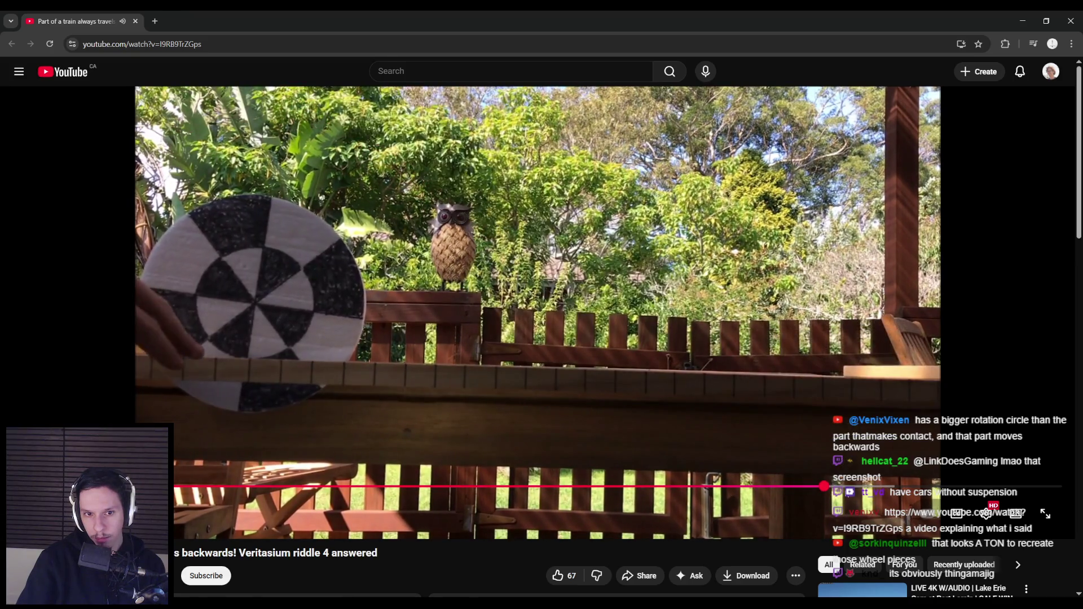
pyautogui.moveTo(859, 487); pyautogui.dragTo(961, 487)
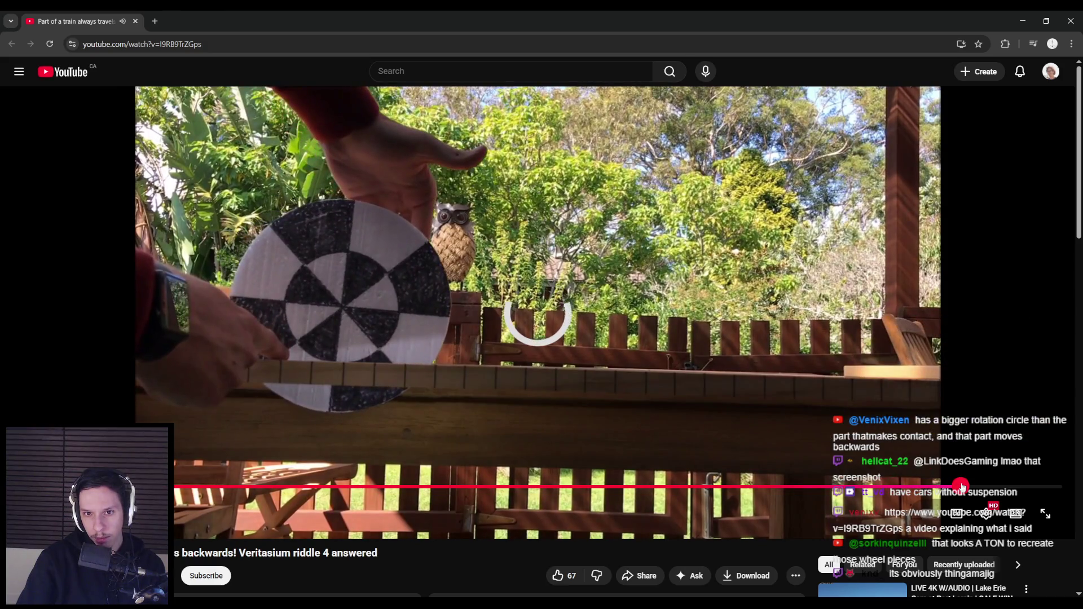
pyautogui.moveTo(962, 487); pyautogui.dragTo(999, 486)
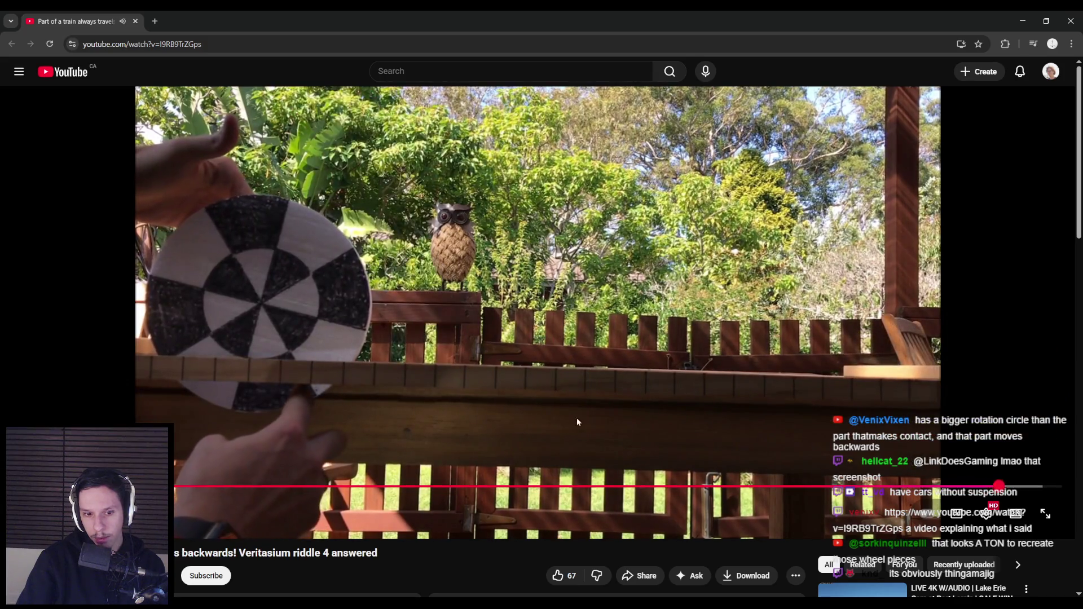
pyautogui.scroll(-5, 577, 422)
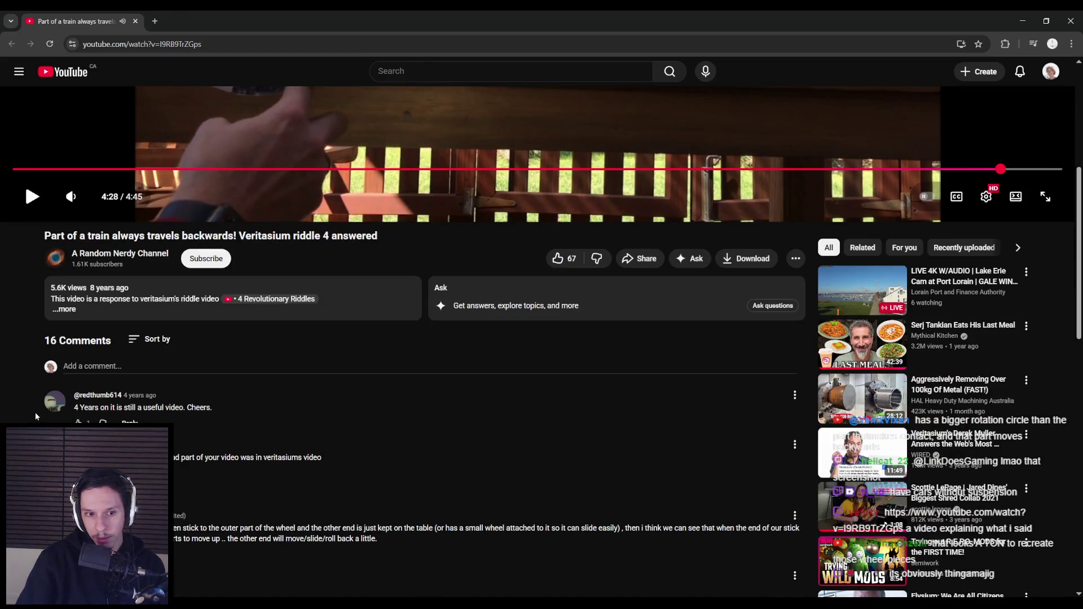
# Rewind the wheel video to about 1:42, skip ahead, then review the bogie references.
pyautogui.scroll(5, 35, 412)
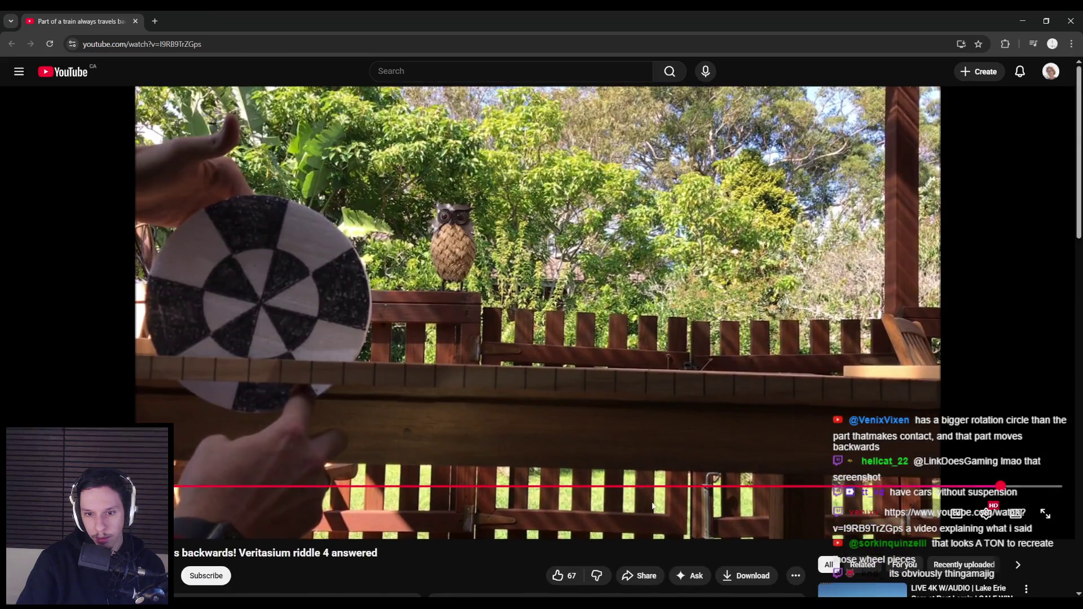
pyautogui.moveTo(706, 488)
pyautogui.mouseDown()
pyautogui.moveTo(1043, 487)
pyautogui.moveTo(572, 488)
pyautogui.mouseUp()
pyautogui.moveTo(478, 488); pyautogui.dragTo(264, 495)
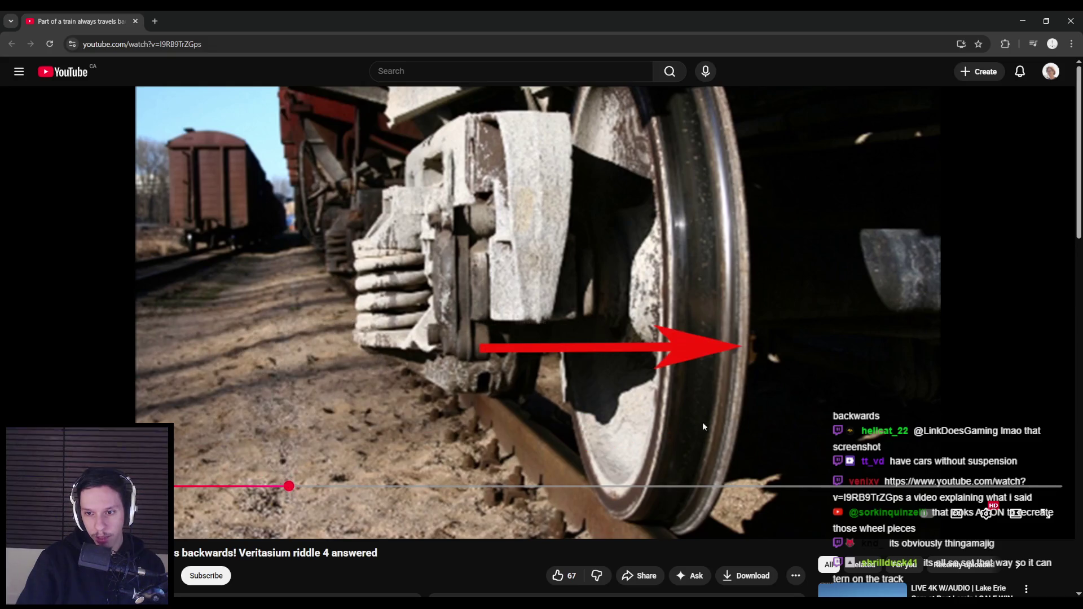
pyautogui.moveTo(287, 486); pyautogui.dragTo(375, 485)
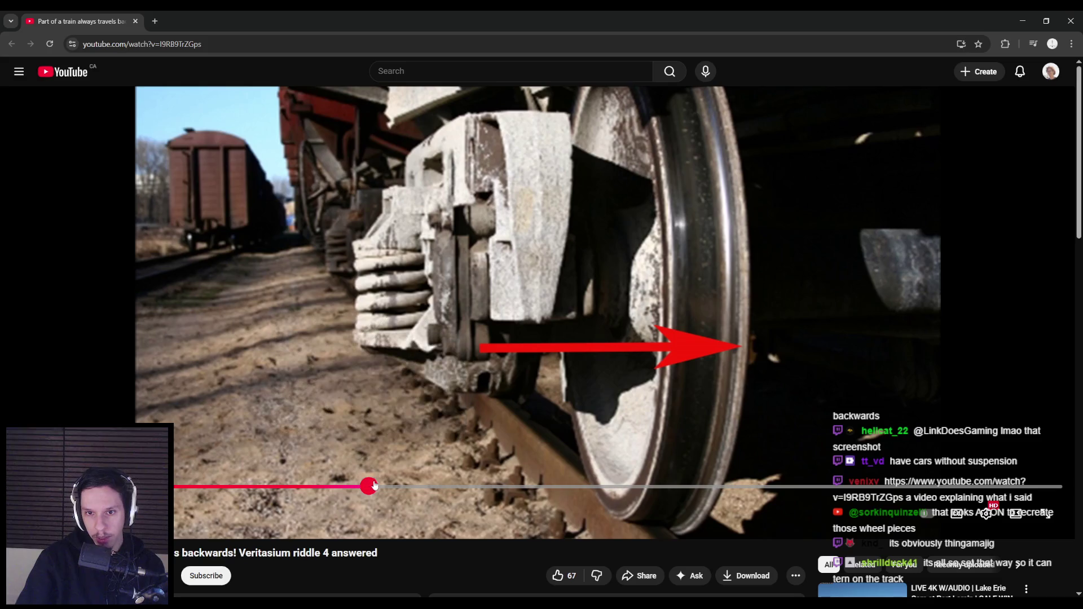
pyautogui.hotkey('alt', 'Tab')
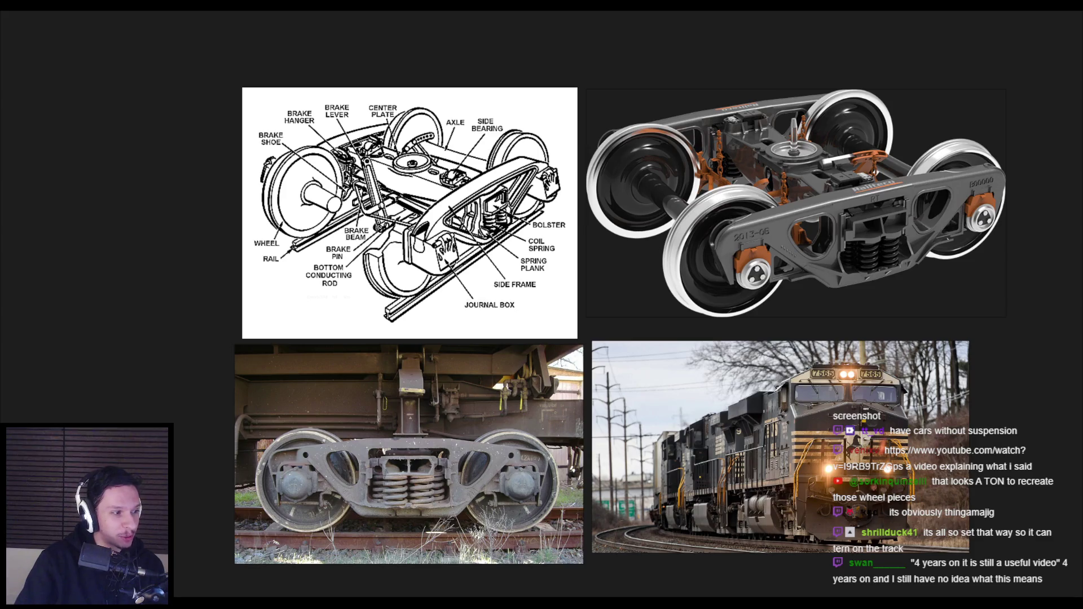
pyautogui.scroll(5, 418, 372)
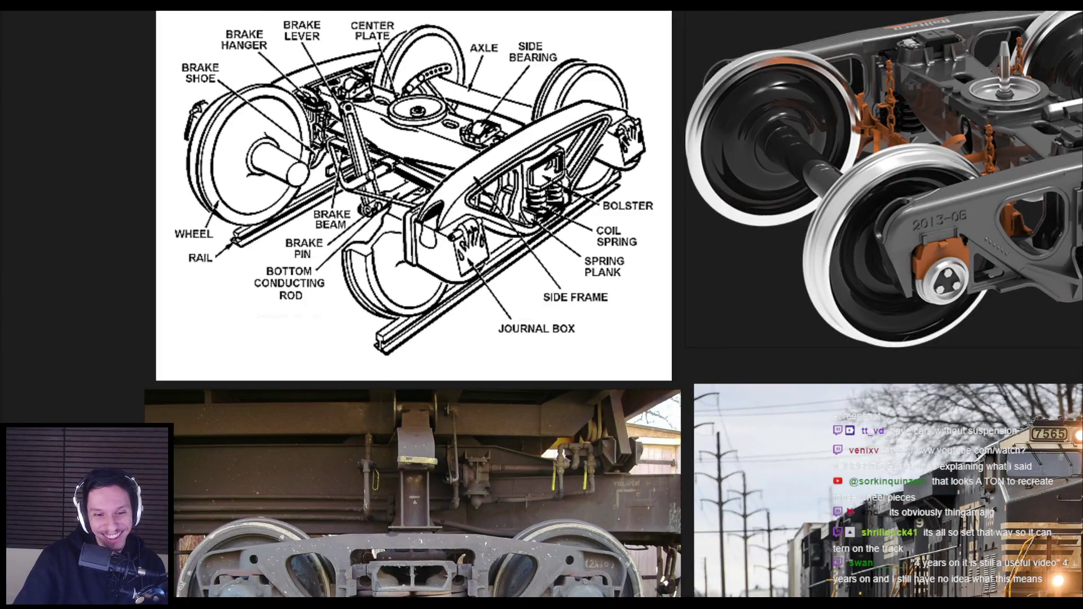
pyautogui.hotkey('alt', 'Tab')
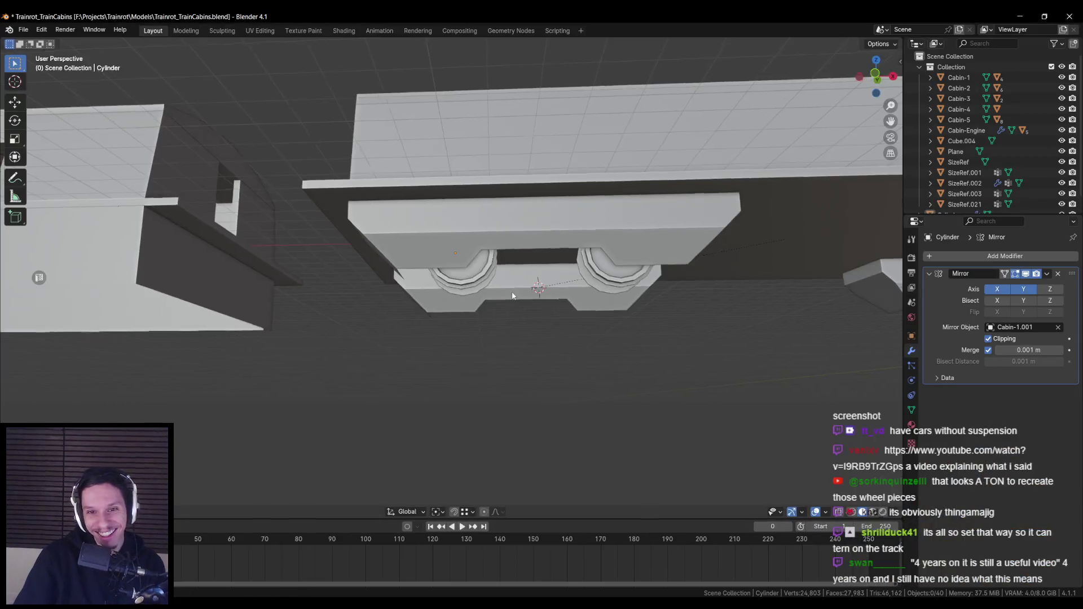
# Select the whole wheel disc, inset its faces and extrude them inward.
pyautogui.scroll(3, 506, 296)
pyautogui.scroll(3, 506, 296)
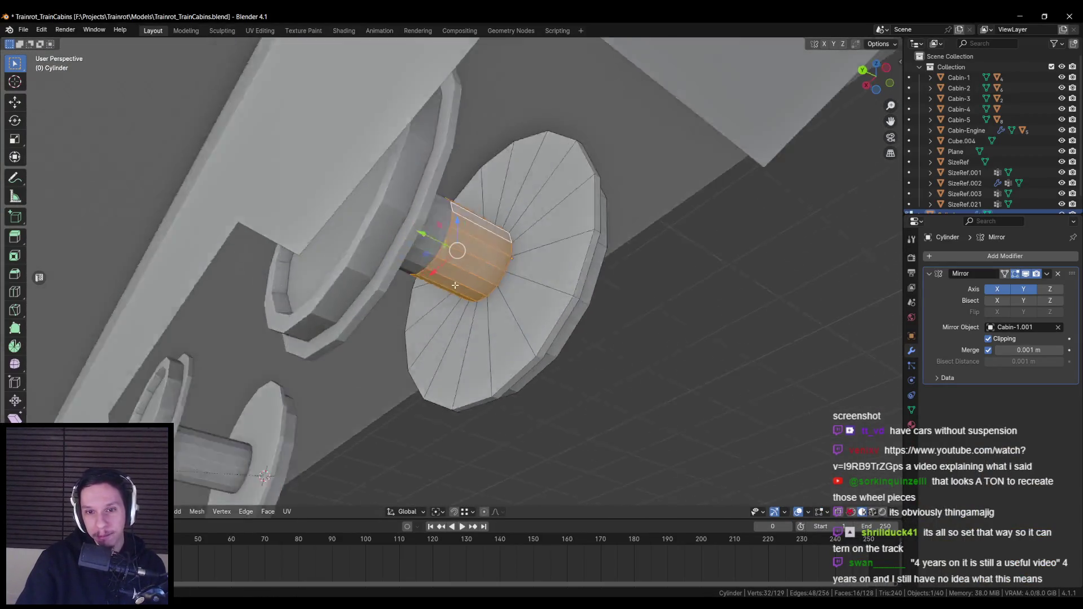
pyautogui.scroll(-2, 534, 289)
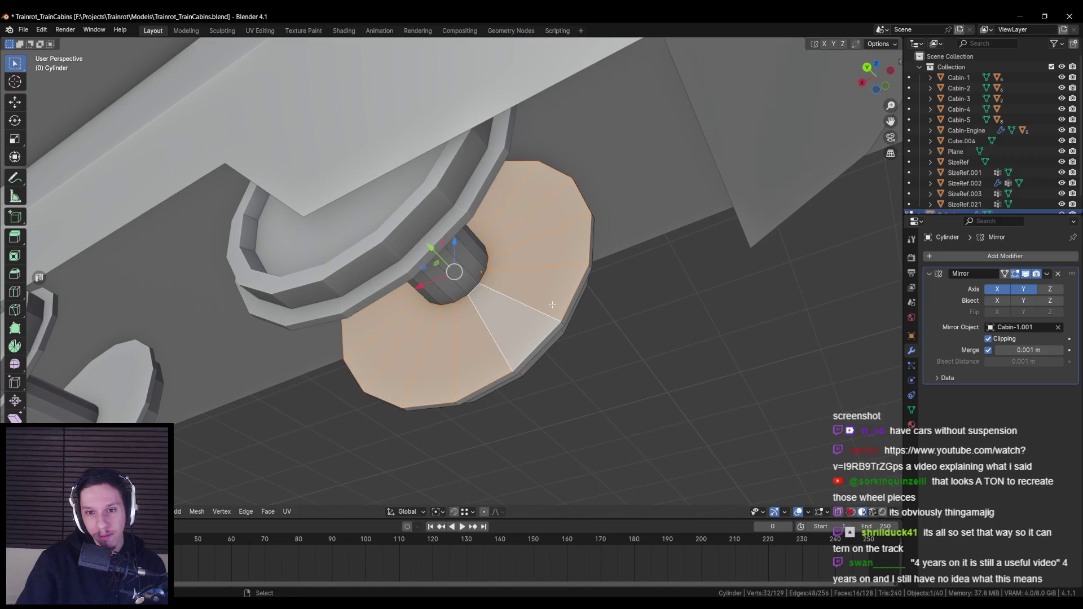
pyautogui.press('l')
pyautogui.press('i')
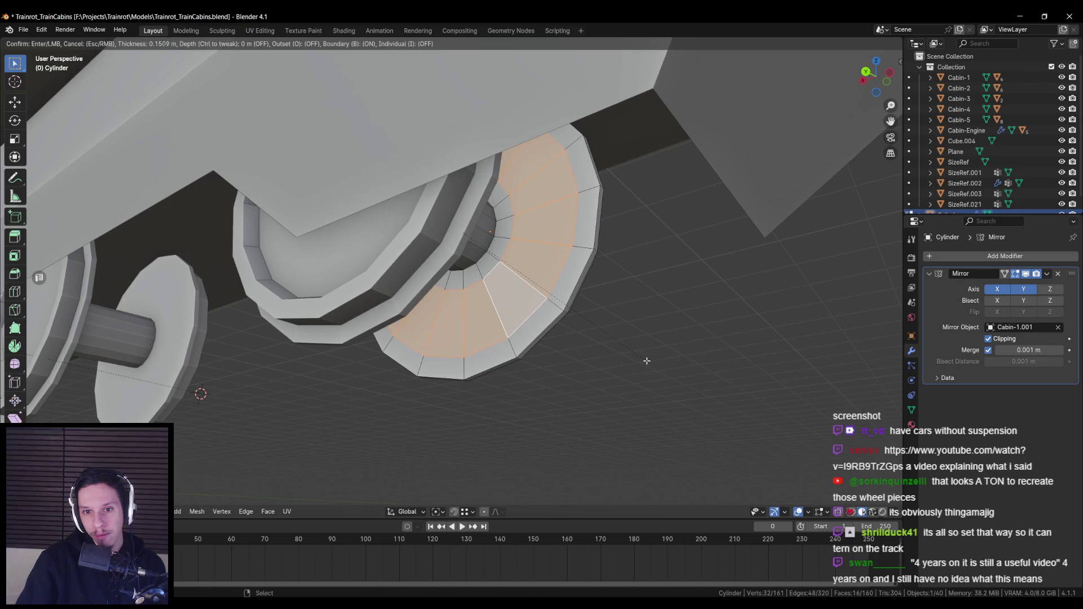
pyautogui.click(645, 360)
pyautogui.hotkey('shift', 'z')
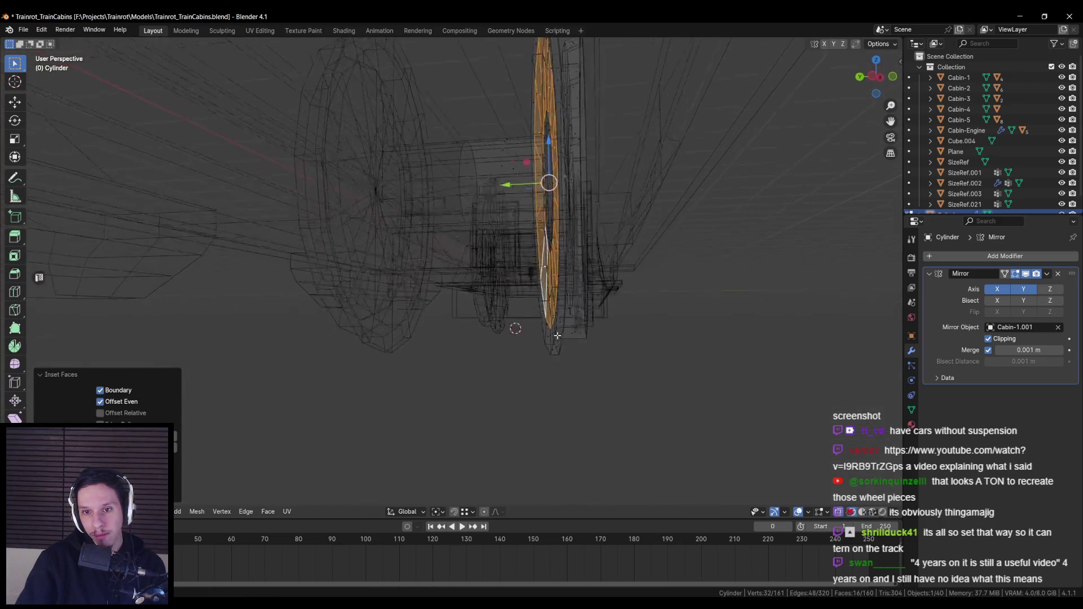
pyautogui.hotkey('shift', 'z')
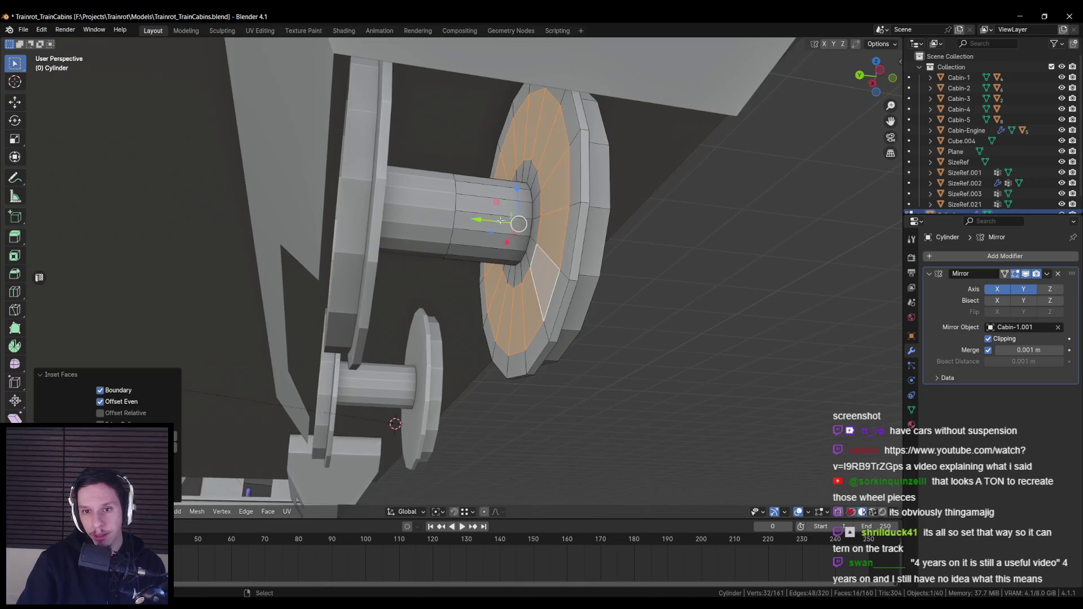
pyautogui.press('e')
pyautogui.click(489, 223)
# Return to Object Mode, view both wheel sets from below and save the file.
pyautogui.press('Tab')
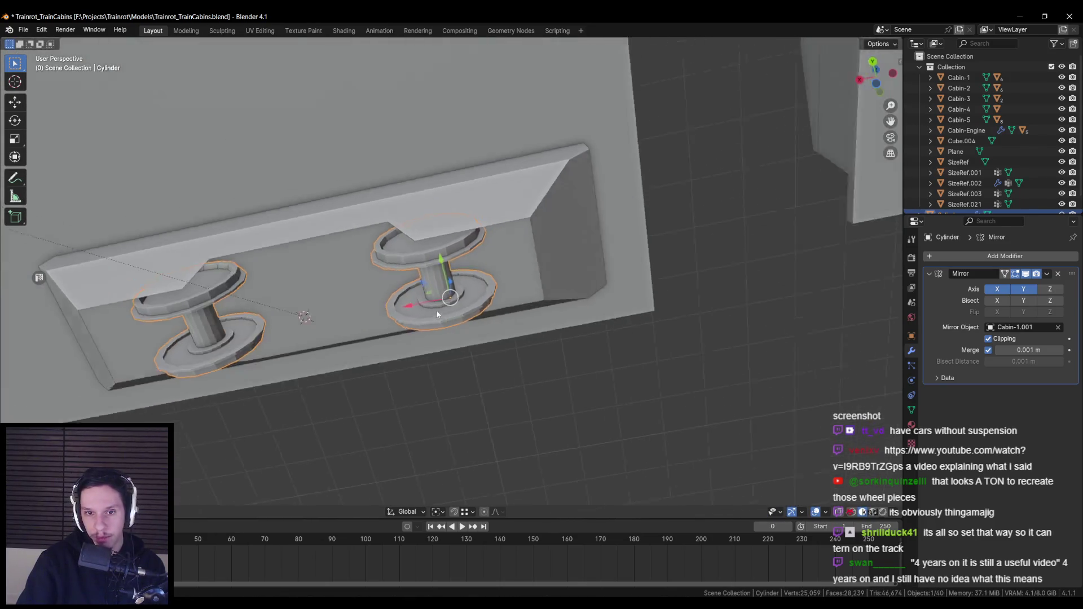
pyautogui.moveTo(437, 314)
pyautogui.mouseDown()
pyautogui.moveTo(360, 375)
pyautogui.moveTo(411, 340)
pyautogui.moveTo(333, 353)
pyautogui.moveTo(413, 309)
pyautogui.moveTo(377, 330)
pyautogui.moveTo(505, 356)
pyautogui.moveTo(353, 275)
pyautogui.moveTo(445, 304)
pyautogui.moveTo(361, 297)
pyautogui.moveTo(399, 332)
pyautogui.moveTo(382, 341)
pyautogui.moveTo(565, 285)
pyautogui.mouseUp()
pyautogui.hotkey('ctrl', 's')
# In Edit Mode, shrink the wheel's inner groove loop slightly with several small scales.
pyautogui.press('Tab')
pyautogui.scroll(5, 385, 340)
pyautogui.keyDown('alt'); pyautogui.click(565, 285); pyautogui.keyUp('alt')
pyautogui.press('s')
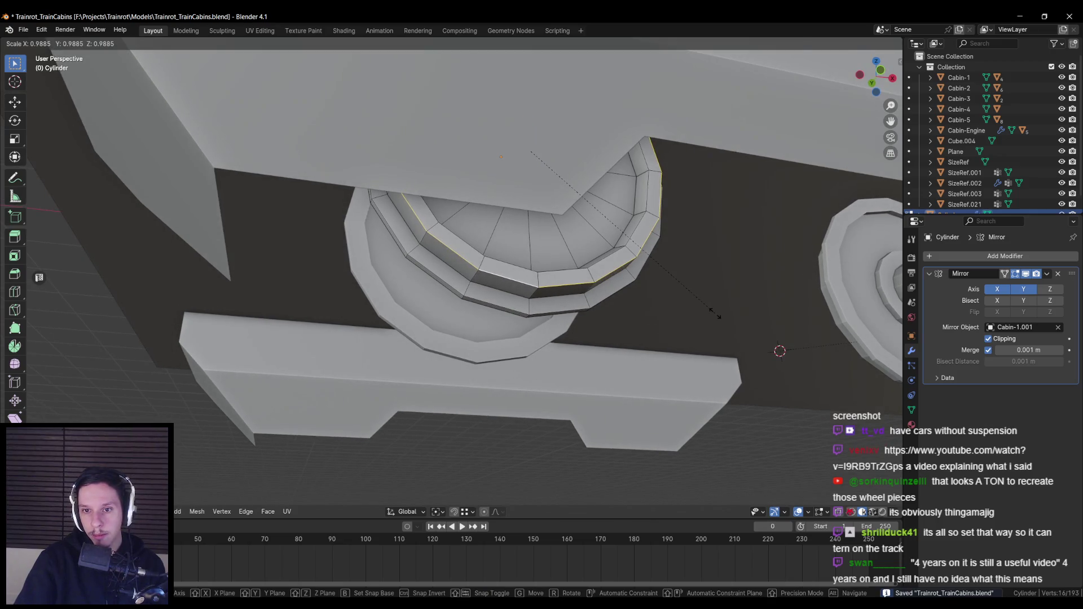
pyautogui.click(715, 312)
pyautogui.moveTo(715, 312)
pyautogui.mouseDown()
pyautogui.moveTo(528, 305)
pyautogui.moveTo(657, 363)
pyautogui.mouseUp()
pyautogui.press('s')
pyautogui.click(515, 307)
pyautogui.press('s')
pyautogui.click(515, 305)
pyautogui.press('s')
pyautogui.click(585, 358)
pyautogui.moveTo(585, 357)
pyautogui.mouseDown()
pyautogui.moveTo(609, 361)
pyautogui.moveTo(508, 307)
pyautogui.moveTo(564, 307)
pyautogui.moveTo(468, 322)
pyautogui.moveTo(591, 261)
pyautogui.mouseUp()
# Update the sharp-edge marking on the wheel's inner, outer rim and hub edge loops.
pyautogui.keyDown('alt'); pyautogui.click(505, 305); pyautogui.keyUp('alt')
pyautogui.keyDown('alt'); pyautogui.keyDown('shift'); pyautogui.click(464, 320); pyautogui.keyUp('shift'); pyautogui.keyUp('alt')
pyautogui.keyDown('alt'); pyautogui.keyDown('shift'); pyautogui.click(449, 327); pyautogui.keyUp('shift'); pyautogui.keyUp('alt')
pyautogui.keyDown('alt'); pyautogui.keyDown('shift'); pyautogui.click(591, 261); pyautogui.keyUp('shift'); pyautogui.keyUp('alt')
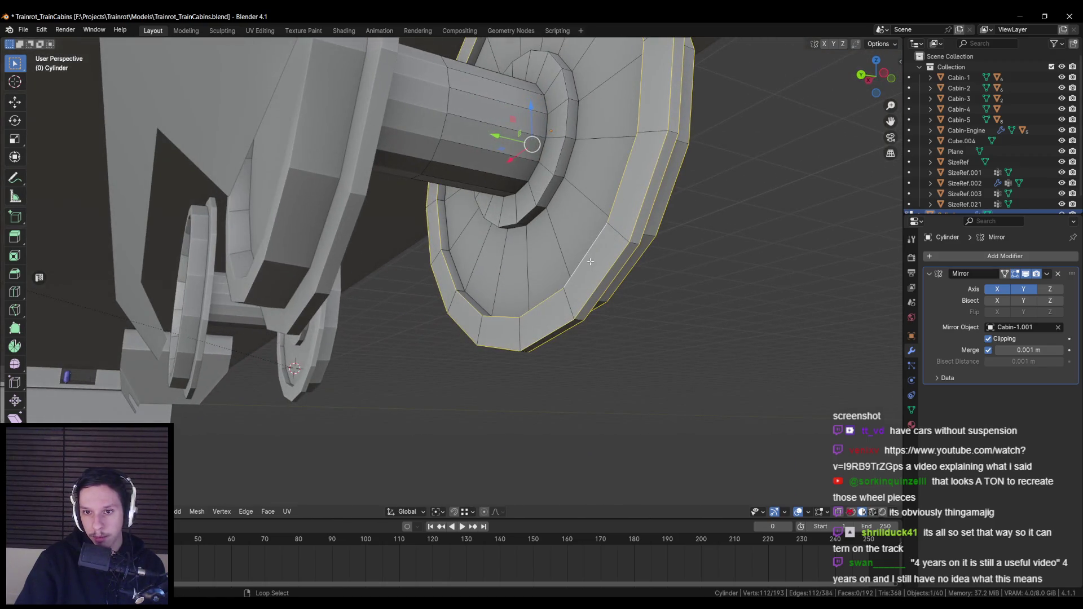
pyautogui.keyDown('alt'); pyautogui.keyDown('shift'); pyautogui.click(562, 196); pyautogui.keyUp('shift'); pyautogui.keyUp('alt')
pyautogui.keyDown('alt'); pyautogui.keyDown('shift'); pyautogui.click(571, 186); pyautogui.keyUp('shift'); pyautogui.keyUp('alt')
pyautogui.moveTo(571, 186); pyautogui.dragTo(567, 328)
pyautogui.scroll(4, 567, 327)
pyautogui.scroll(-5, 567, 327)
pyautogui.hotkey('ctrl', 'e')
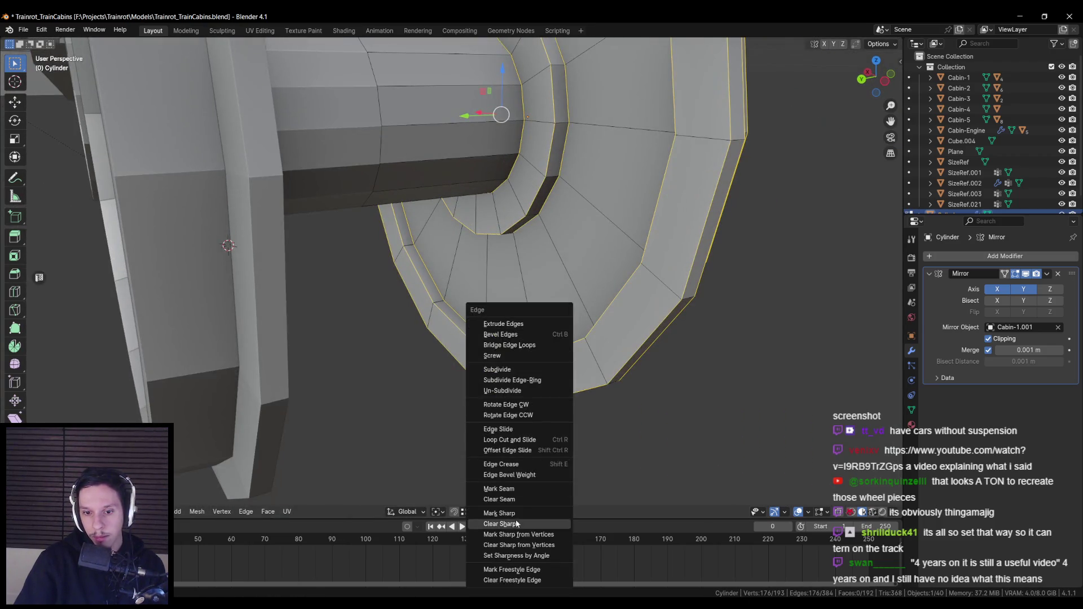
pyautogui.click(490, 524)
pyautogui.hotkey('alt', 'a')
# Return to Object Mode, deselect the wheel and save Trainrot_TrainCabins.blend.
pyautogui.press('Tab')
pyautogui.rightClick(528, 388)
pyautogui.scroll(-5, 487, 332)
pyautogui.moveTo(487, 332)
pyautogui.mouseDown()
pyautogui.moveTo(456, 301)
pyautogui.moveTo(389, 320)
pyautogui.mouseUp()
pyautogui.hotkey('alt', 'a')
pyautogui.scroll(-5, 443, 355)
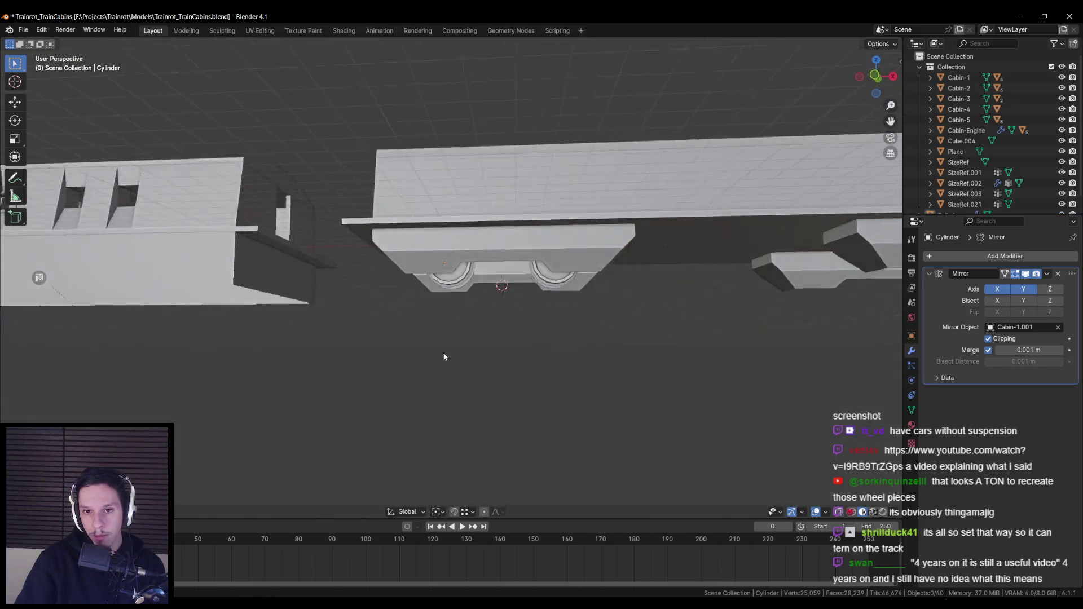
pyautogui.scroll(2, 444, 362)
pyautogui.hotkey('ctrl', 's')
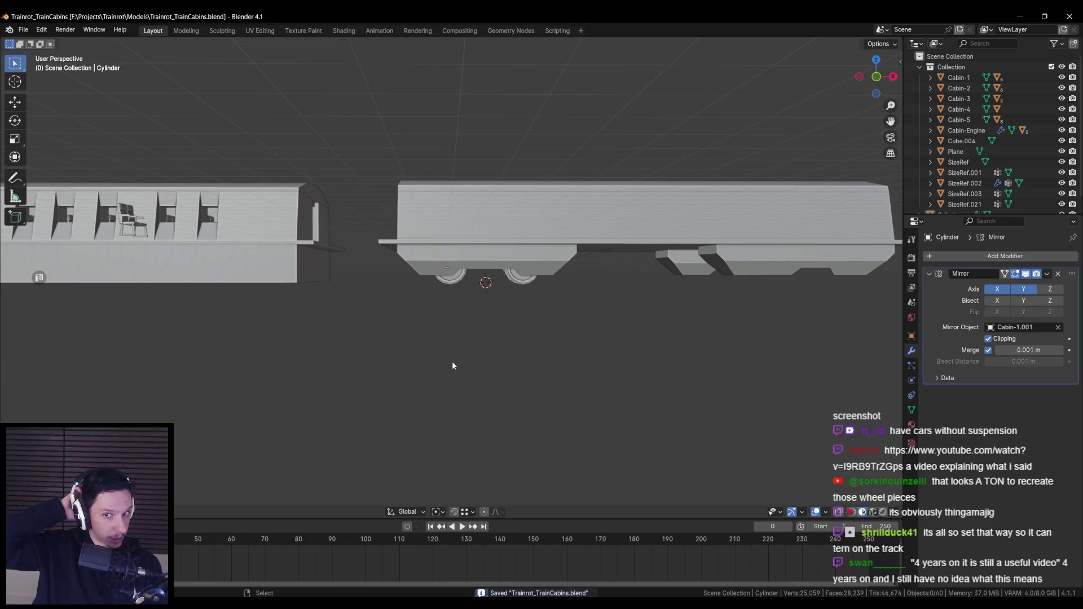
pyautogui.scroll(4, 425, 271)
pyautogui.moveTo(532, 265)
pyautogui.mouseDown()
pyautogui.moveTo(484, 336)
pyautogui.moveTo(476, 310)
pyautogui.mouseUp()
# Give the wheel cylinder a second Mirror modifier using Cabin-1 as mirror object on axis Y.
pyautogui.scroll(-4, 471, 336)
pyautogui.scroll(4, 477, 343)
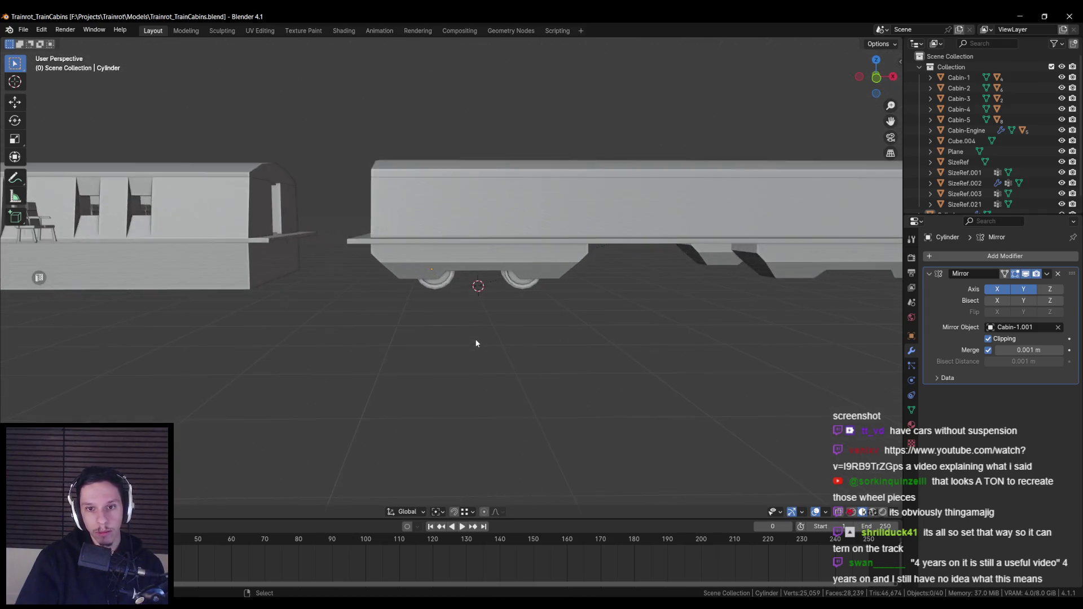
pyautogui.hotkey('alt', 'z')
pyautogui.hotkey('alt', 'z')
pyautogui.moveTo(457, 331); pyautogui.dragTo(412, 309)
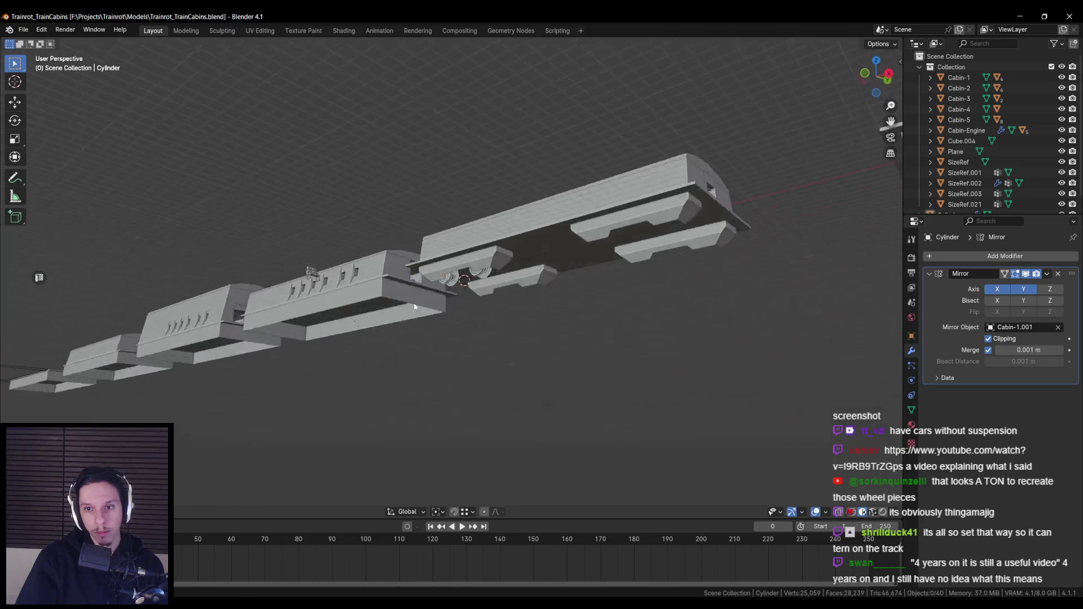
pyautogui.scroll(5, 413, 308)
pyautogui.click(537, 278)
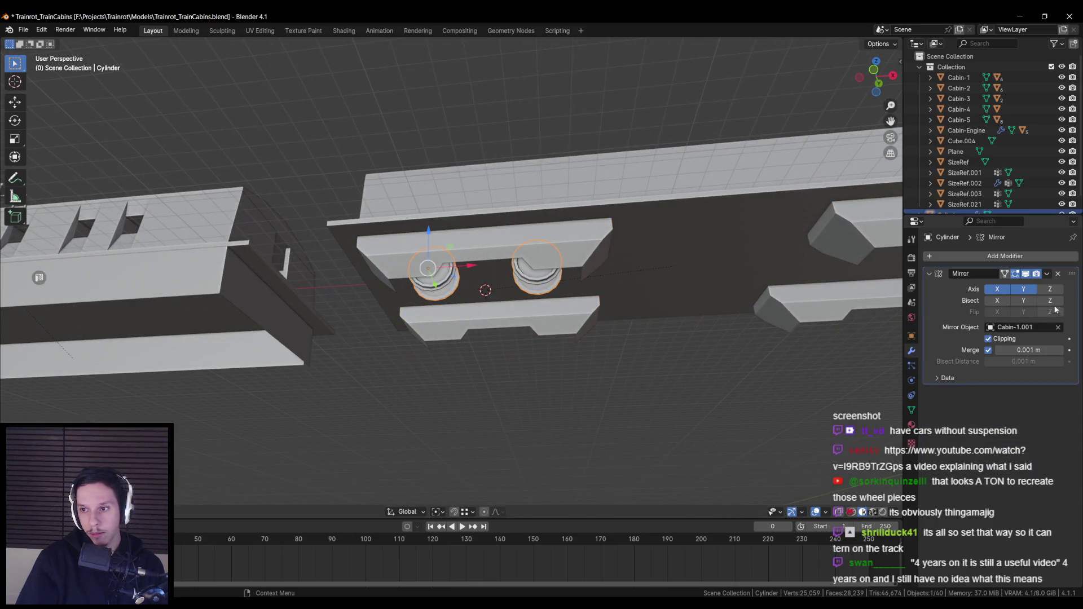
pyautogui.click(1005, 256)
pyautogui.moveTo(985, 291)
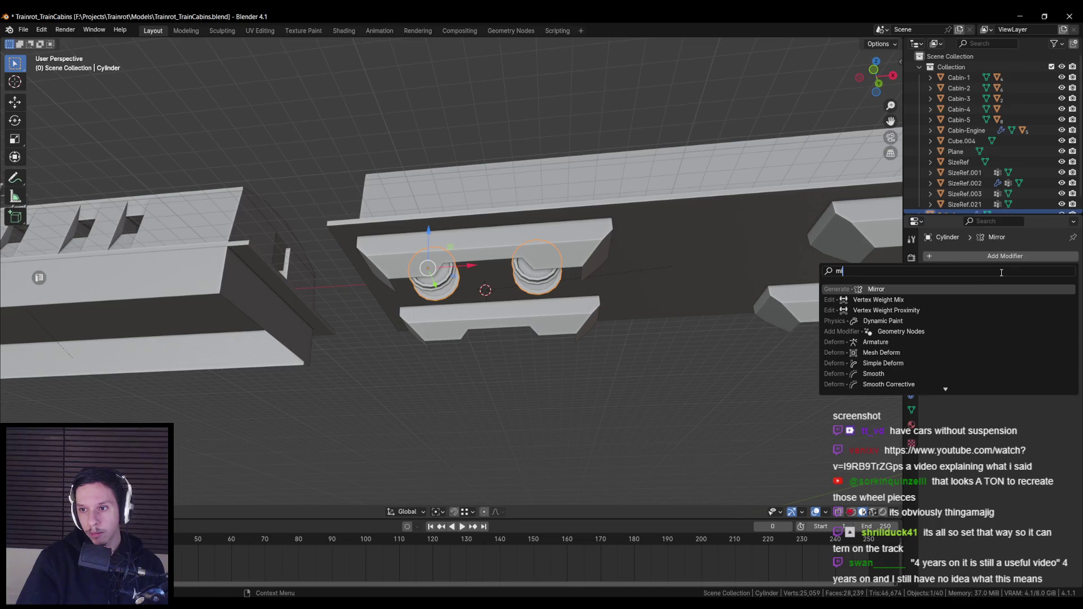
pyautogui.click(874, 322)
pyautogui.click(1059, 447)
pyautogui.click(709, 255)
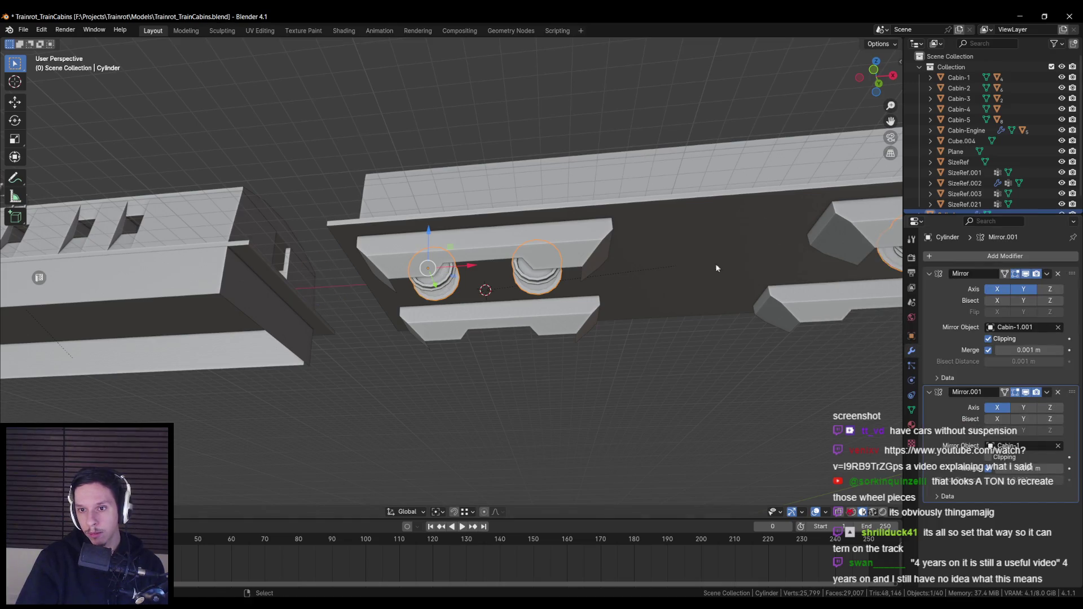
pyautogui.click(1024, 407)
# Orbit around the train cars to check both wheel sets, then save the file.
pyautogui.scroll(-5, 675, 345)
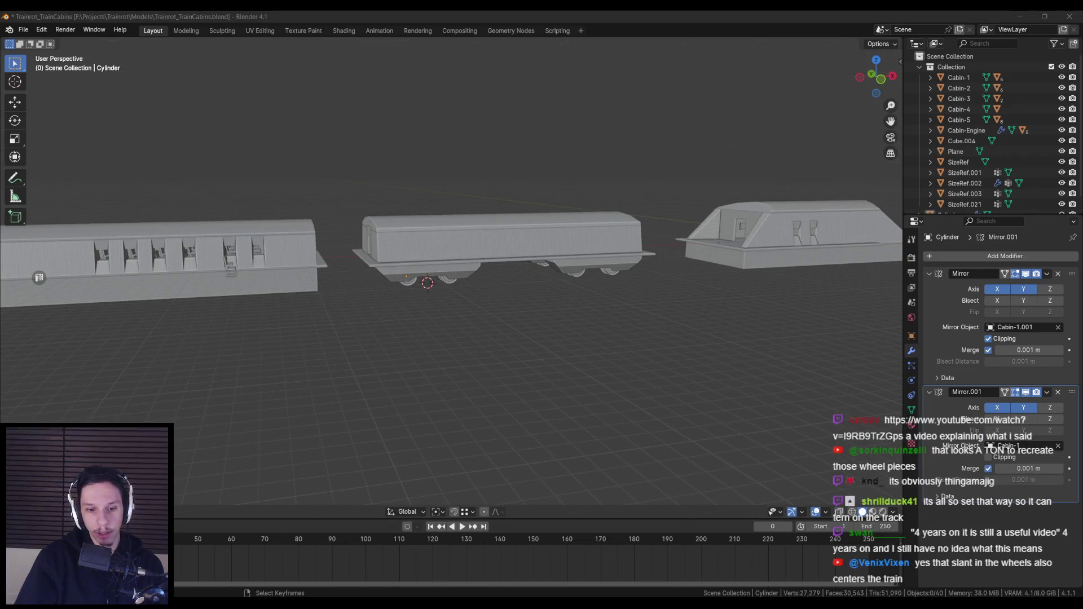
pyautogui.scroll(-2, 456, 354)
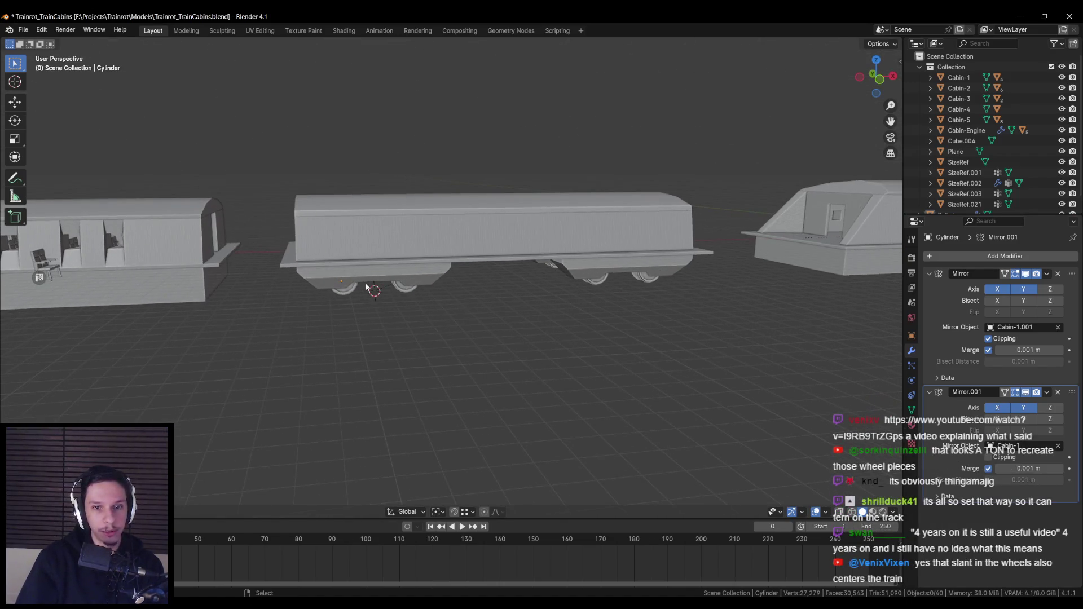
pyautogui.moveTo(436, 278)
pyautogui.mouseDown()
pyautogui.moveTo(465, 310)
pyautogui.moveTo(409, 333)
pyautogui.moveTo(337, 314)
pyautogui.moveTo(435, 303)
pyautogui.mouseUp()
pyautogui.scroll(4, 435, 304)
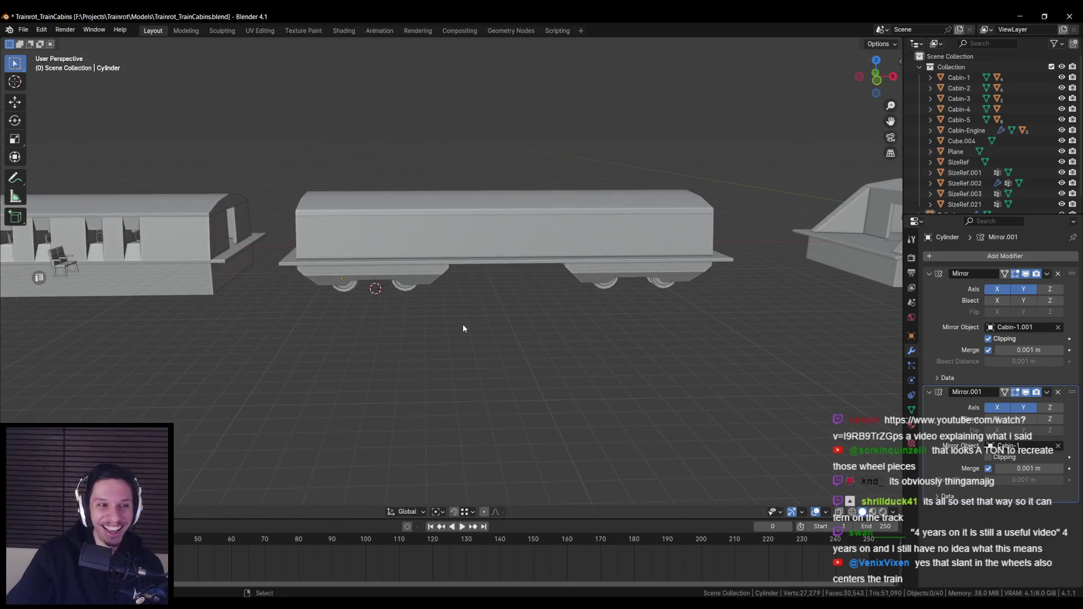
pyautogui.hotkey('ctrl', 's')
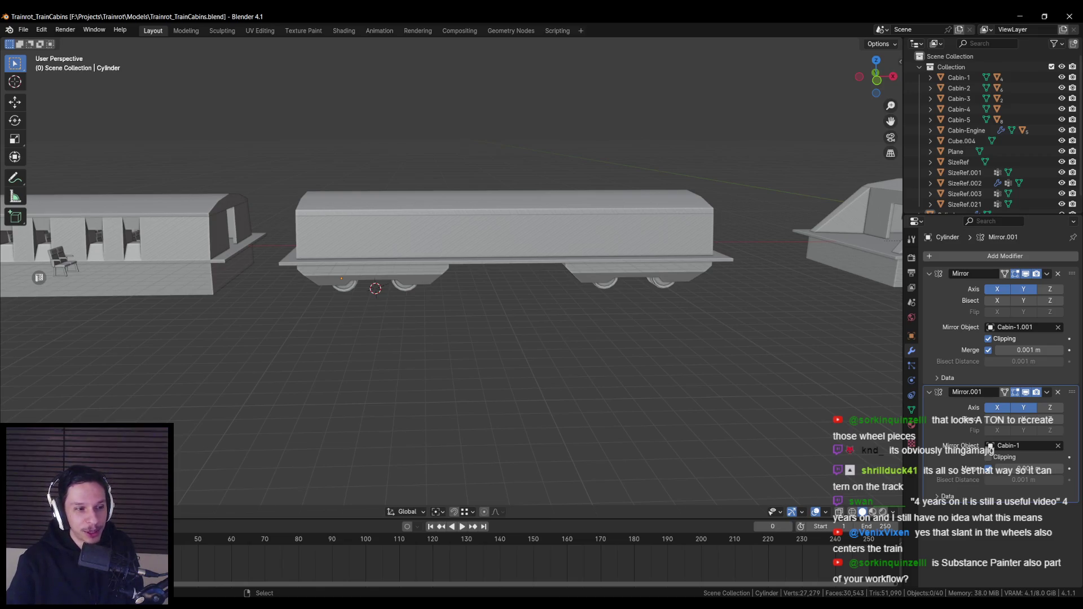
# Orbit to inspect the wagon's underside, then back above the cabins.
pyautogui.scroll(3, 438, 320)
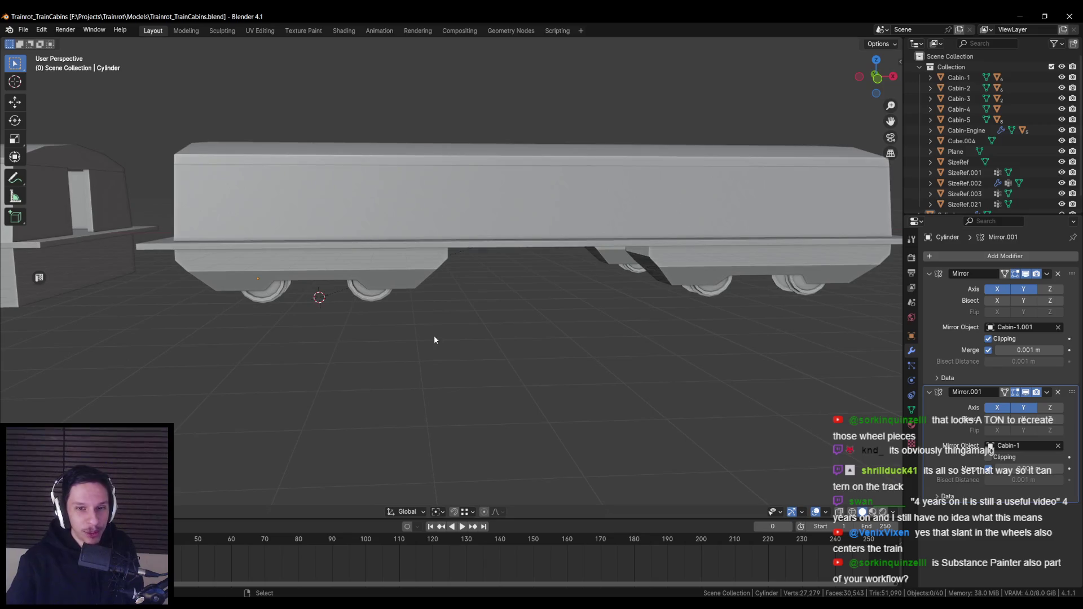
pyautogui.moveTo(397, 324); pyautogui.dragTo(378, 305)
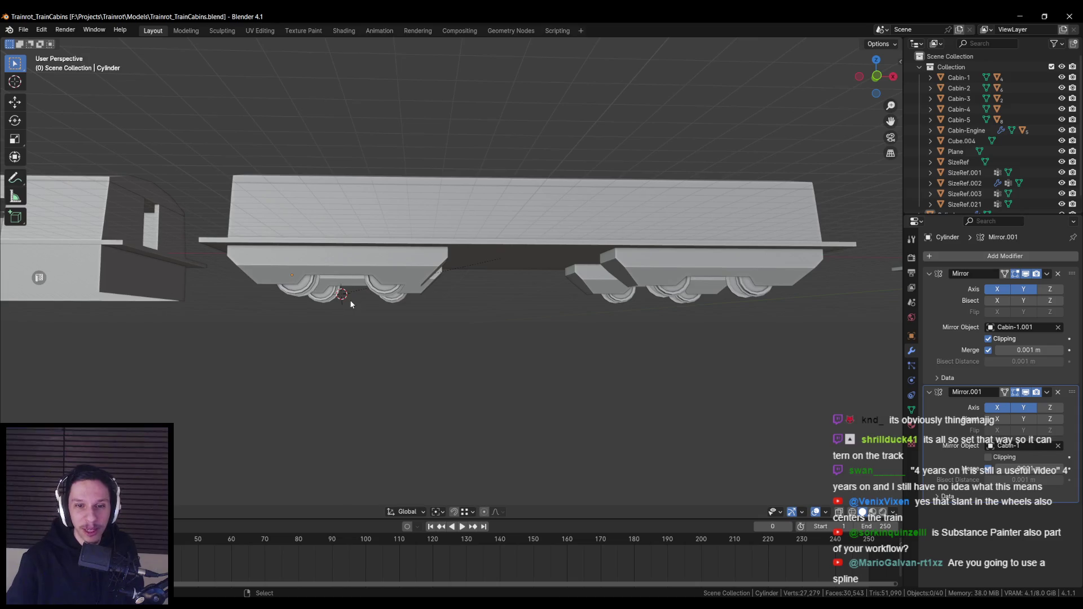
pyautogui.scroll(1, 316, 311)
pyautogui.scroll(1, 307, 325)
pyautogui.scroll(-5, 307, 334)
pyautogui.moveTo(312, 346)
pyautogui.mouseDown()
pyautogui.moveTo(340, 338)
pyautogui.moveTo(351, 350)
pyautogui.mouseUp()
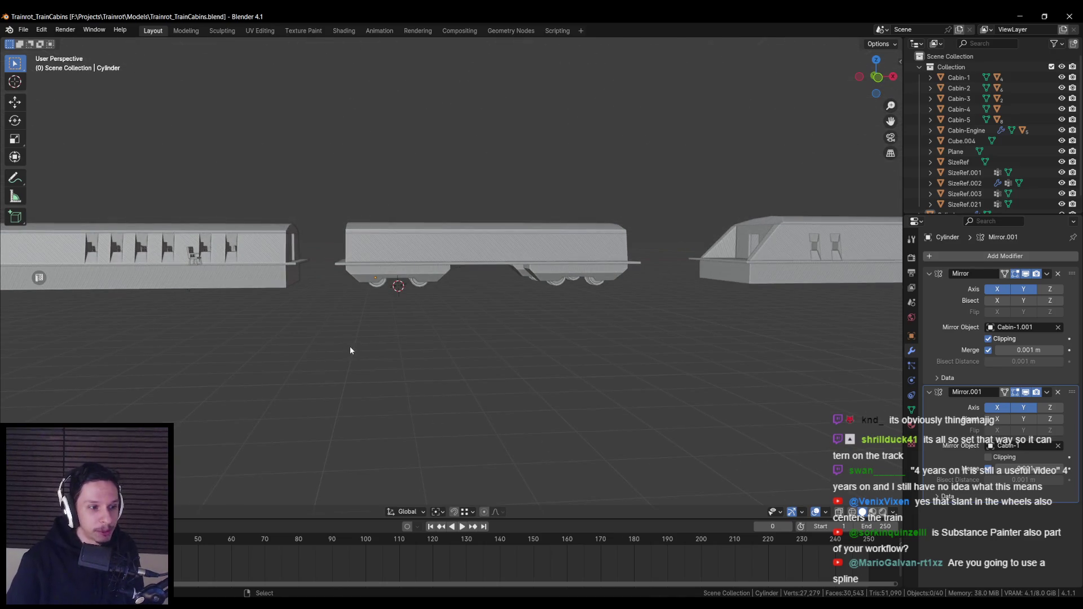
pyautogui.scroll(2, 340, 352)
pyautogui.scroll(-2, 339, 353)
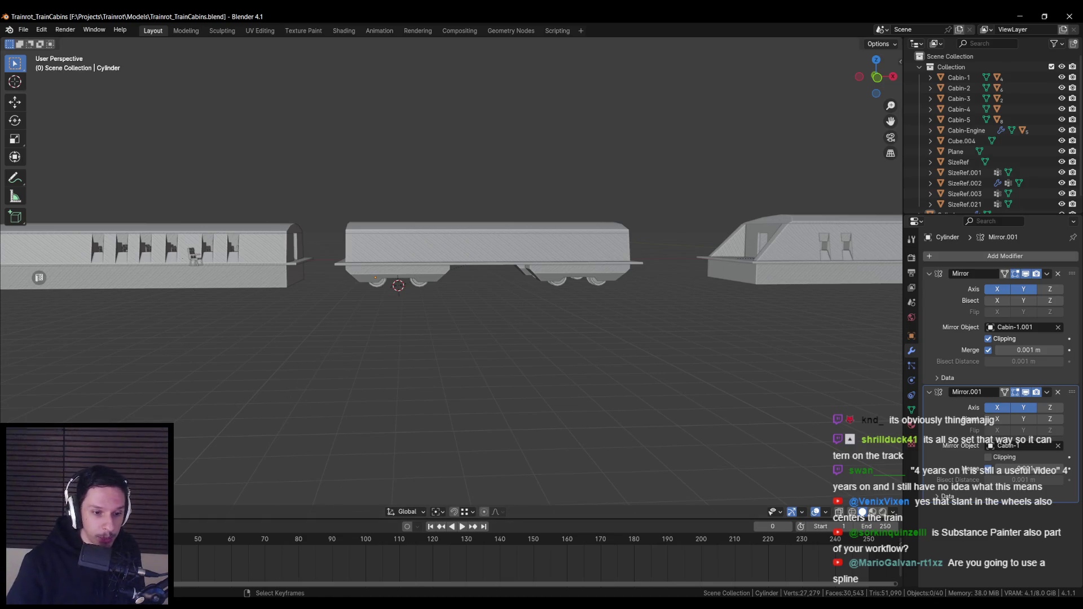
# Open and close File Explorer, then switch over to the YouTube video.
pyautogui.press('super+e')
pyautogui.click(755, 53)
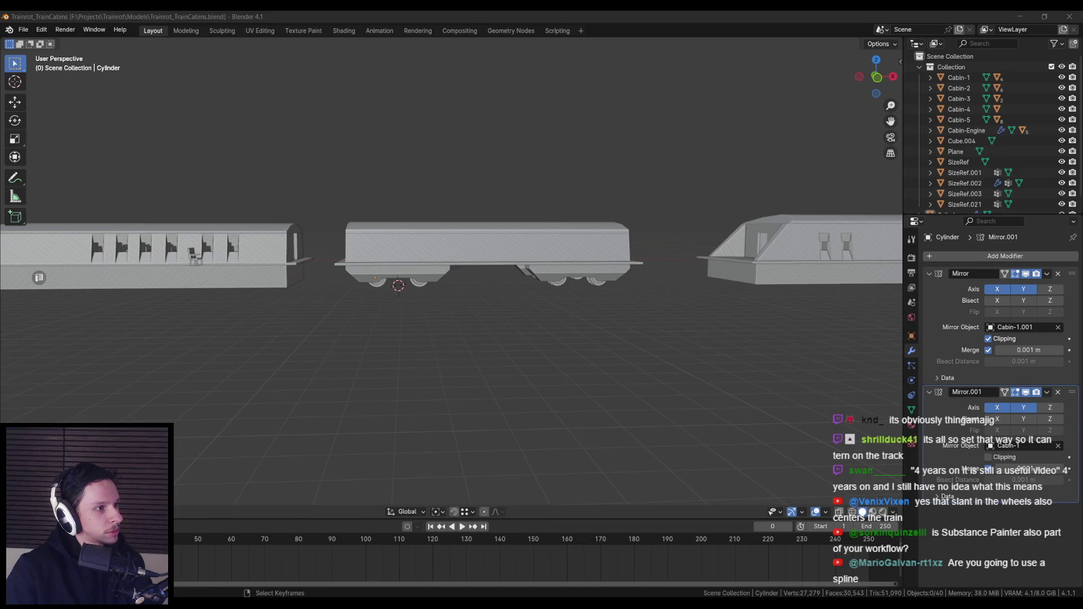
pyautogui.hotkey('alt', 'Tab')
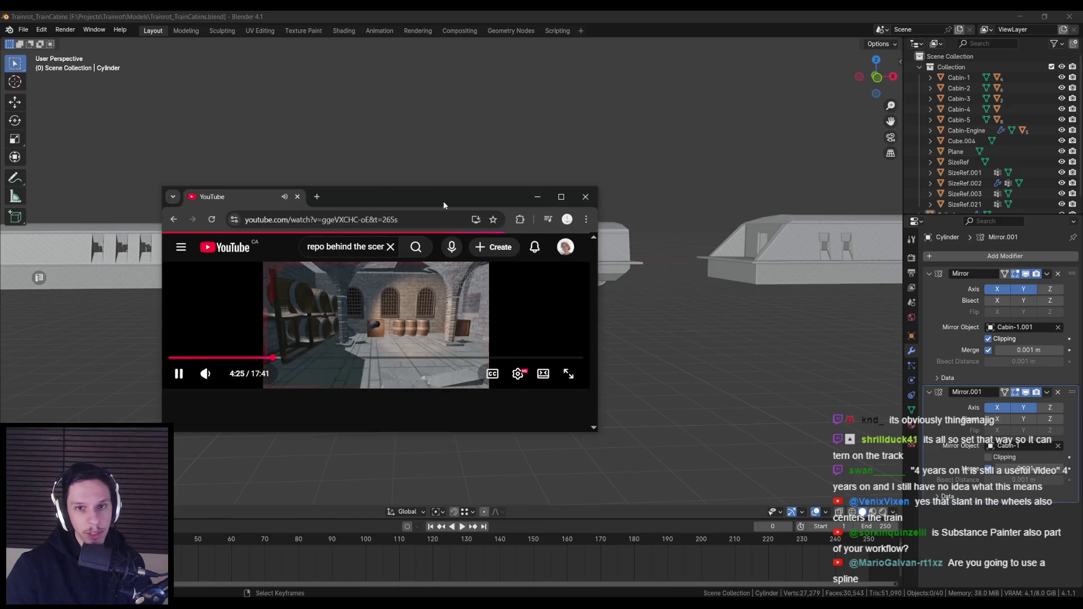
# Scrub the R.E.P.O. video through its menu, truck-on-road and overhead map scenes, then return to Blender.
pyautogui.moveTo(277, 486); pyautogui.dragTo(277, 487)
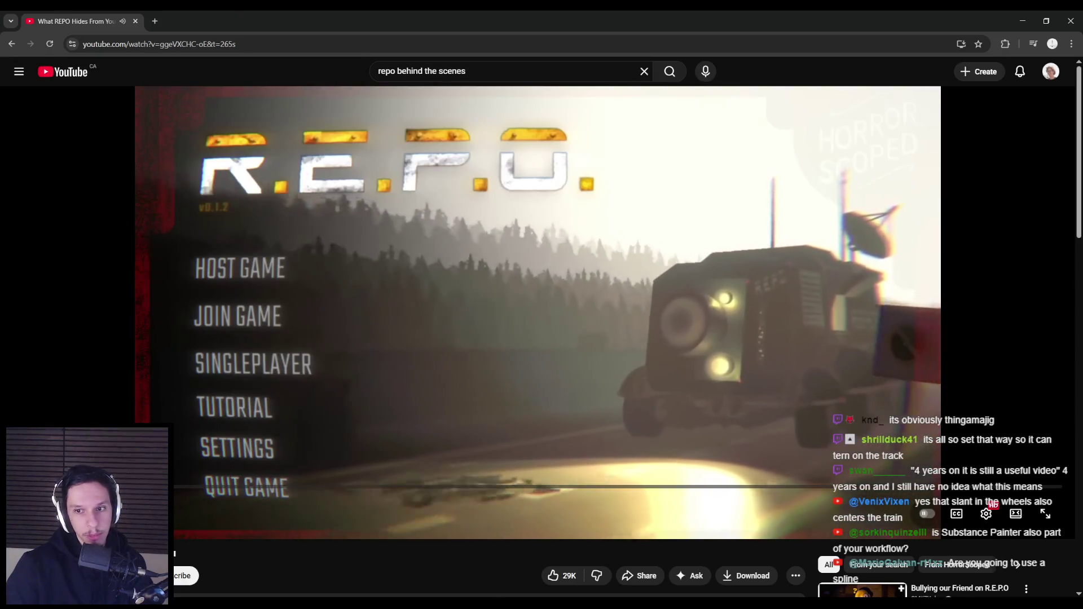
pyautogui.click(519, 309)
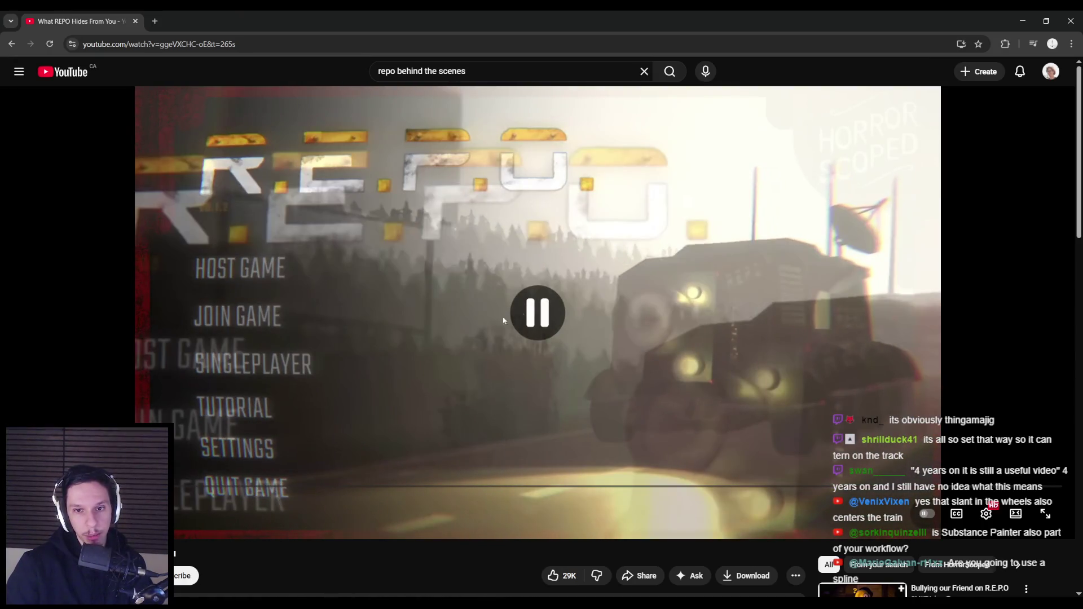
pyautogui.click(433, 354)
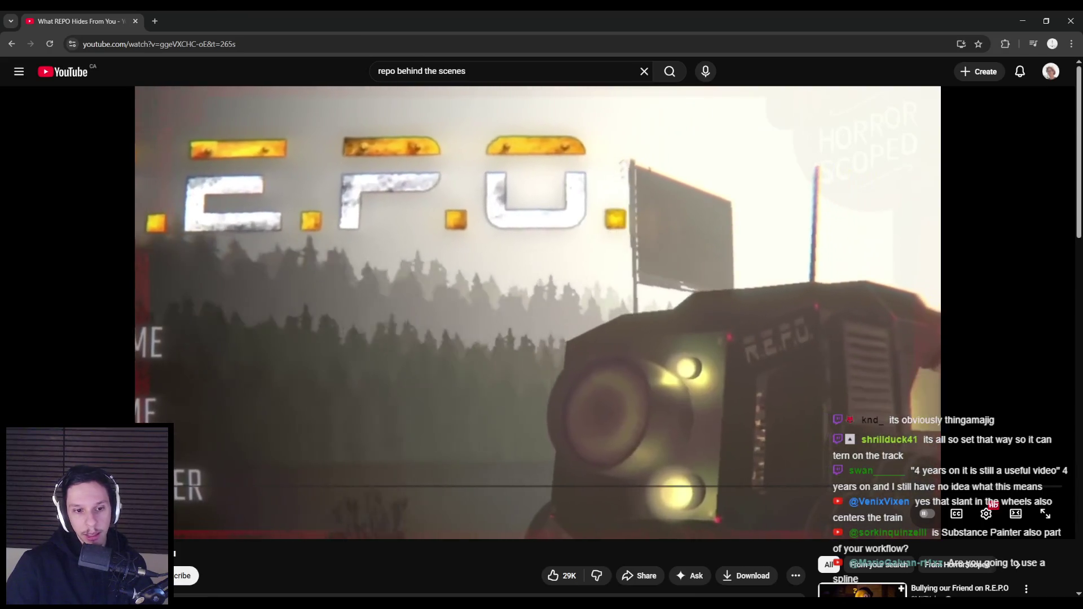
pyautogui.moveTo(124, 486); pyautogui.dragTo(133, 486)
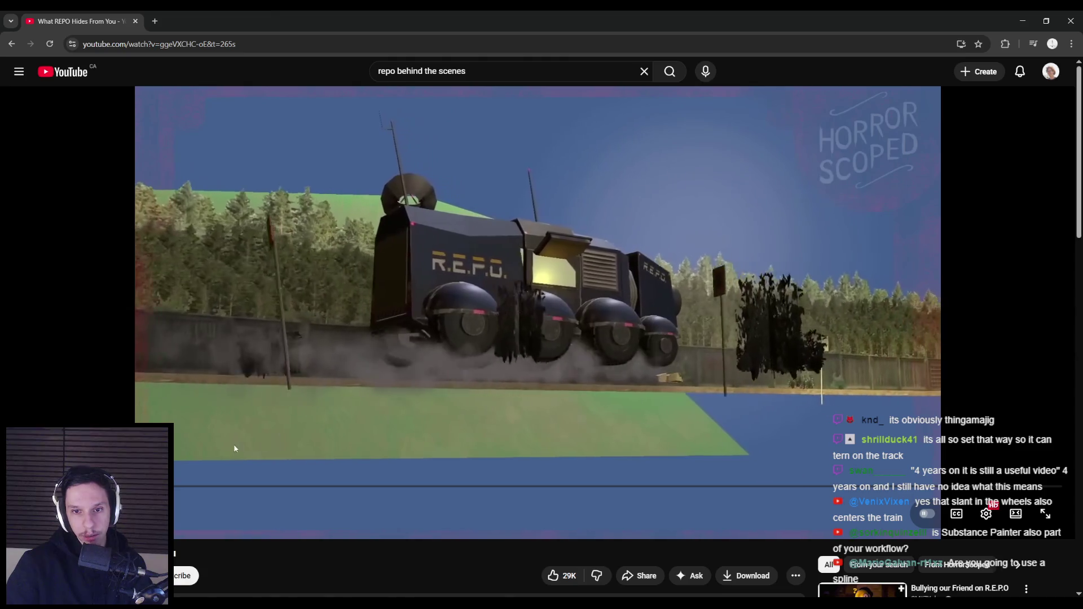
pyautogui.moveTo(133, 486); pyautogui.dragTo(135, 487)
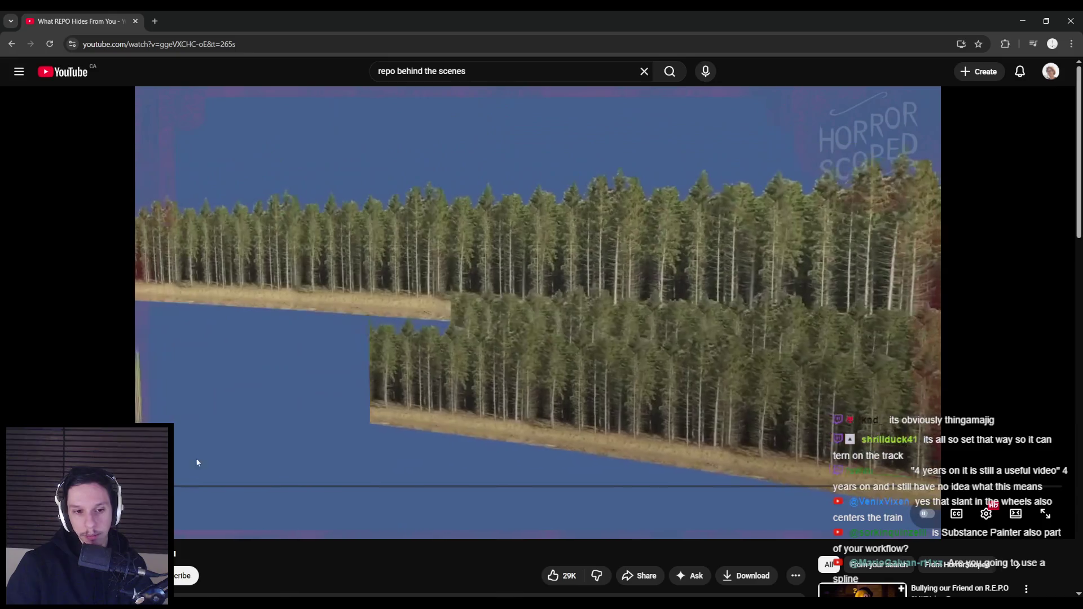
pyautogui.moveTo(141, 486)
pyautogui.mouseDown()
pyautogui.moveTo(160, 486)
pyautogui.moveTo(151, 486)
pyautogui.mouseUp()
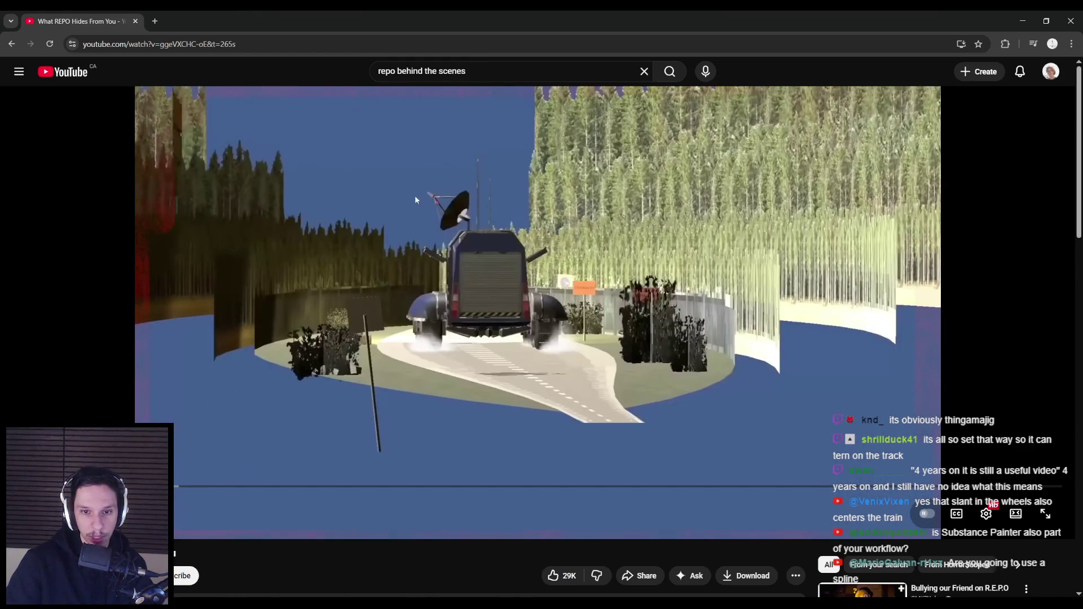
pyautogui.moveTo(161, 486)
pyautogui.mouseDown()
pyautogui.moveTo(187, 487)
pyautogui.moveTo(177, 486)
pyautogui.mouseUp()
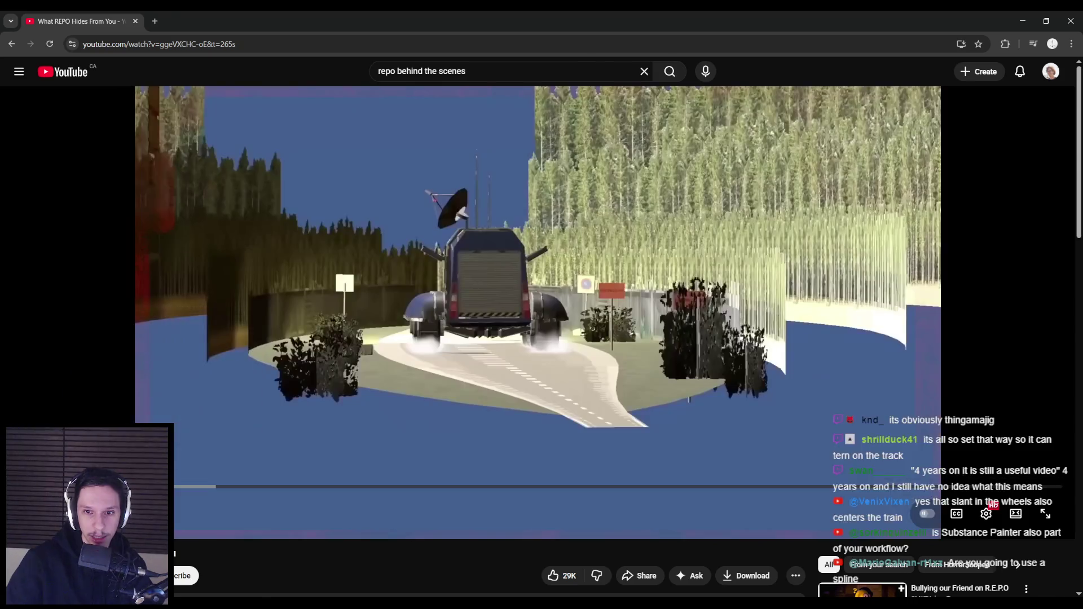
pyautogui.click(238, 402)
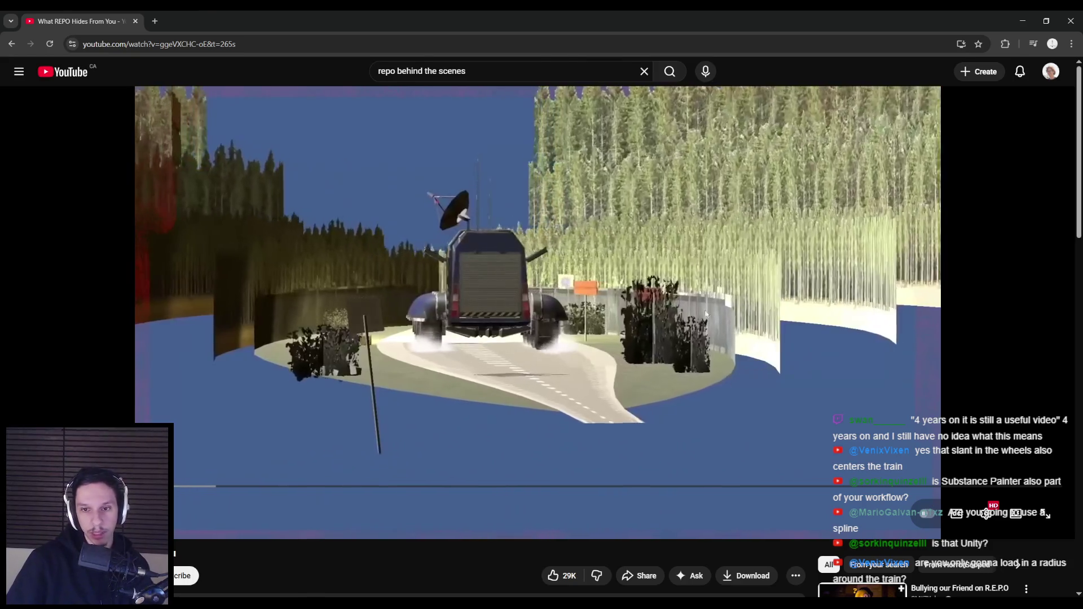
pyautogui.moveTo(182, 487); pyautogui.dragTo(182, 490)
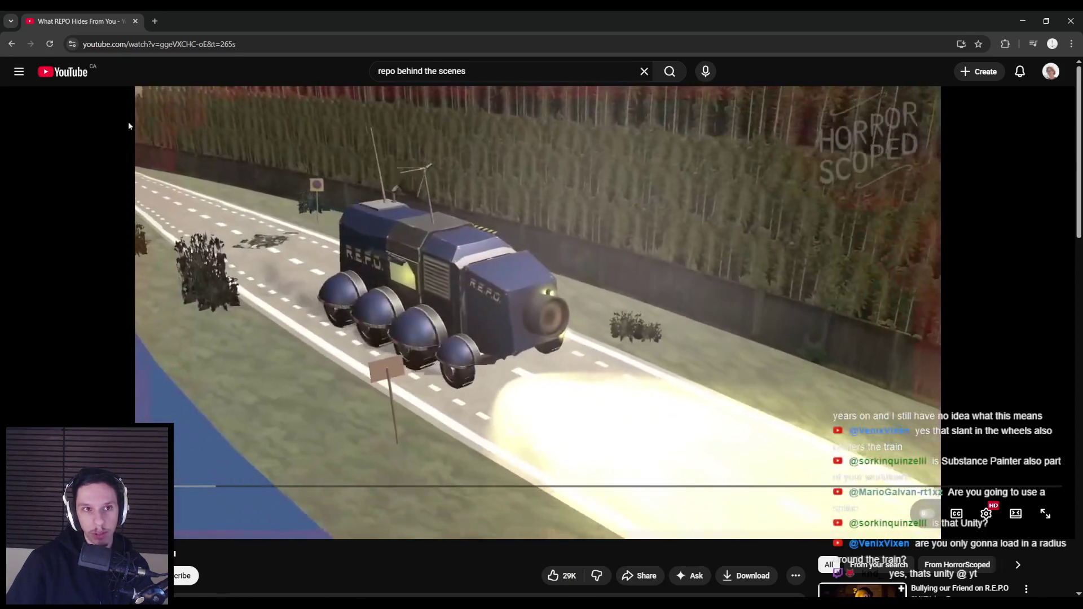
pyautogui.hotkey('alt', 'Tab')
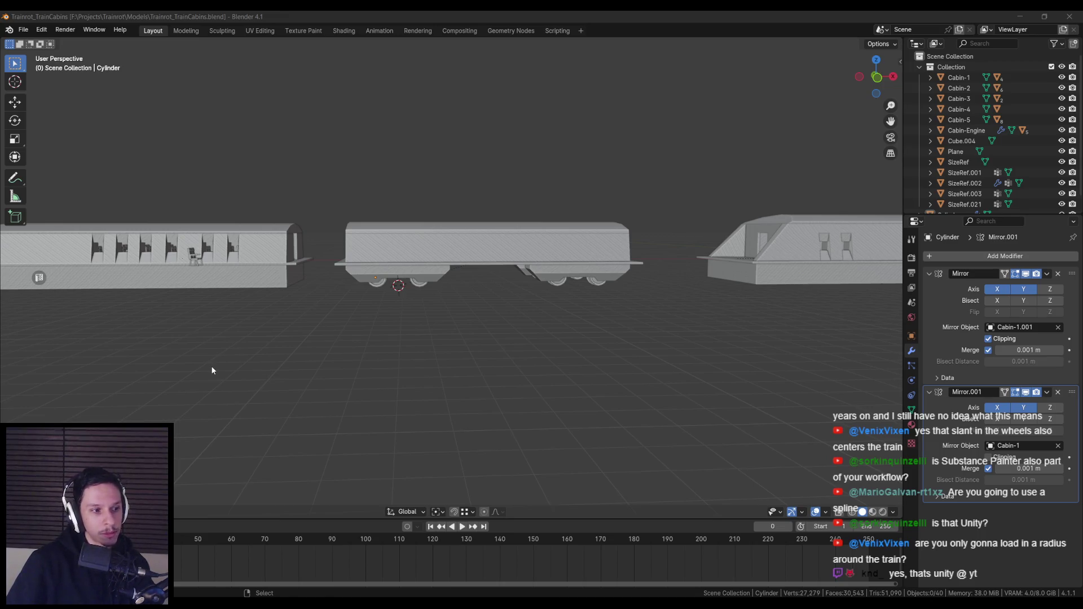
pyautogui.moveTo(211, 365); pyautogui.dragTo(320, 340)
pyautogui.scroll(-3, 350, 316)
pyautogui.moveTo(381, 290)
pyautogui.mouseDown()
pyautogui.moveTo(285, 239)
pyautogui.moveTo(431, 282)
pyautogui.mouseUp()
pyautogui.keyDown('shift'); pyautogui.rightClick(538, 286); pyautogui.keyUp('shift')
pyautogui.press('F3')
pyautogui.write('cub')
pyautogui.press('Return')
pyautogui.moveTo(580, 290); pyautogui.dragTo(702, 236)
pyautogui.scroll(4, 702, 236)
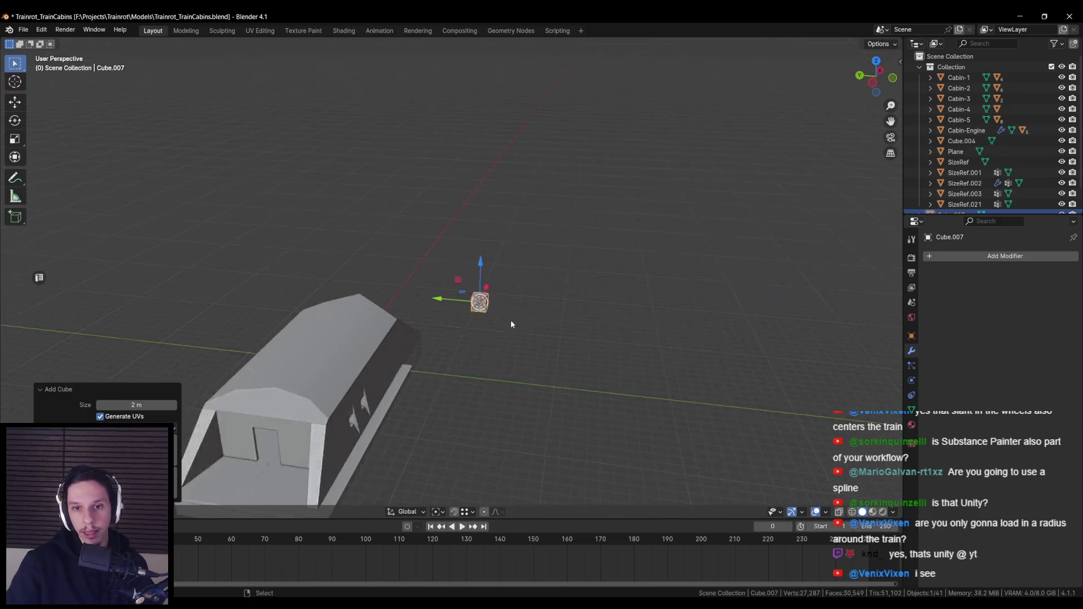
pyautogui.press('s')
pyautogui.press('z')
pyautogui.click(765, 338)
pyautogui.scroll(-3, 541, 279)
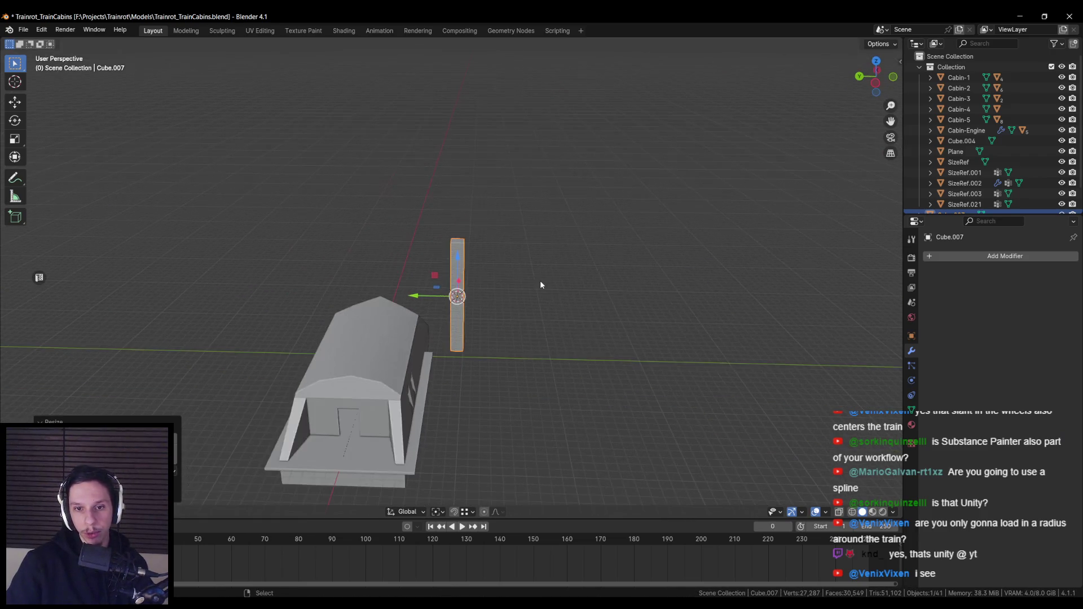
pyautogui.scroll(-2, 540, 280)
pyautogui.press('Delete')
pyautogui.moveTo(435, 277); pyautogui.dragTo(338, 299)
pyautogui.click(442, 282)
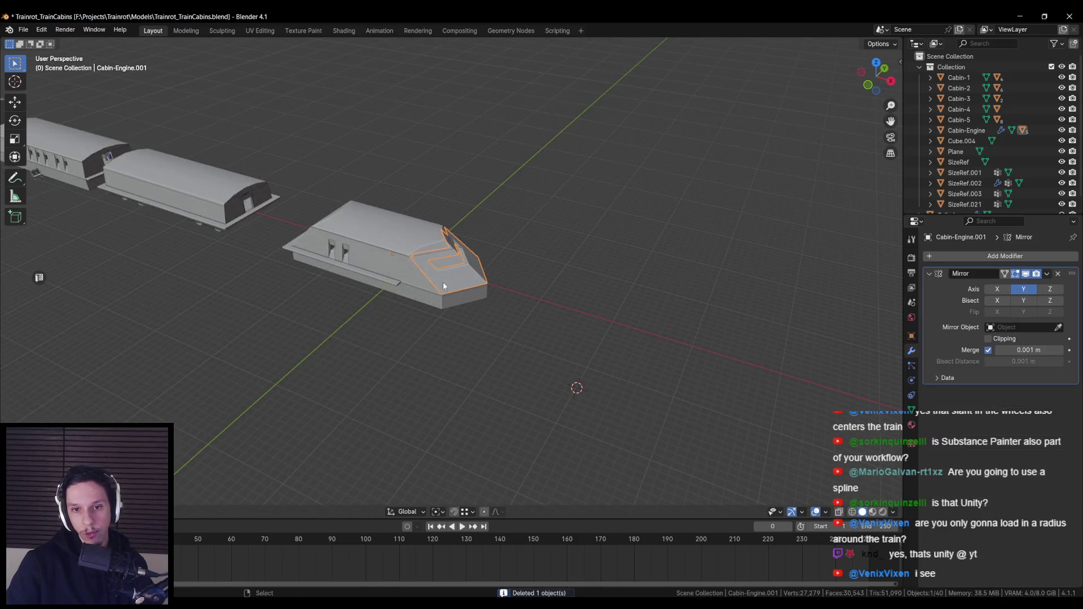
pyautogui.press('F3')
pyautogui.write('cylikno')
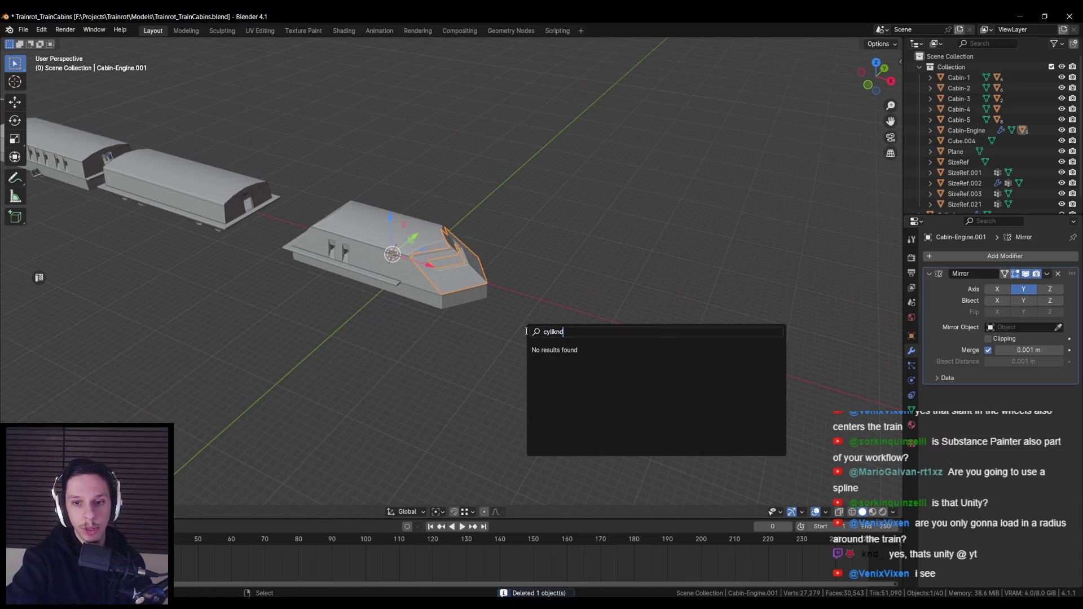
pyautogui.press('BackSpace')
pyautogui.press('BackSpace')
pyautogui.write('in')
pyautogui.press('Return')
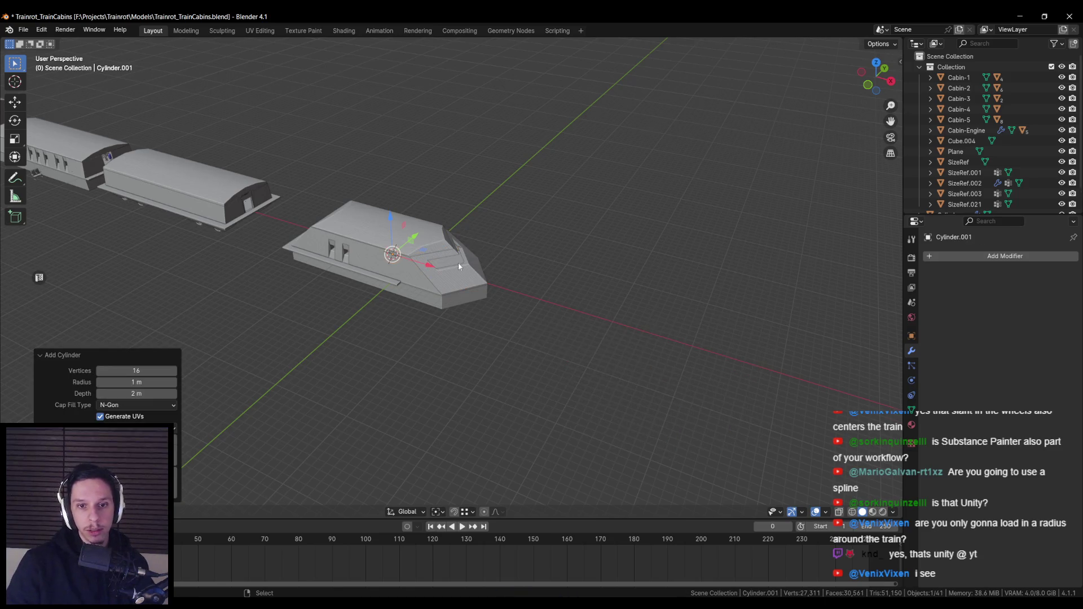
pyautogui.write('ry0')
pyautogui.press('Return')
pyautogui.press('s')
pyautogui.hotkey('shift', 'x')
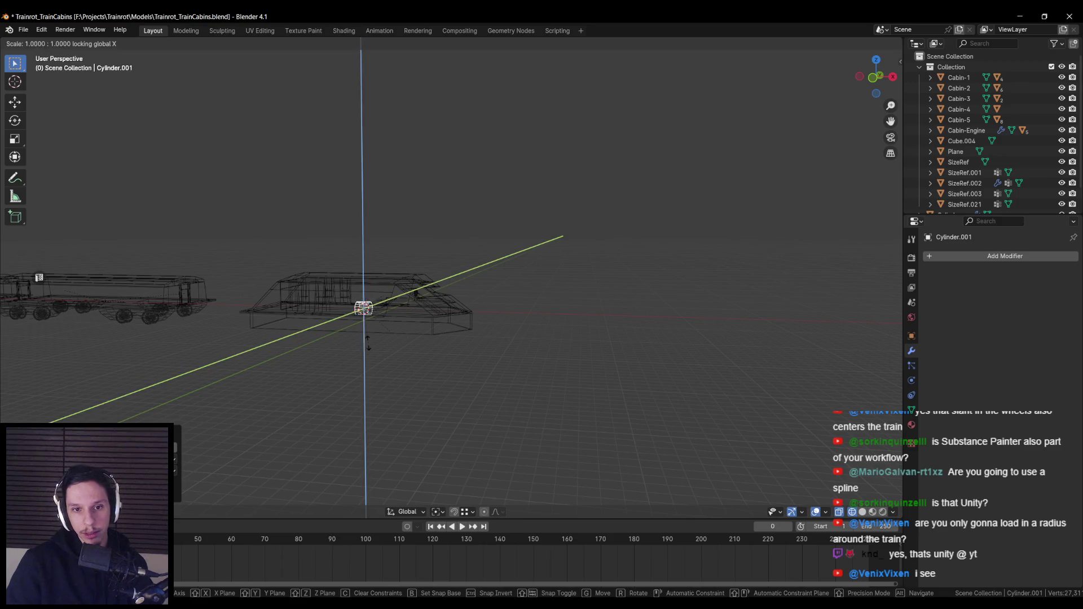
pyautogui.press('Return')
pyautogui.hotkey('alt', 'z')
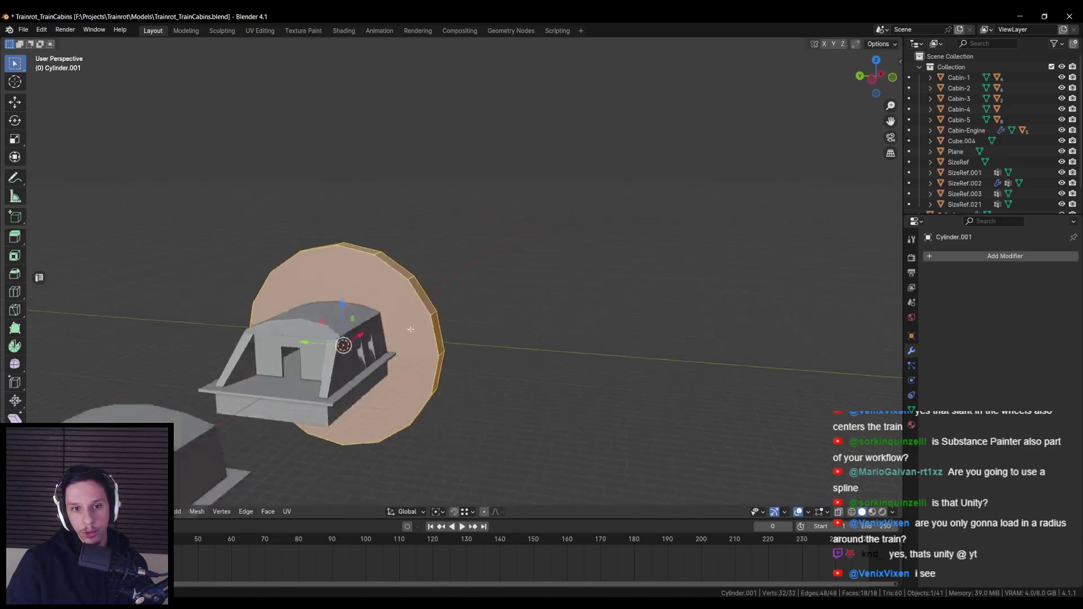
pyautogui.press('Tab')
pyautogui.press('i')
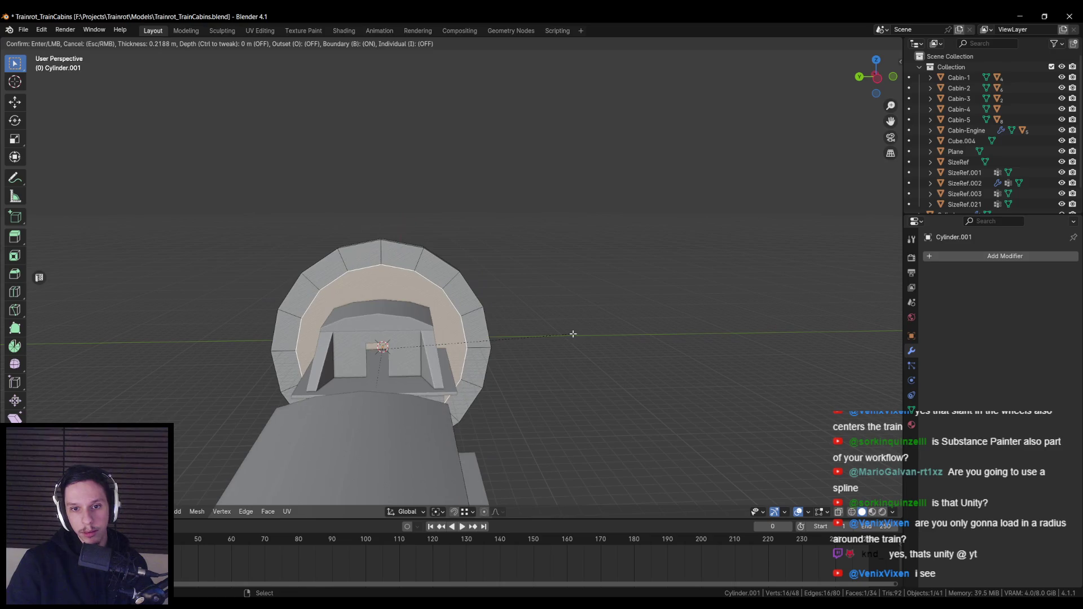
pyautogui.click(573, 333)
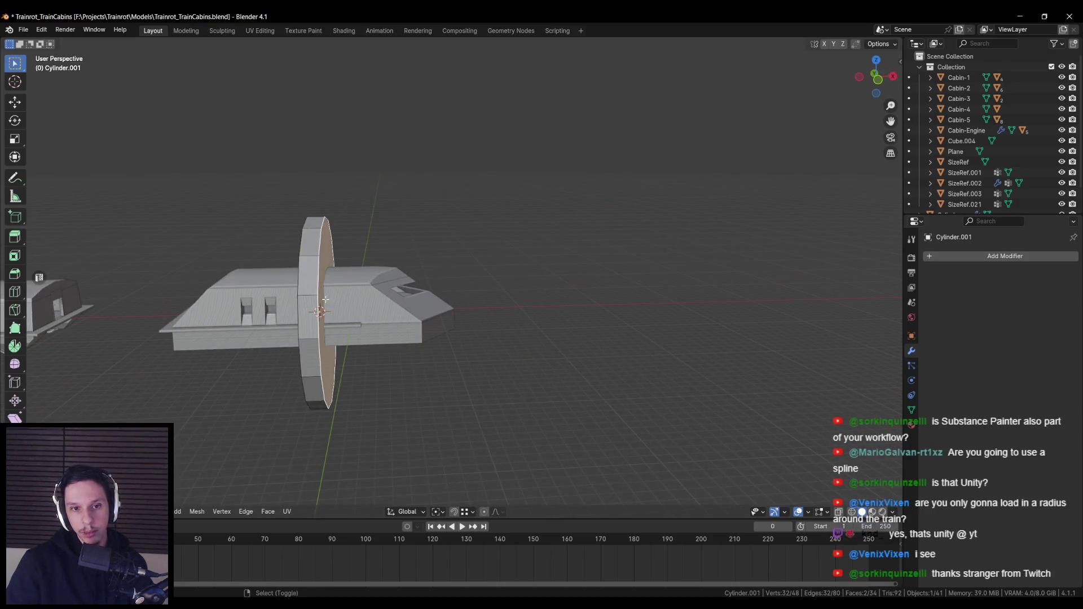
pyautogui.press('x')
pyautogui.click(336, 324)
pyautogui.keyDown('alt'); pyautogui.click(316, 278); pyautogui.keyUp('alt')
pyautogui.press('g')
pyautogui.press('Return')
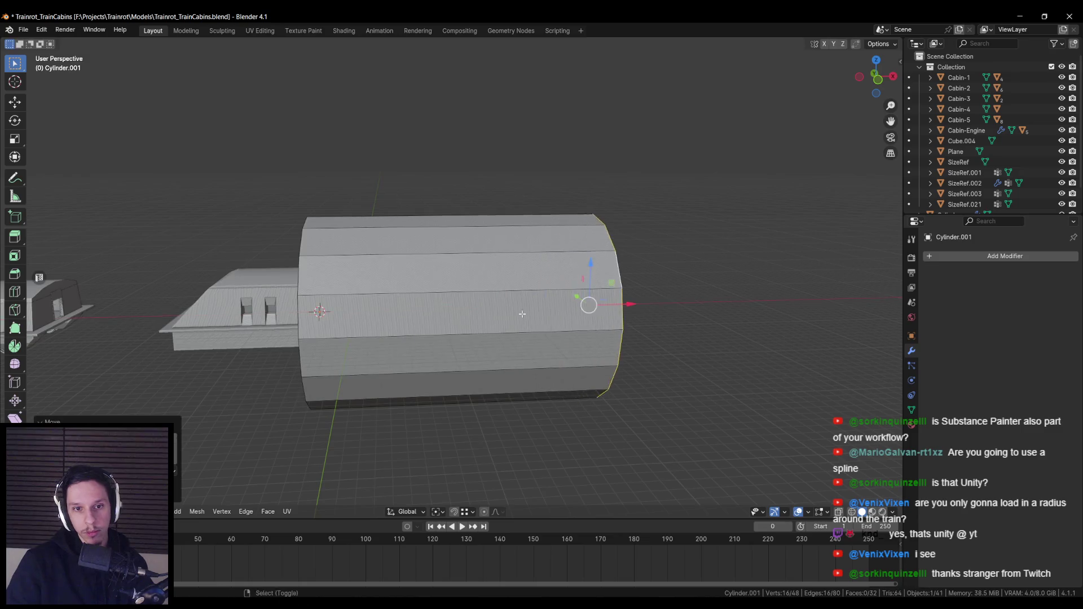
pyautogui.hotkey('alt', 'a')
pyautogui.press('KP_1')
pyautogui.hotkey('alt', 'z')
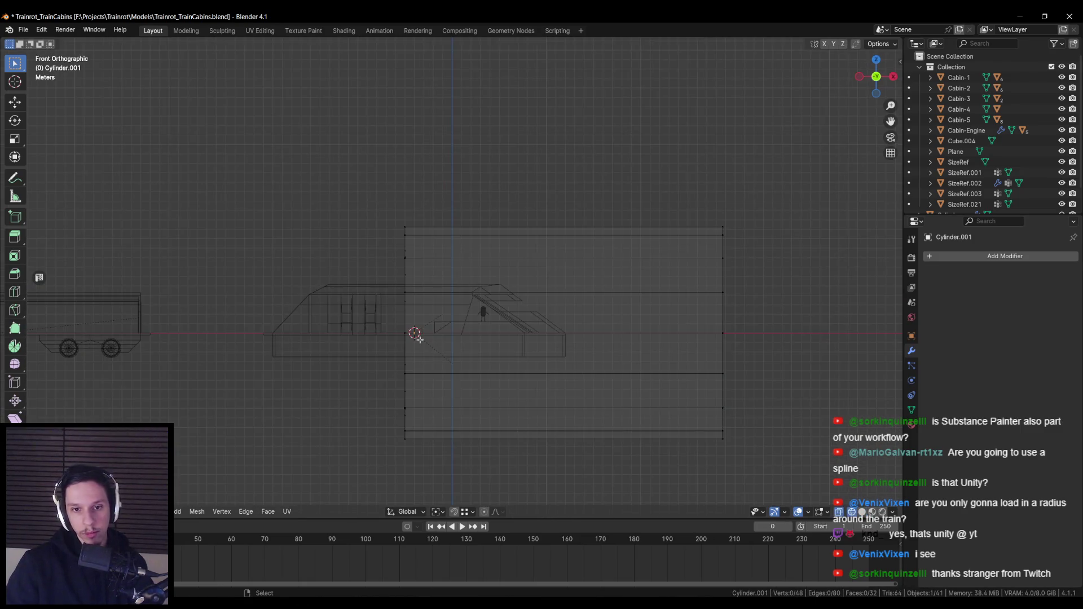
pyautogui.moveTo(389, 319); pyautogui.dragTo(733, 452)
pyautogui.hotkey('alt', 'z')
pyautogui.press('x')
pyautogui.click(669, 412)
pyautogui.scroll(-5, 482, 203)
pyautogui.press('Tab')
pyautogui.moveTo(482, 203)
pyautogui.mouseDown()
pyautogui.moveTo(536, 270)
pyautogui.moveTo(457, 286)
pyautogui.moveTo(703, 292)
pyautogui.mouseUp()
pyautogui.press('Tab')
pyautogui.press('Tab')
pyautogui.press('s')
pyautogui.press('x')
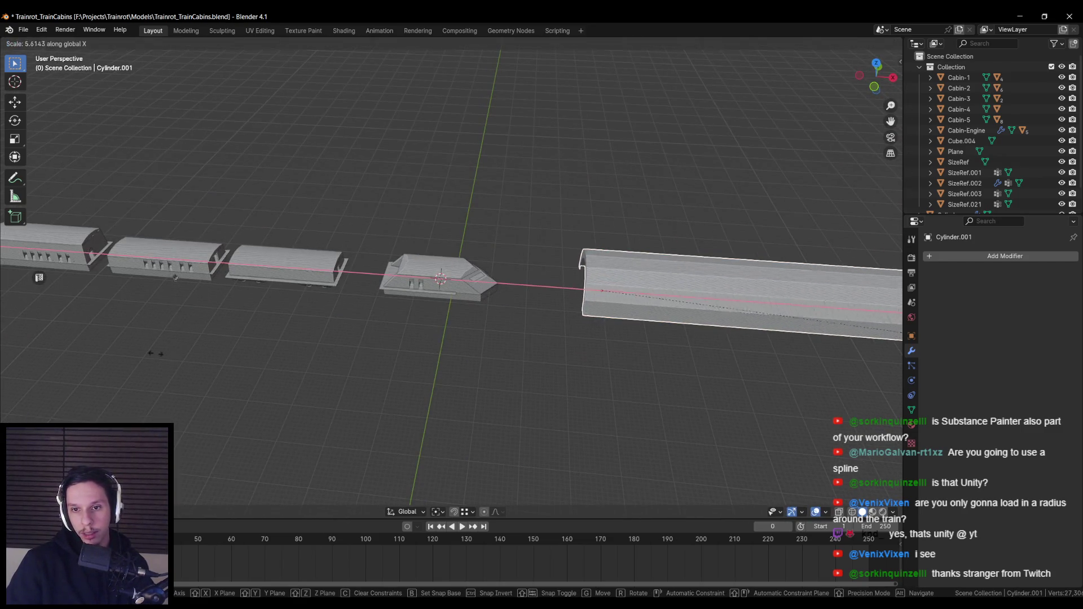
pyautogui.press('Return')
pyautogui.scroll(-3, 651, 293)
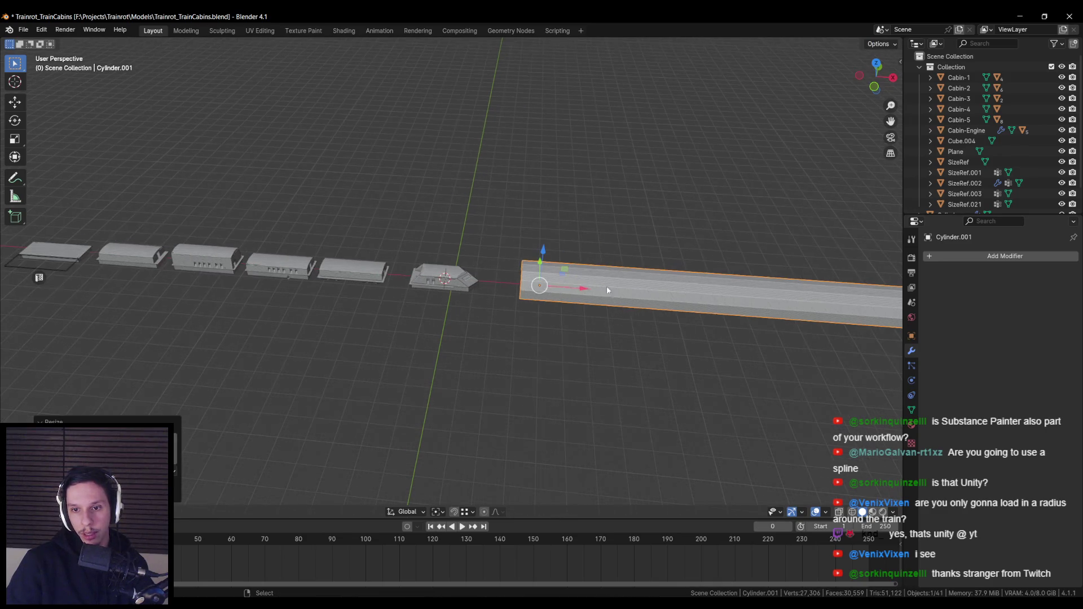
pyautogui.press('g')
pyautogui.press('x')
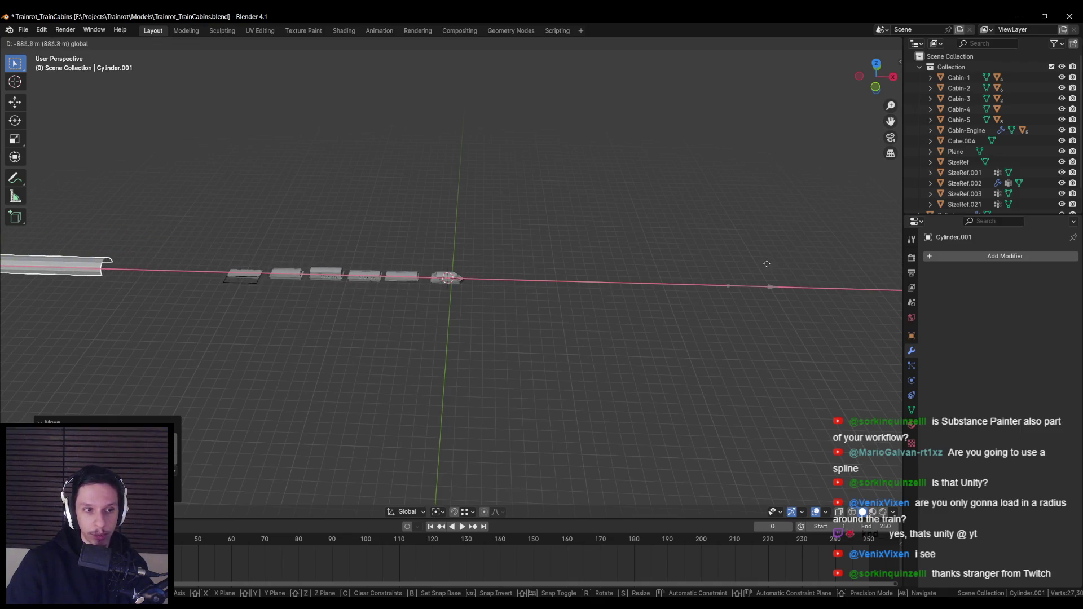
pyautogui.click(393, 283)
pyautogui.scroll(2, 418, 249)
pyautogui.press('Delete')
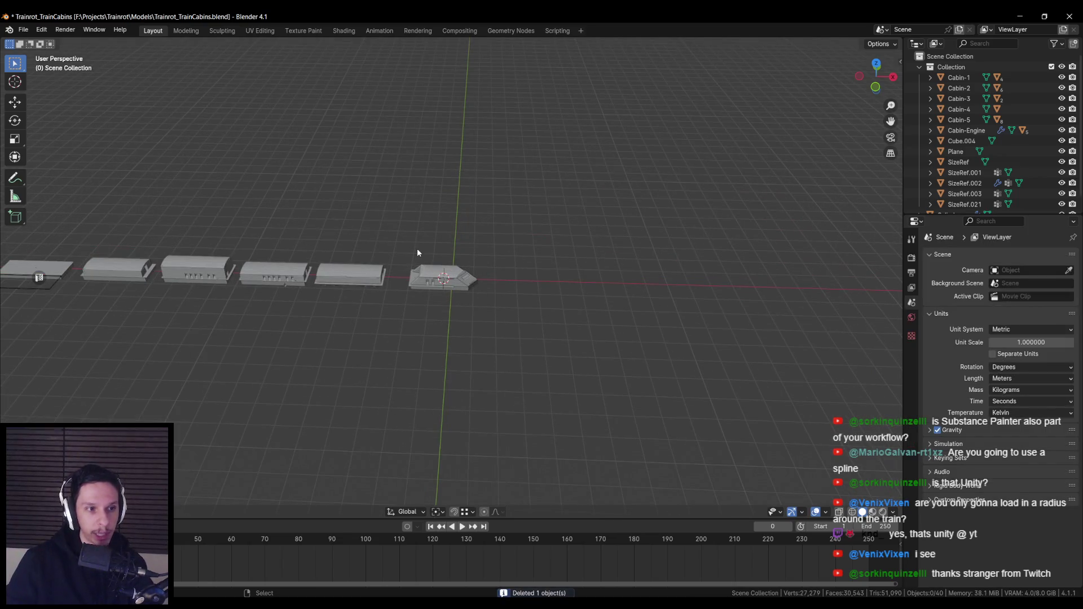
# Save Trainrot_TrainCabins.blend and zoom in and out over the row of cabins.
pyautogui.scroll(4, 417, 253)
pyautogui.scroll(3, 395, 292)
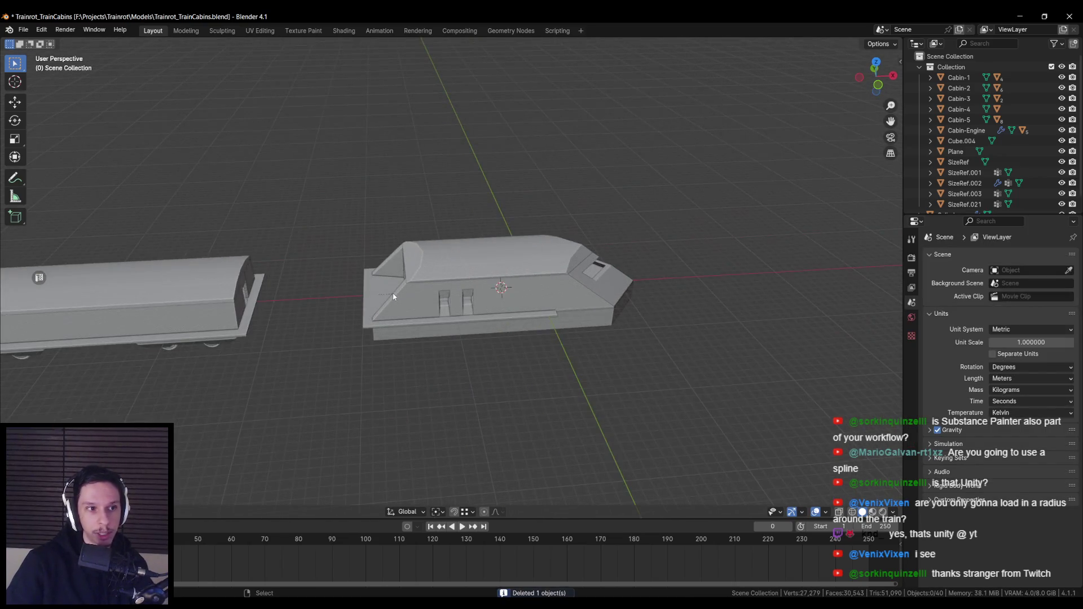
pyautogui.hotkey('ctrl', 's')
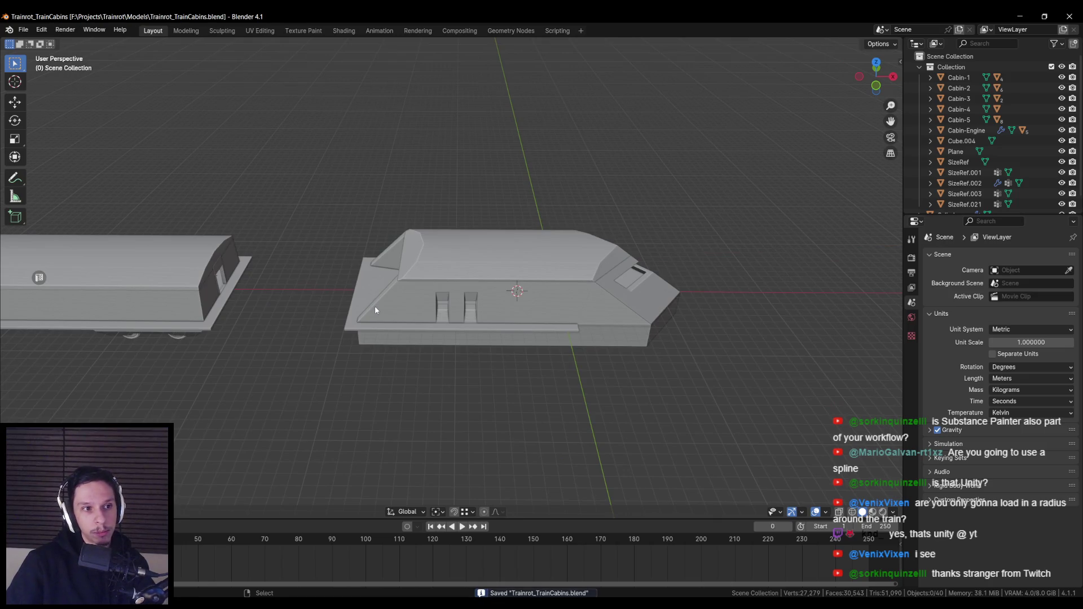
pyautogui.scroll(-5, 361, 308)
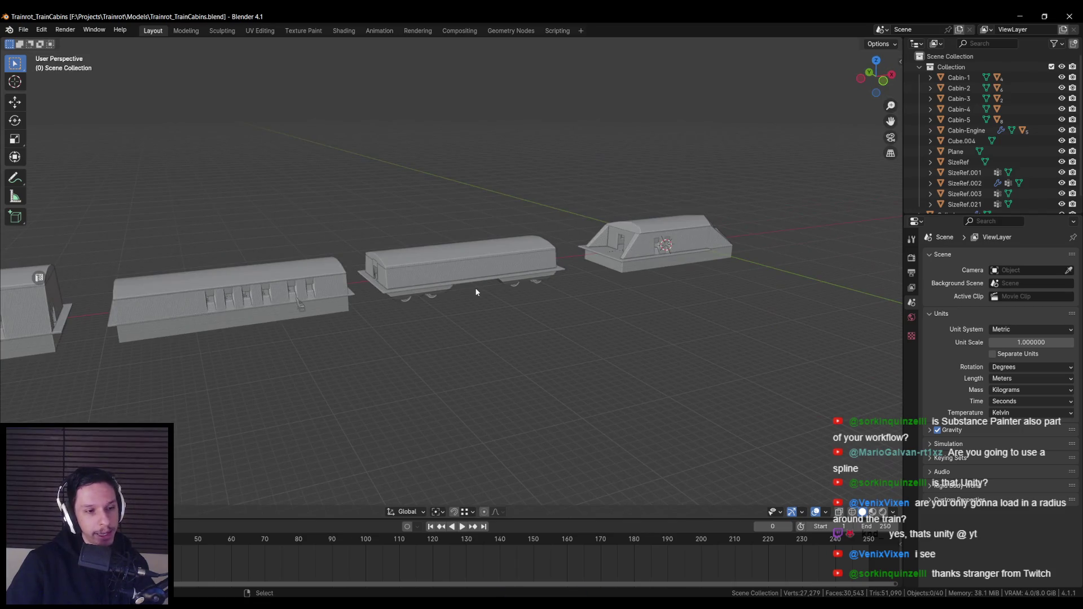
pyautogui.scroll(2, 476, 292)
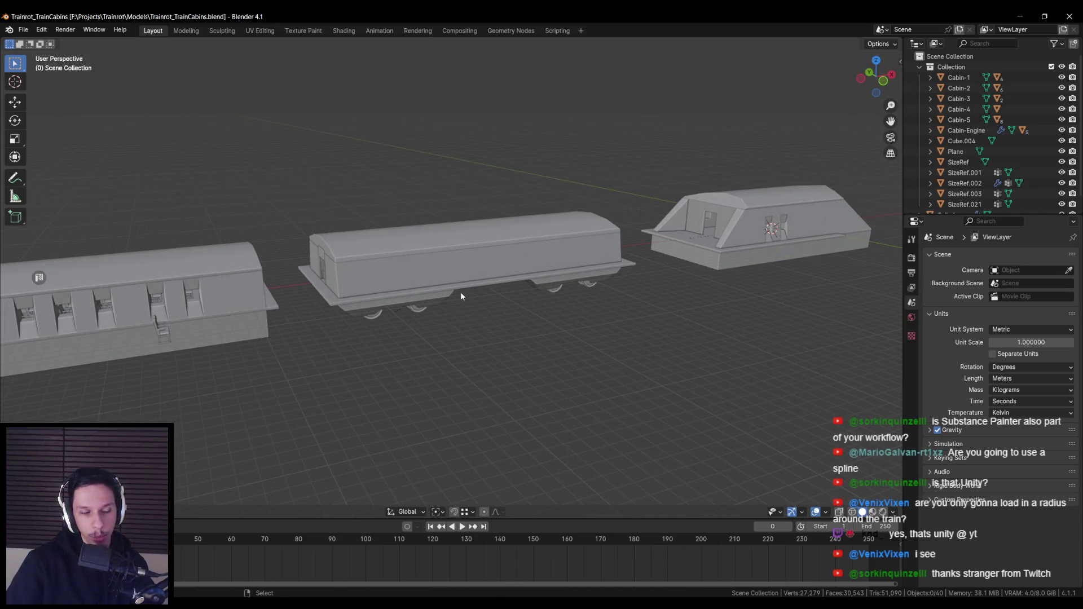
pyautogui.scroll(-3, 417, 306)
pyautogui.scroll(4, 417, 306)
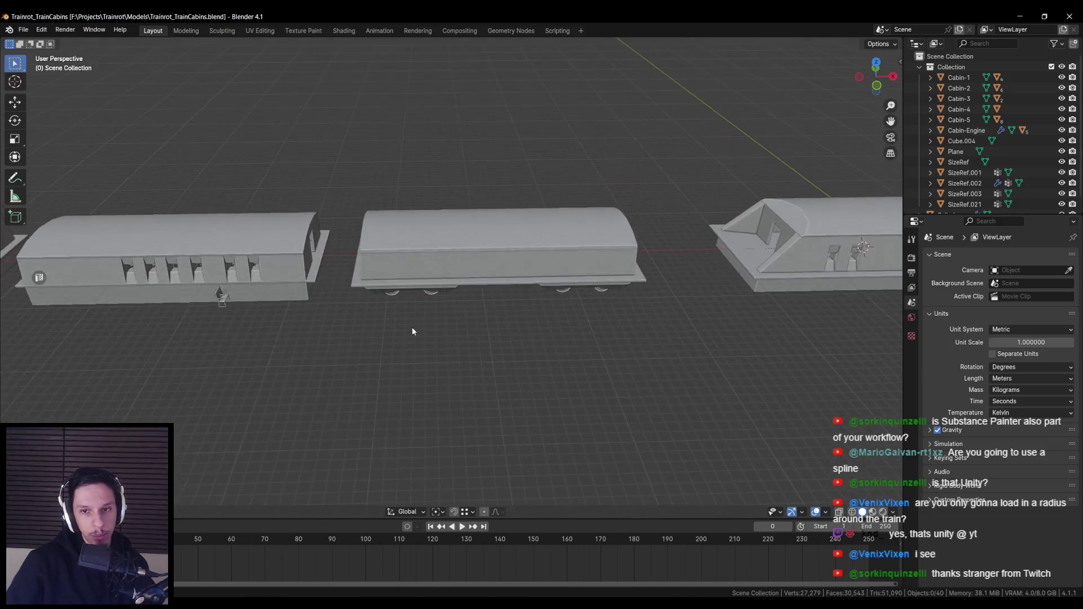
pyautogui.scroll(-3, 412, 332)
pyautogui.scroll(4, 565, 311)
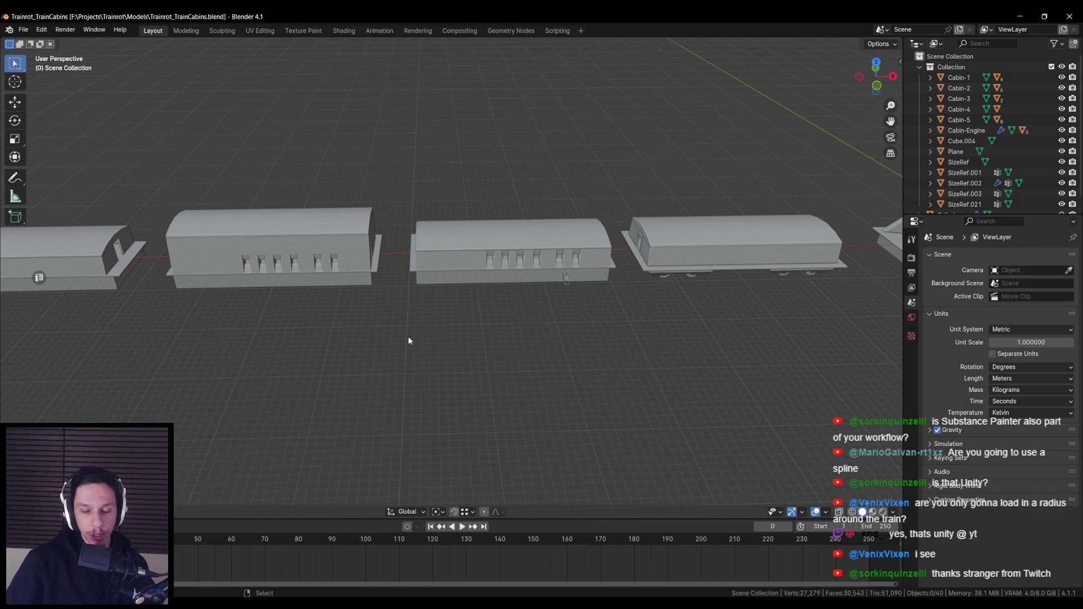
pyautogui.scroll(-2, 408, 336)
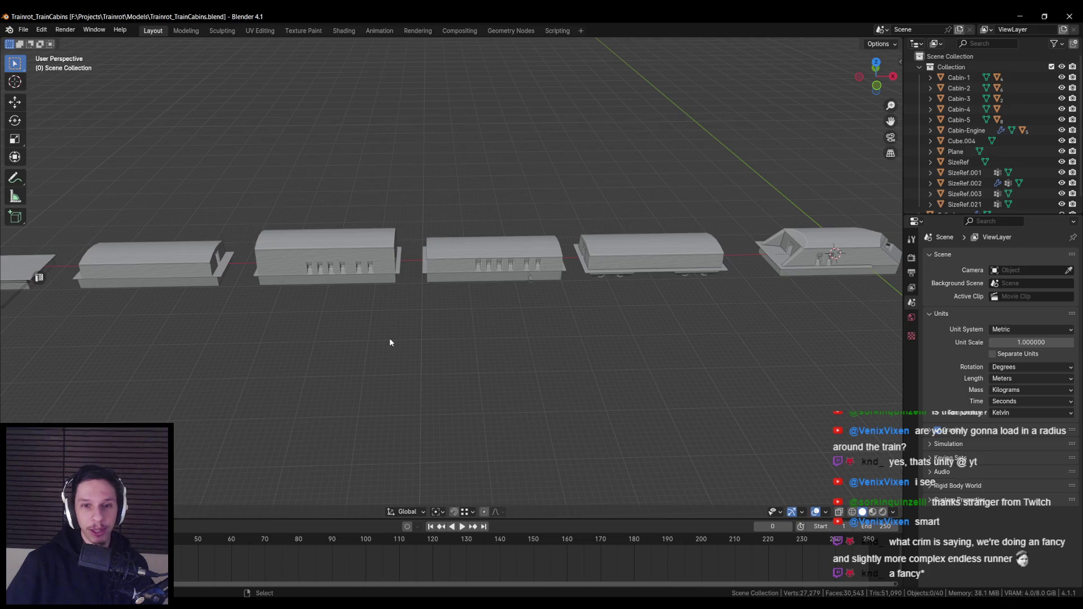
pyautogui.scroll(-1, 389, 342)
pyautogui.scroll(-2, 307, 308)
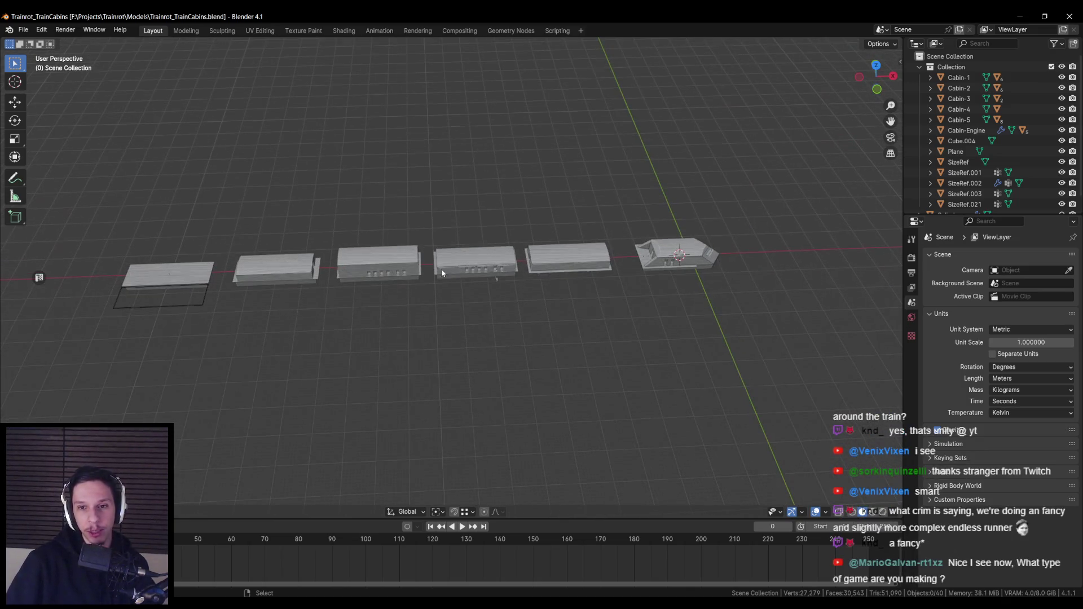
# Select Cabin-Engine, save the file again, and switch to the Unreal Editor.
pyautogui.moveTo(416, 291); pyautogui.dragTo(415, 302)
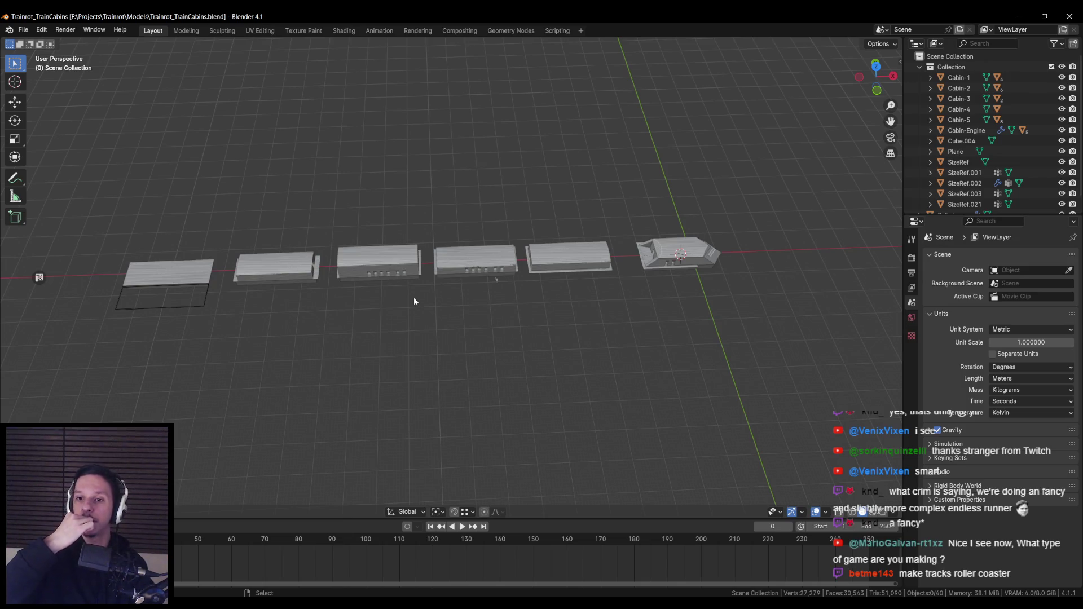
pyautogui.scroll(3, 414, 297)
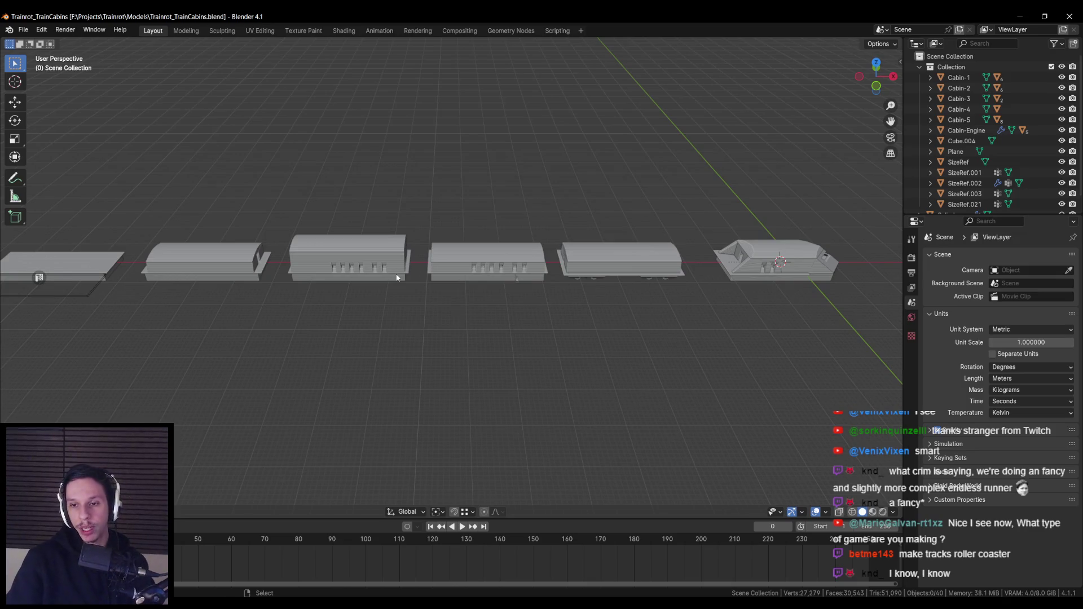
pyautogui.hscroll(5, 594, 276)
pyautogui.scroll(4, 447, 266)
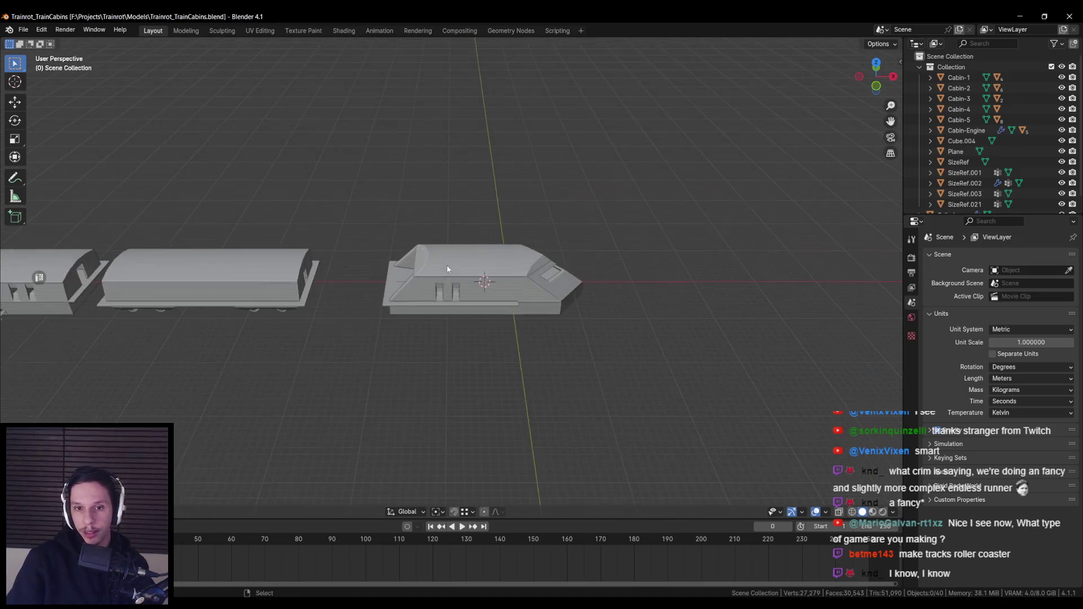
pyautogui.click(477, 292)
pyautogui.scroll(-4, 526, 291)
pyautogui.scroll(-2, 460, 324)
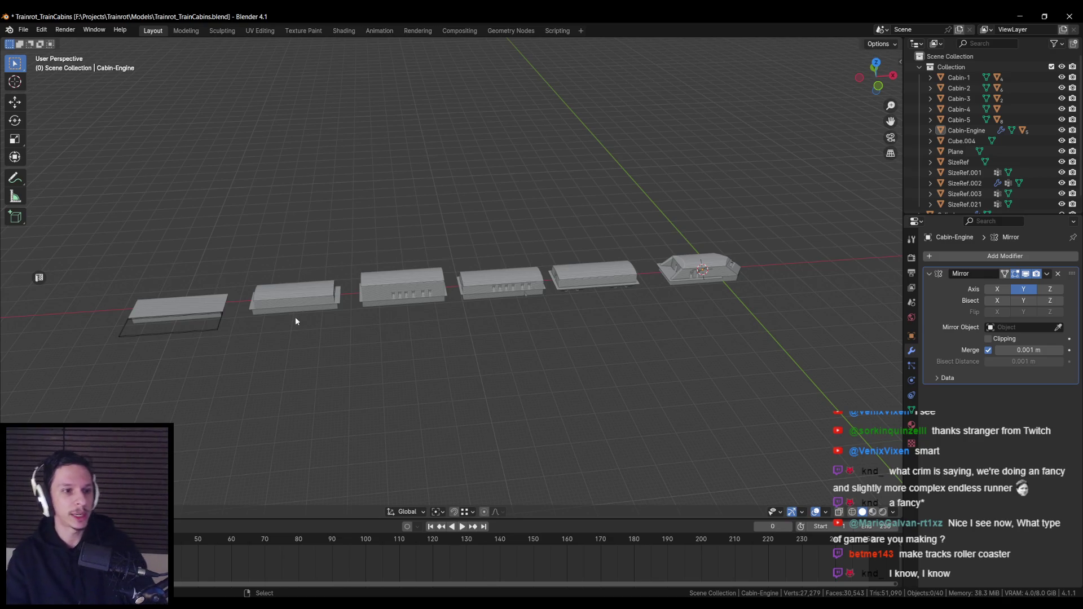
pyautogui.scroll(2, 453, 338)
pyautogui.hotkey('ctrl', 's')
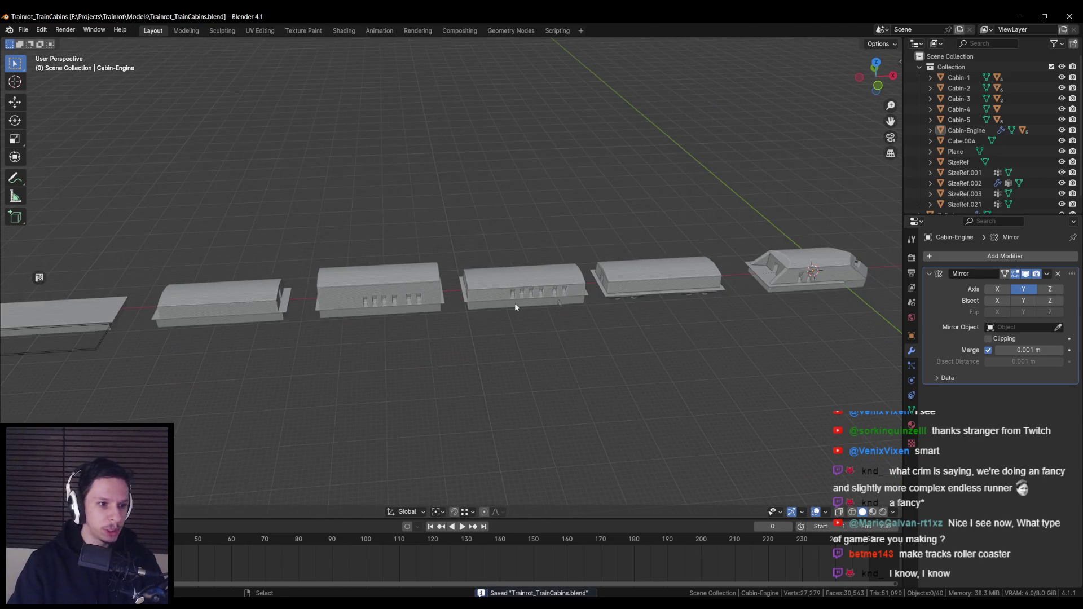
pyautogui.moveTo(506, 297); pyautogui.dragTo(493, 283)
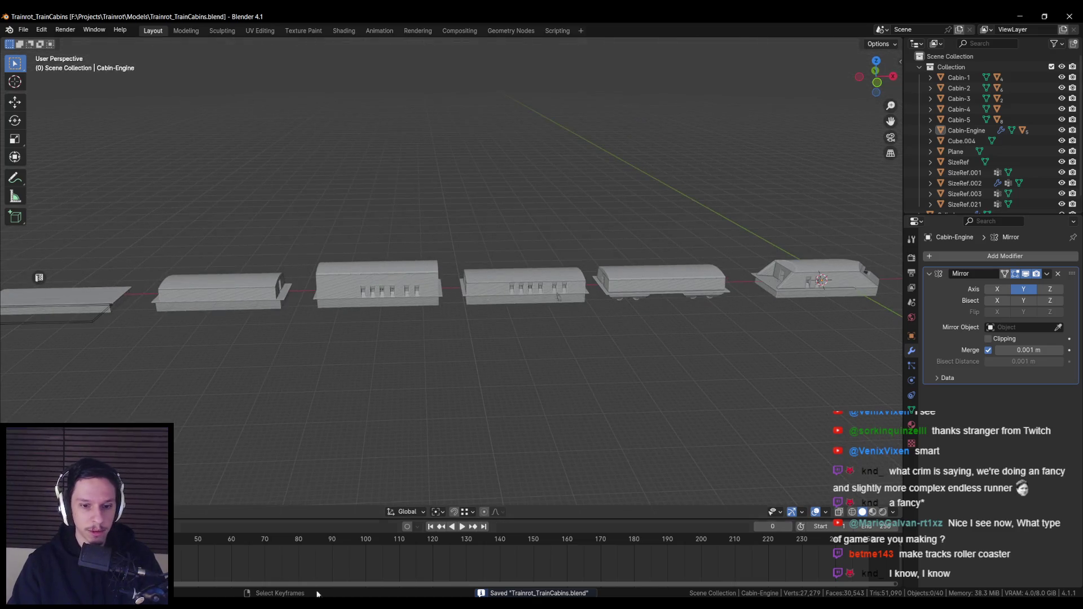
pyautogui.hotkey('alt', 'Tab')
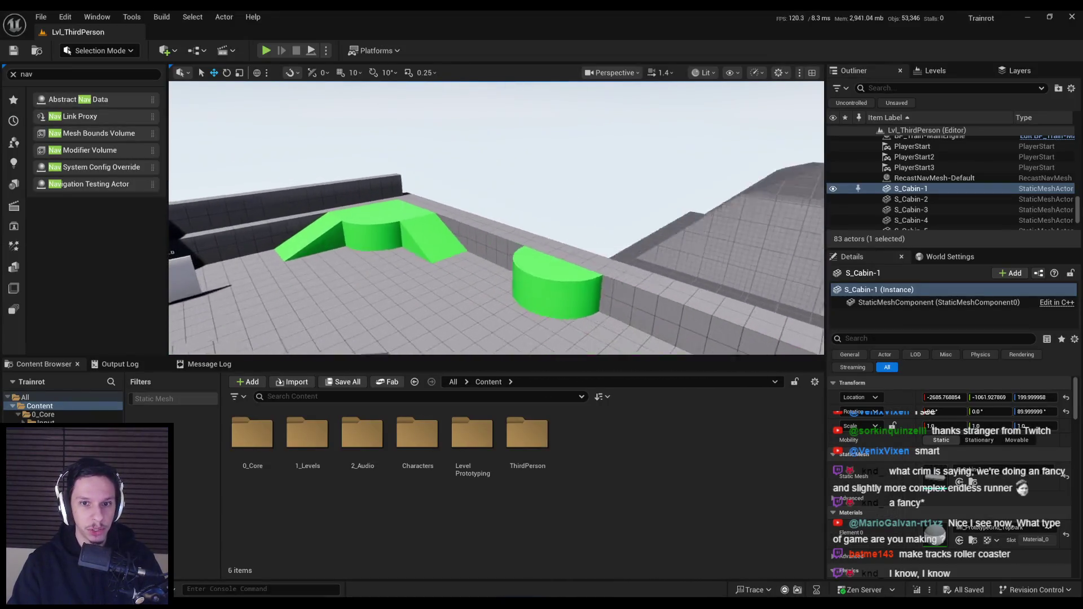
pyautogui.hotkey('alt', 'p')
pyautogui.press('F11')
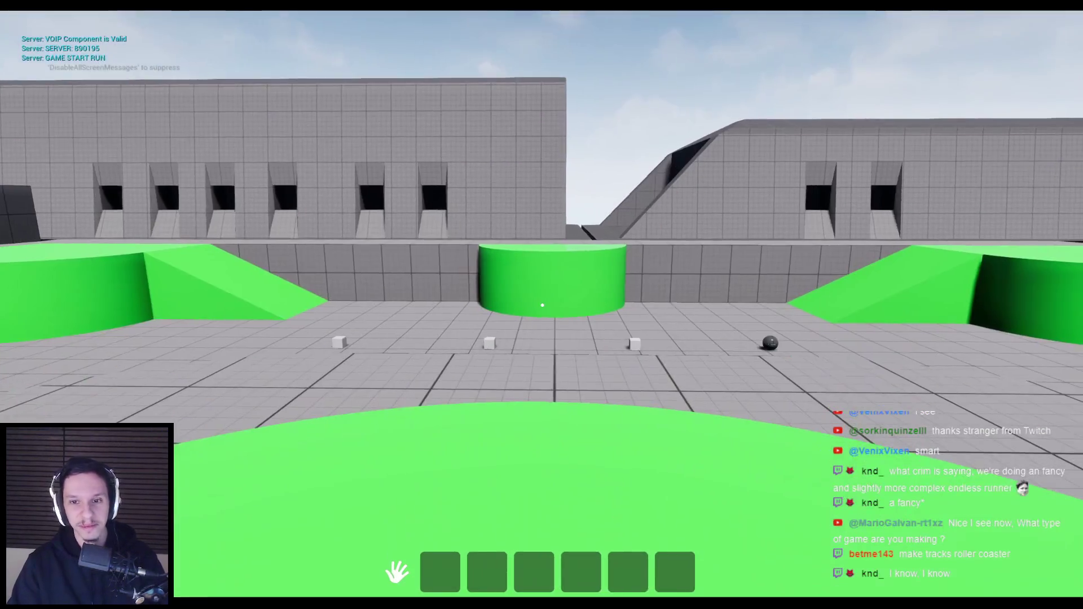
pyautogui.press('Escape')
pyautogui.click(326, 50)
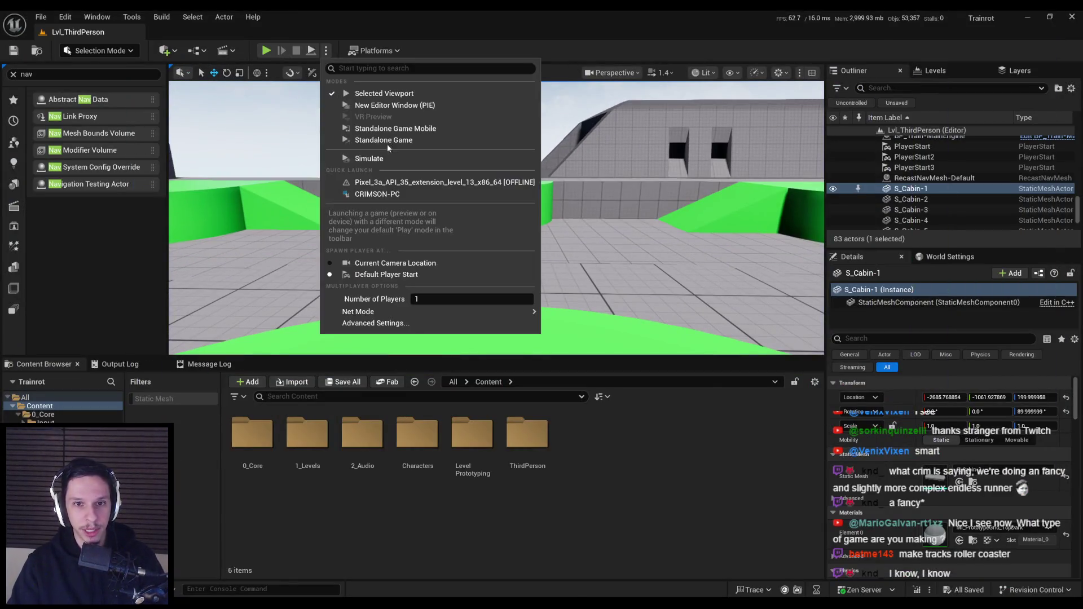
pyautogui.click(361, 106)
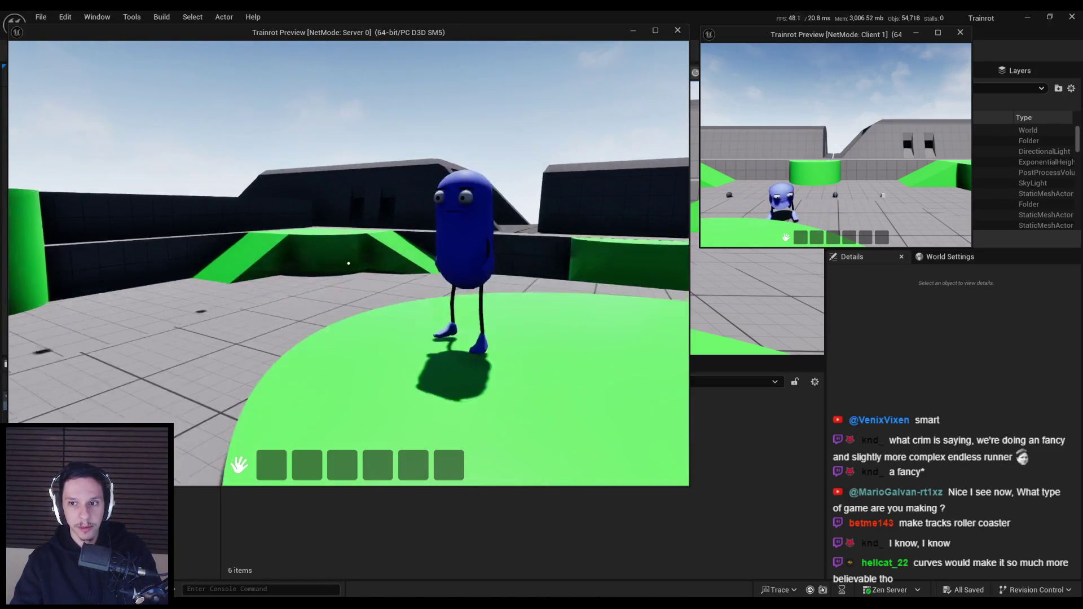
pyautogui.press('`')
pyautogui.press('`')
pyautogui.write('rr.a')
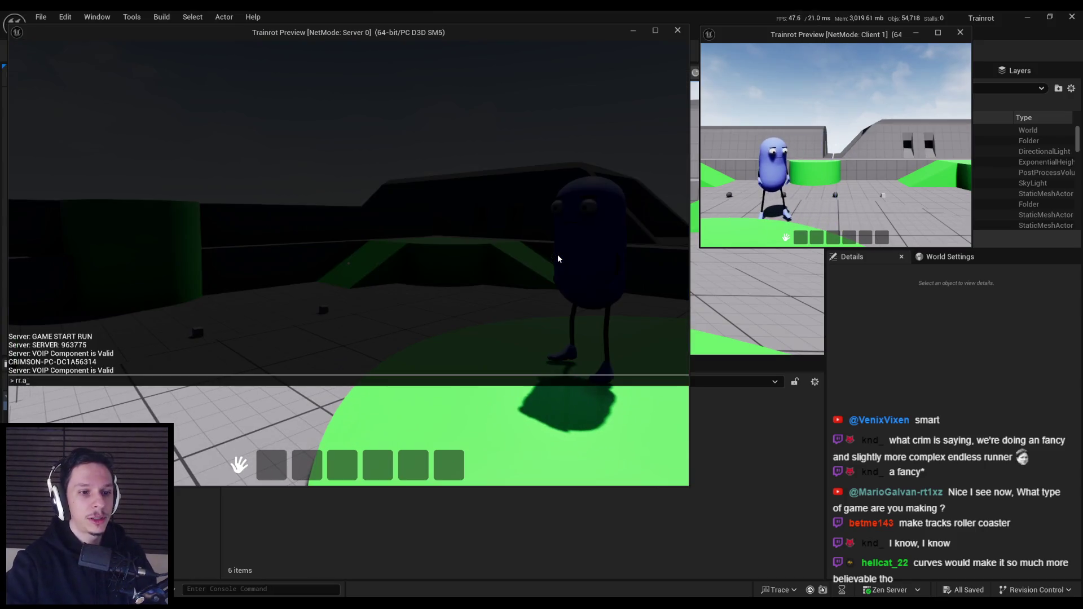
pyautogui.press('Escape')
pyautogui.press('Escape')
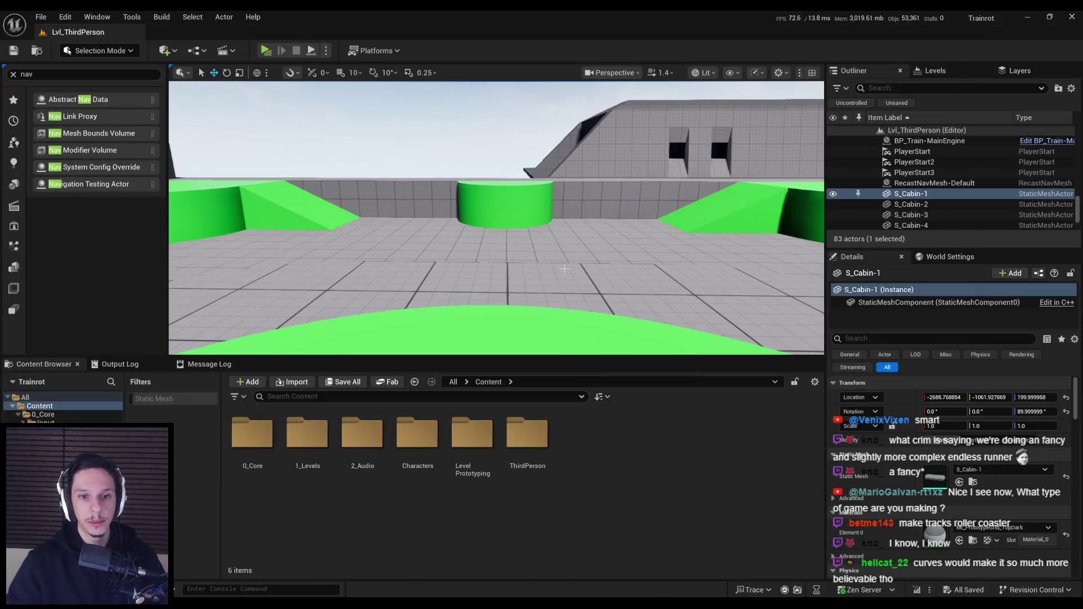
pyautogui.press('`')
pyautogui.press('`')
pyautogui.press('`')
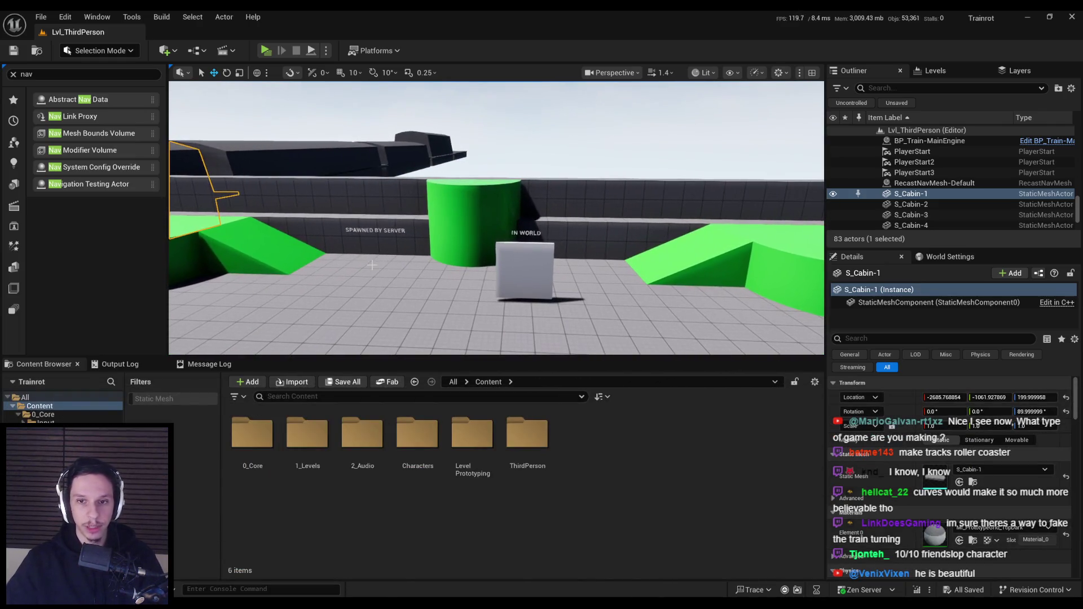
# Move the viewport camera toward the cylinder and cube, then open the Edit menu.
pyautogui.moveTo(438, 274); pyautogui.dragTo(442, 273)
pyautogui.click(68, 17)
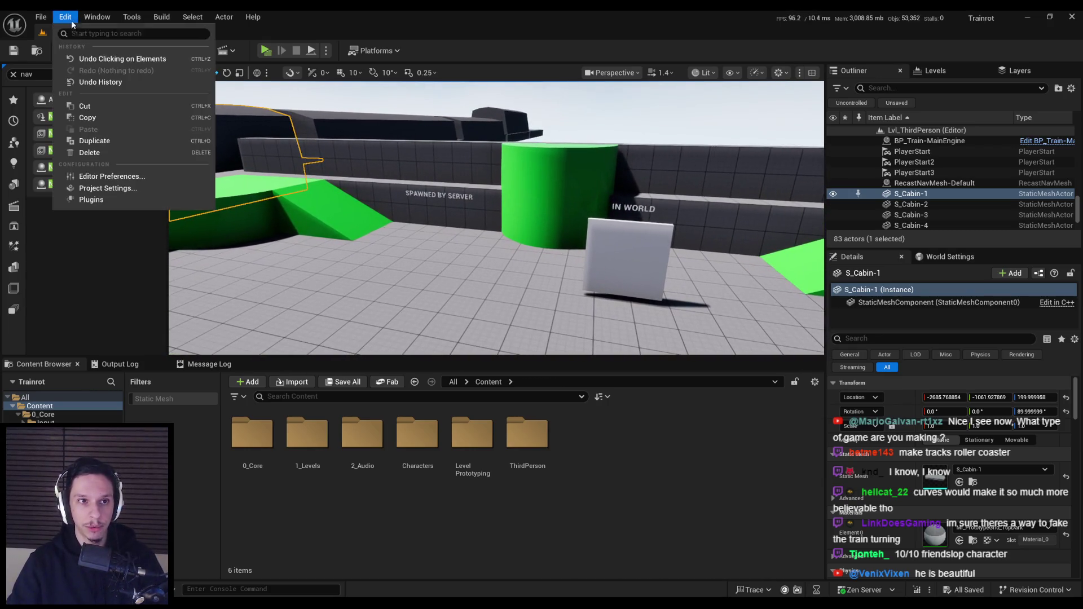
# In Project Settings > Rendering, keep the Anti-Aliasing Method on FXAA and close the settings.
pyautogui.click(110, 190)
pyautogui.scroll(-6, 53, 342)
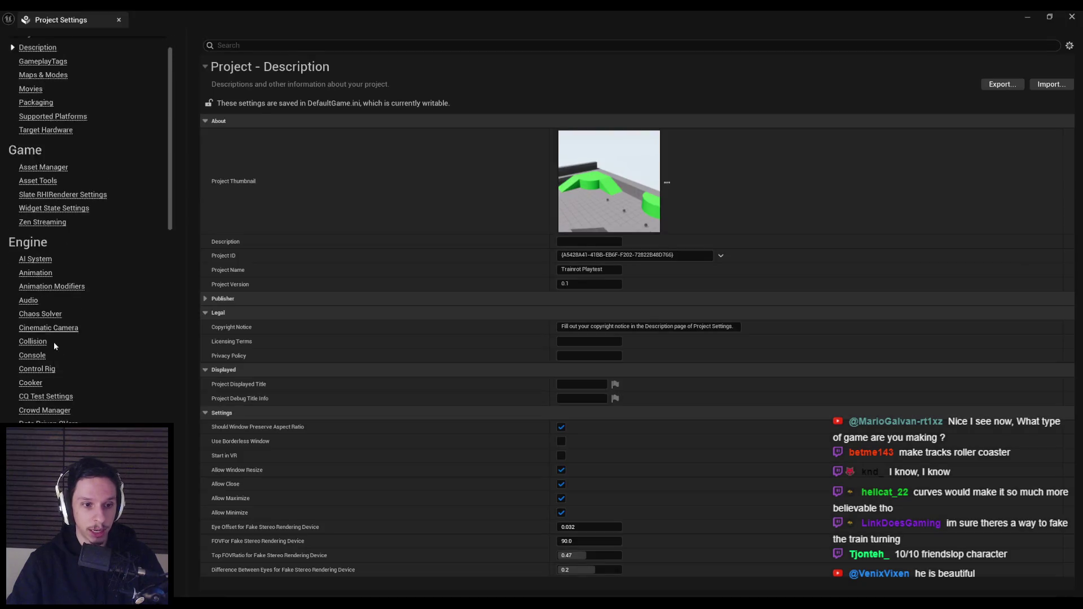
pyautogui.scroll(-3, 91, 229)
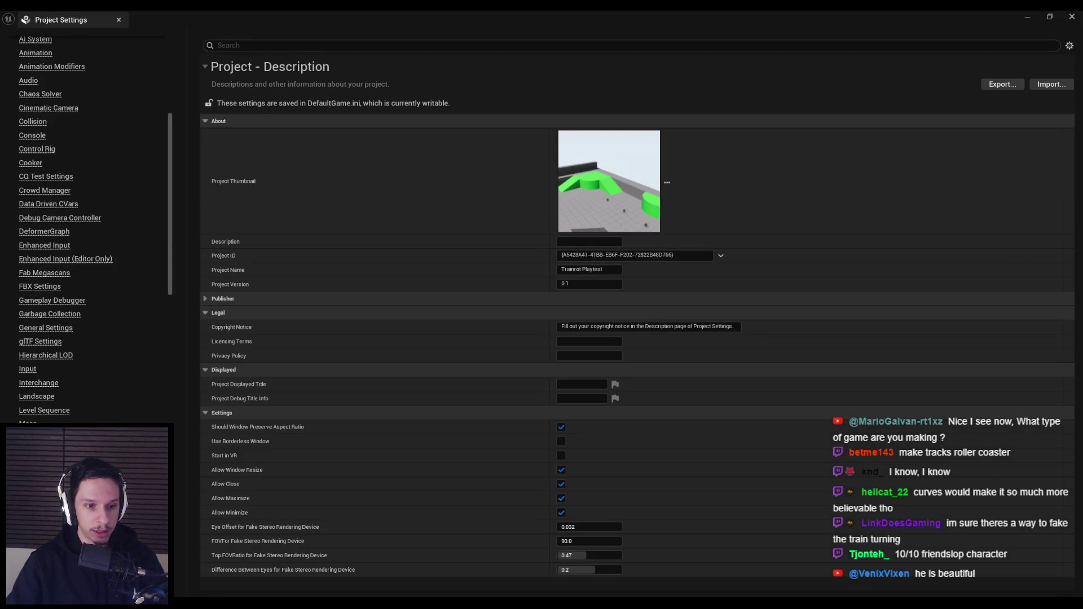
pyautogui.scroll(-20, 1070, 361)
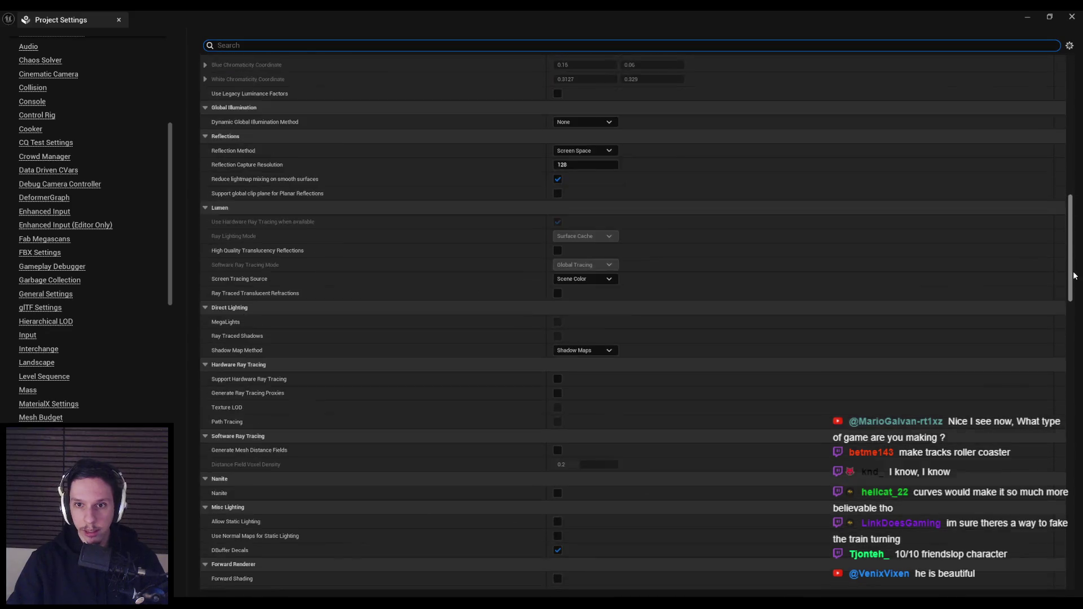
pyautogui.scroll(-5, 1070, 361)
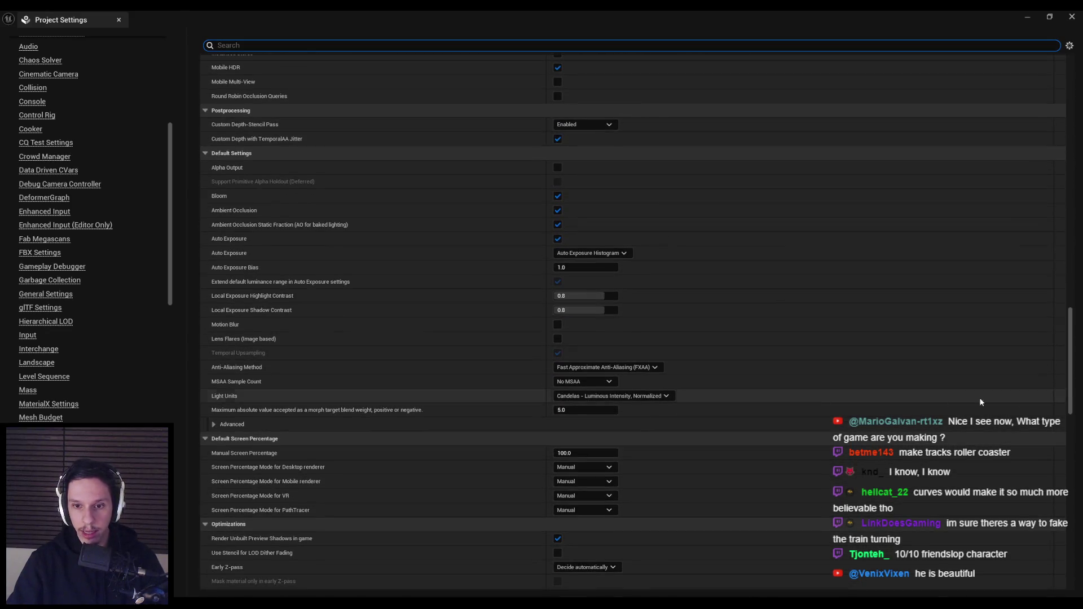
pyautogui.click(615, 367)
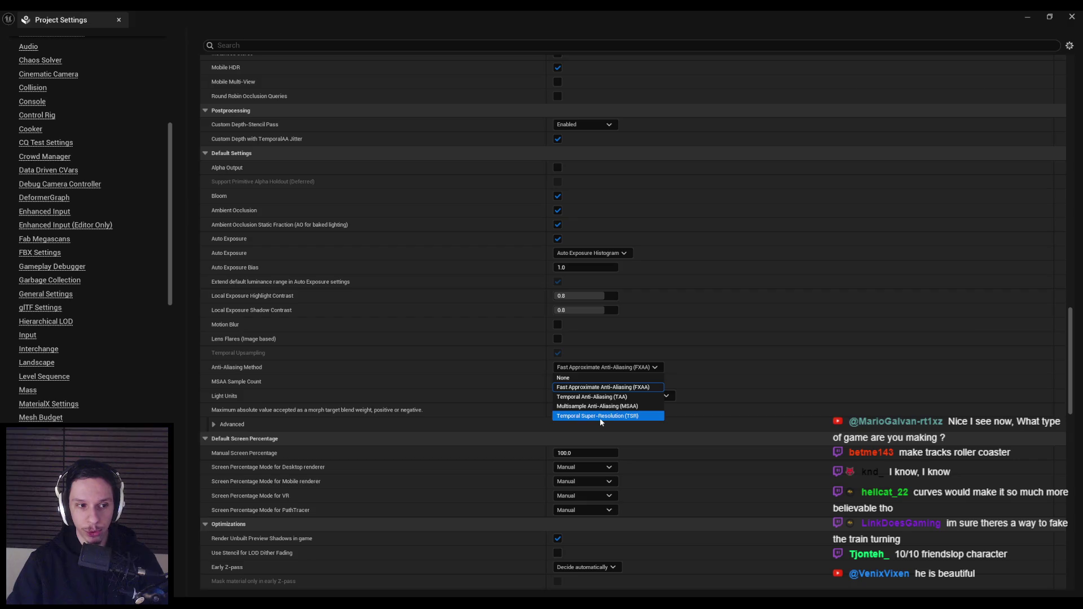
pyautogui.click(601, 387)
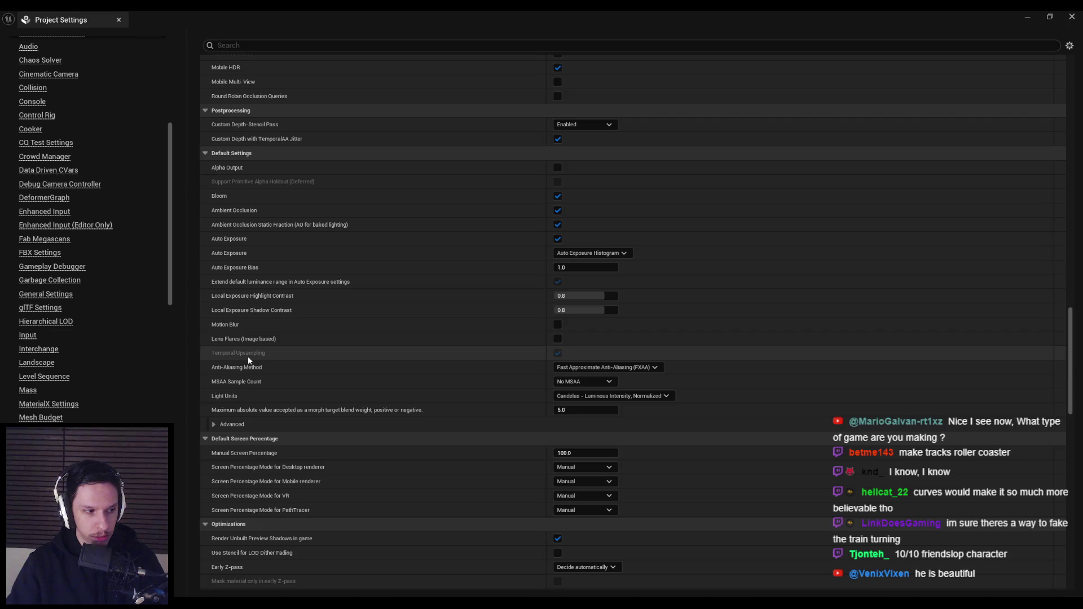
pyautogui.click(118, 20)
# Lower the screen percentage through the console with r.screenpercentage 50, then 30.
pyautogui.press('`')
pyautogui.write('r.scree')
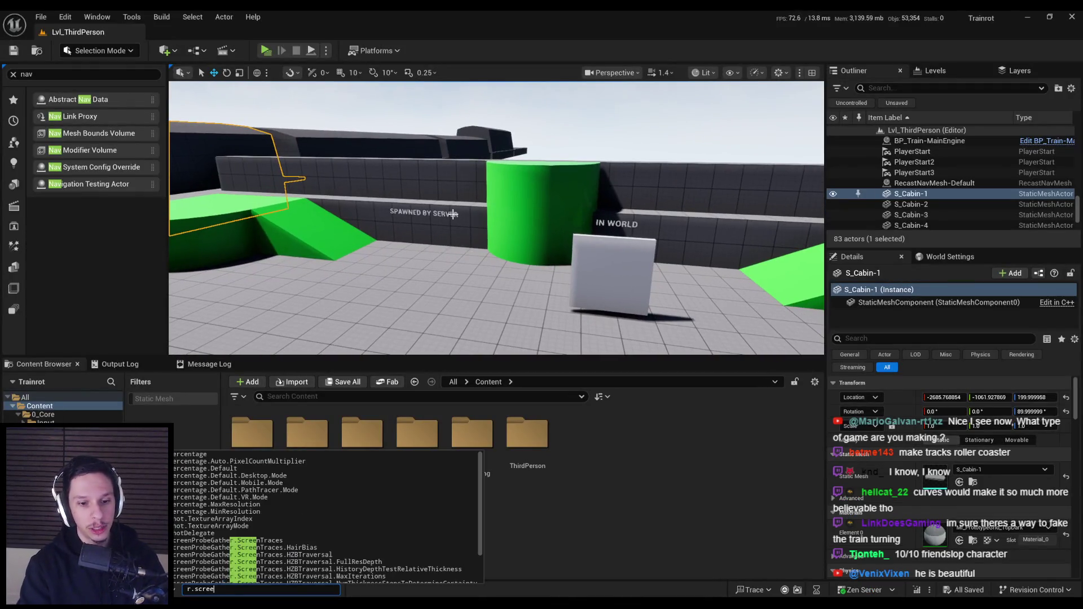
pyautogui.write('npercentage 50')
pyautogui.press('Return')
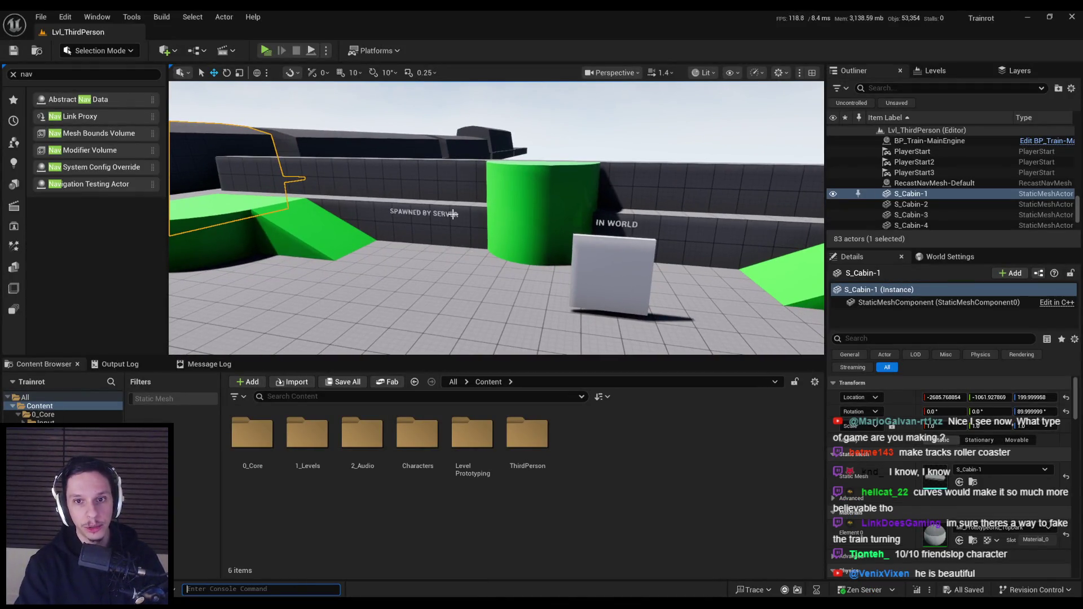
pyautogui.moveTo(426, 216); pyautogui.dragTo(424, 219)
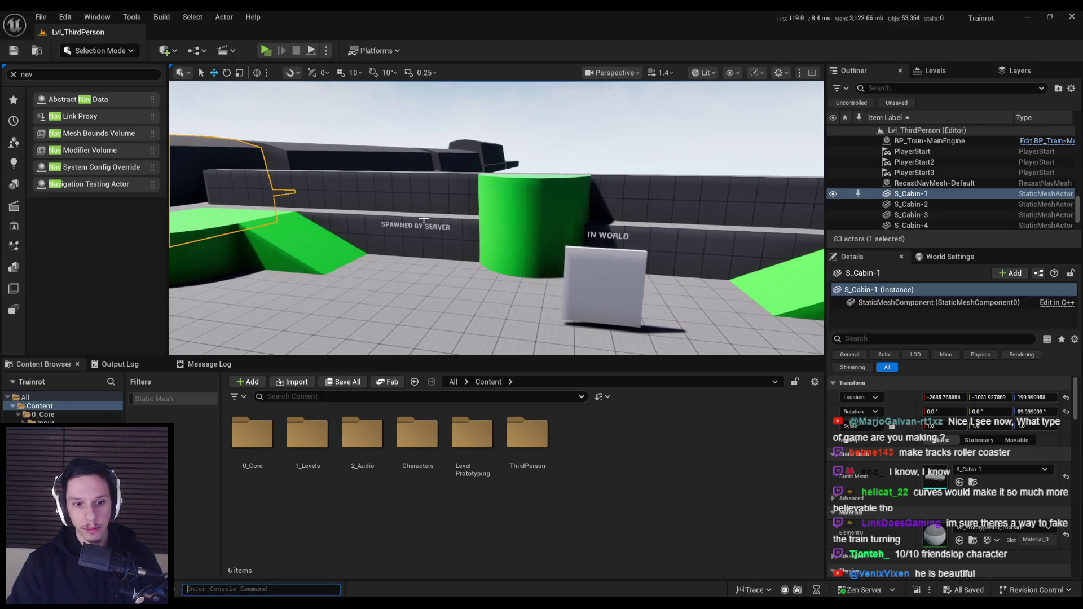
pyautogui.write('r.screenpercent')
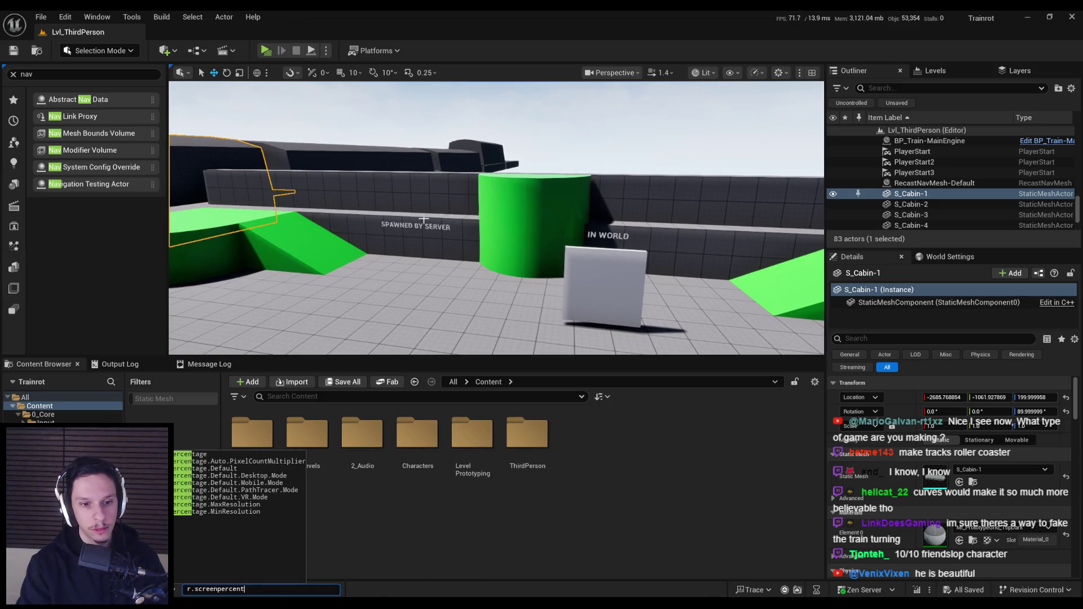
pyautogui.write('age 30')
pyautogui.moveTo(472, 225)
pyautogui.mouseDown()
pyautogui.moveTo(471, 208)
pyautogui.moveTo(485, 229)
pyautogui.moveTo(463, 223)
pyautogui.moveTo(451, 226)
pyautogui.moveTo(474, 229)
pyautogui.moveTo(454, 234)
pyautogui.mouseUp()
# Delete S_Cabin-1 from the level, then undo the deletion.
pyautogui.press('`')
pyautogui.press('`')
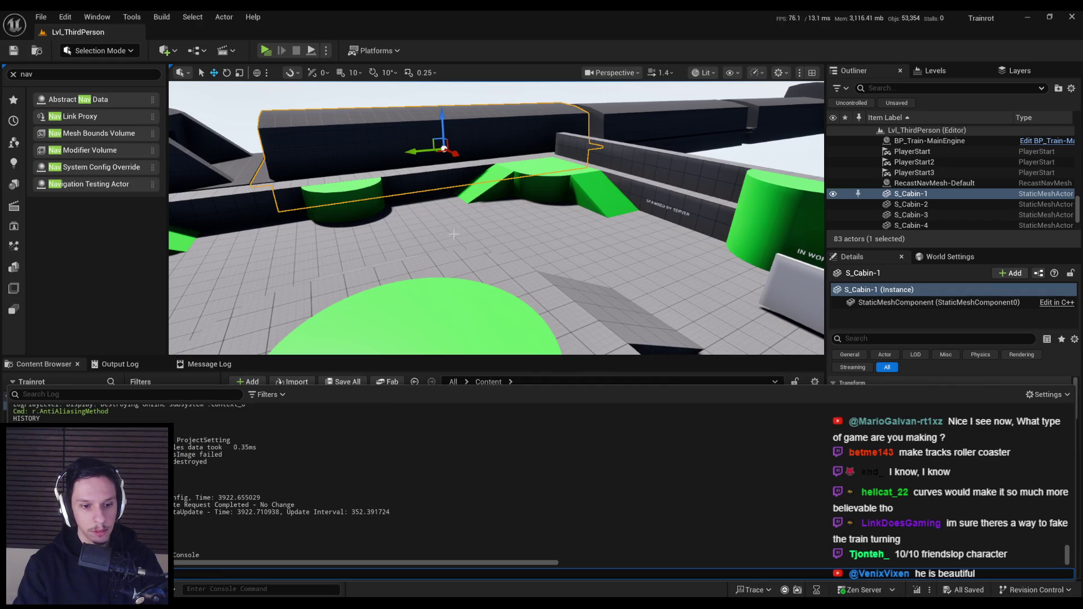
pyautogui.press('Delete')
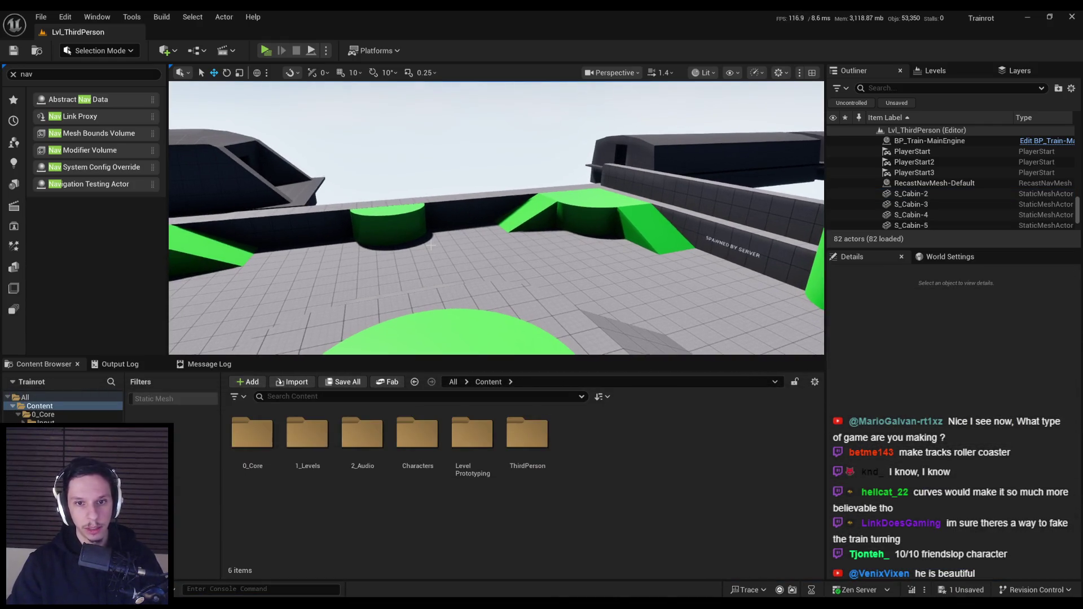
pyautogui.hotkey('ctrl', 'z')
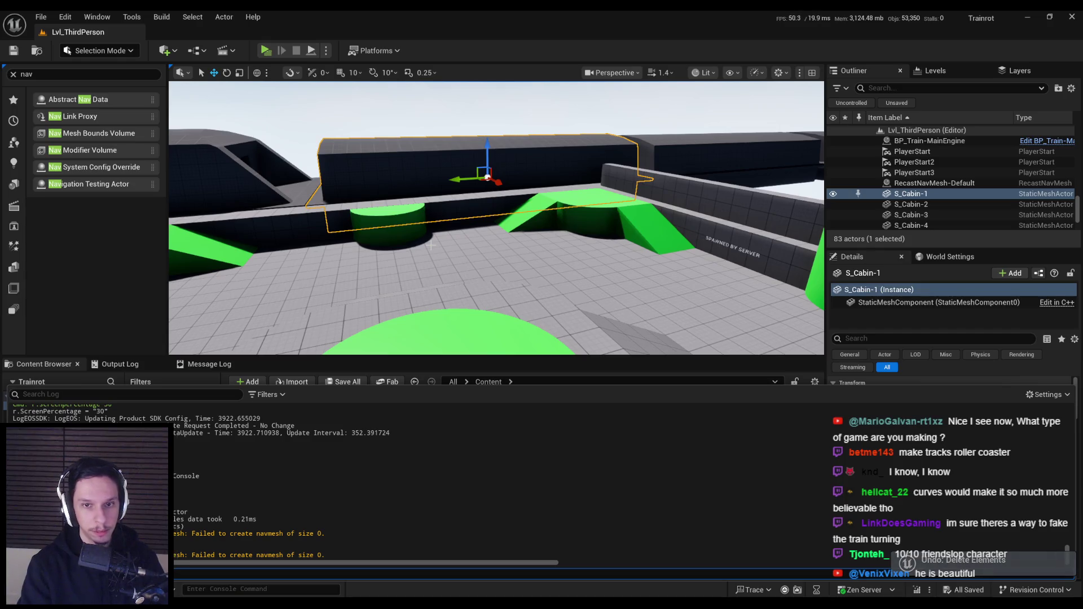